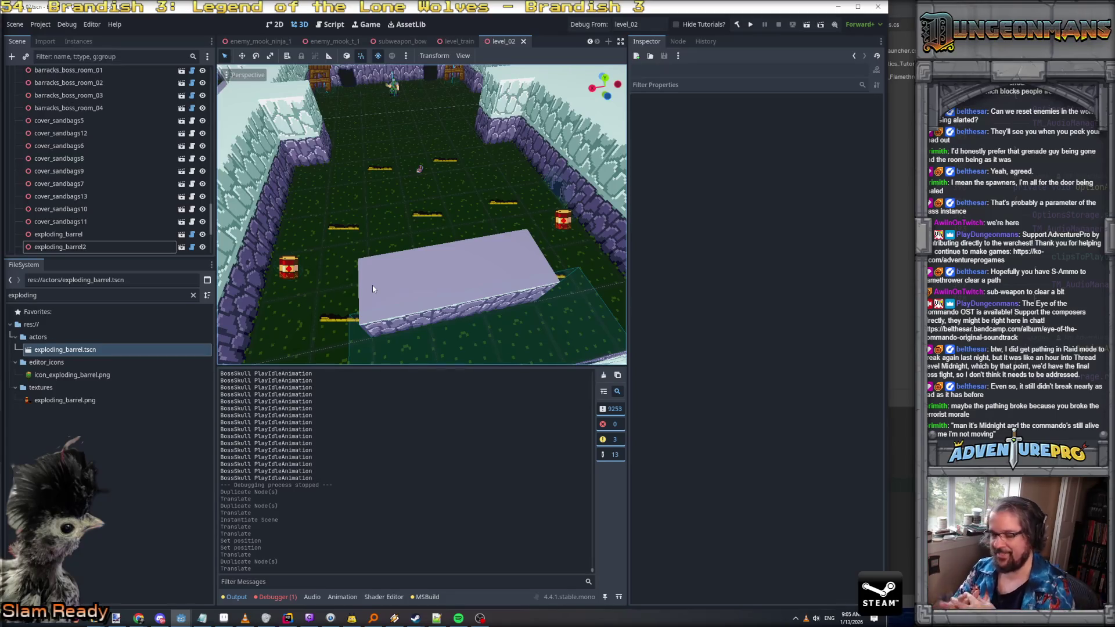
# Fly the view from the barrel room to the forest and select the blue soldier enemy_mook_t10
pyautogui.moveTo(403, 238); pyautogui.dragTo(403, 163)
pyautogui.press('w')
pyautogui.moveTo(421, 215)
pyautogui.mouseDown()
pyautogui.moveTo(421, 168)
pyautogui.moveTo(372, 174)
pyautogui.moveTo(371, 232)
pyautogui.mouseUp()
pyautogui.press('s')
pyautogui.press('w')
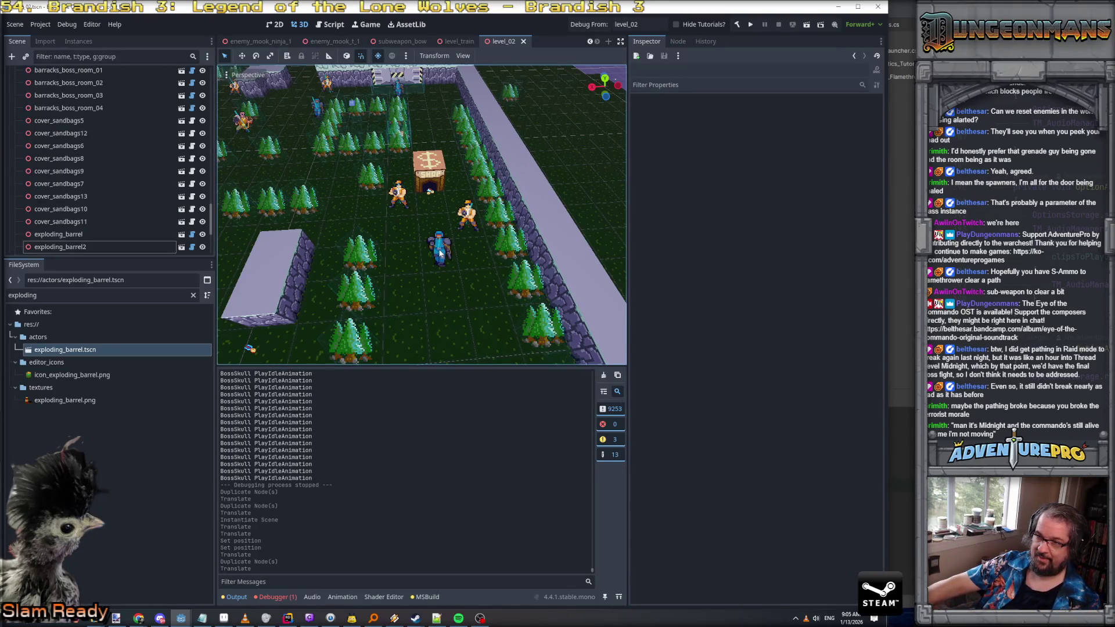
pyautogui.click(440, 253)
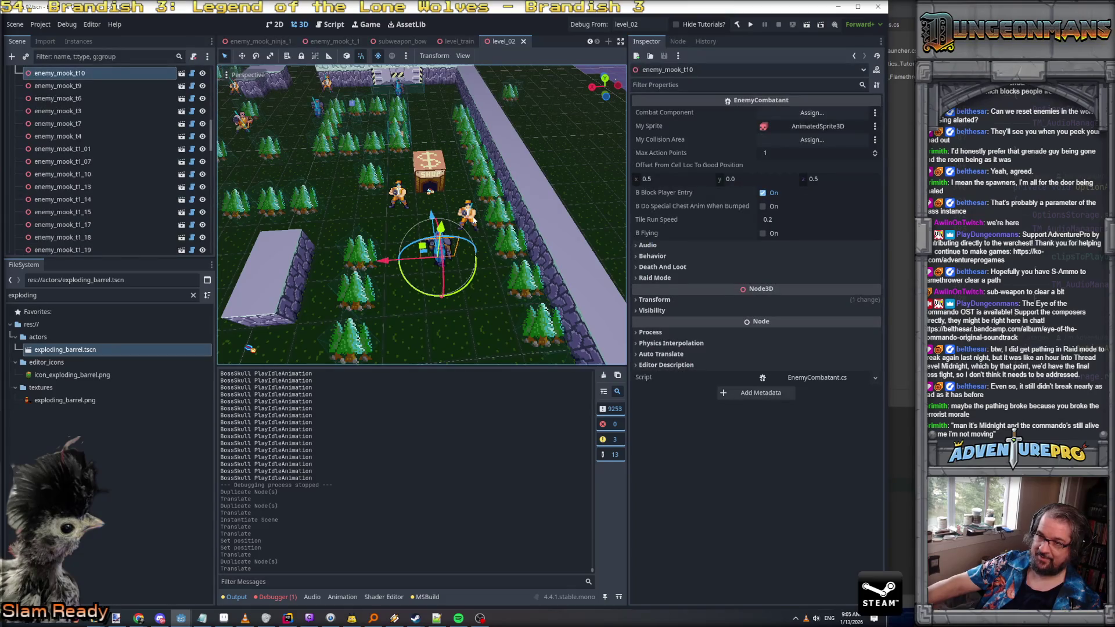
# Orbit and zoom around enemy_mook_t10, tilting the view low over the trees
pyautogui.scroll(-5, 463, 238)
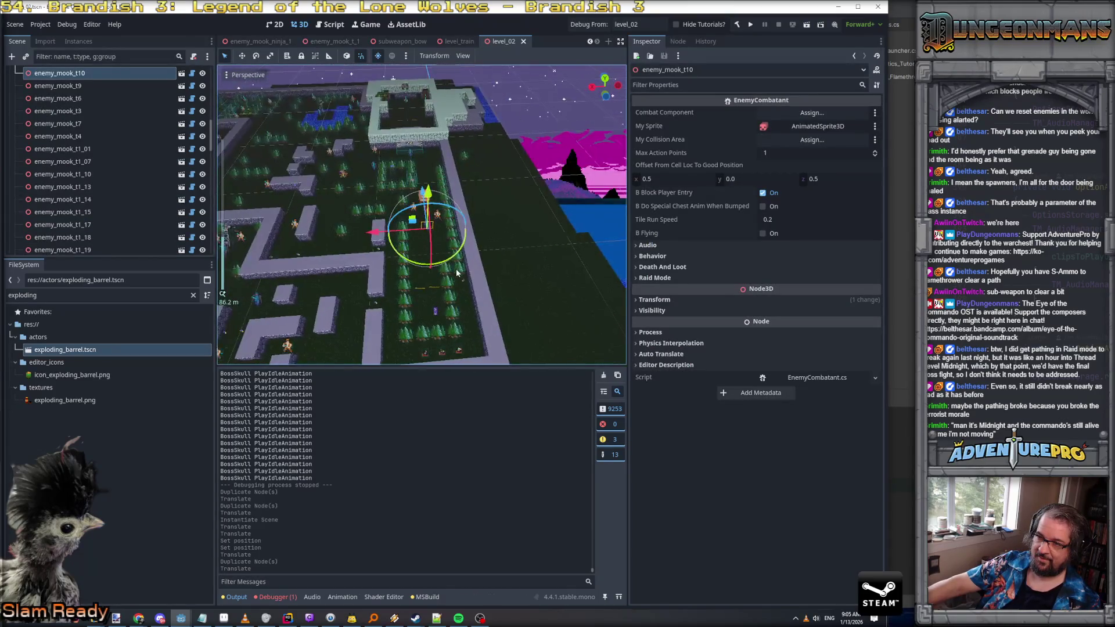
pyautogui.scroll(5, 455, 268)
pyautogui.scroll(-2, 454, 270)
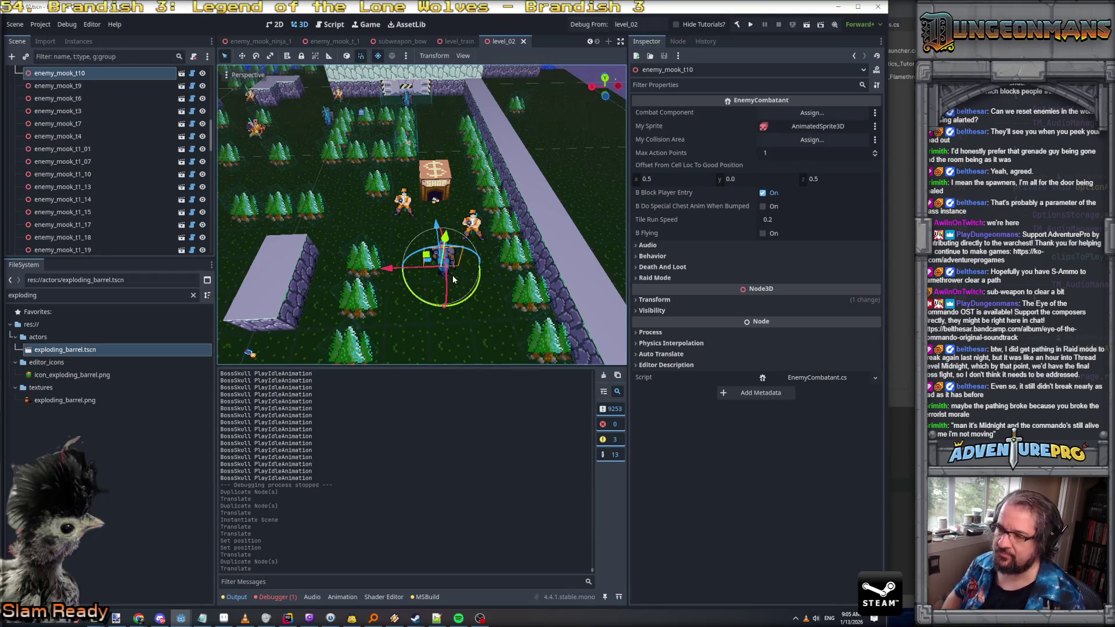
pyautogui.moveTo(452, 275)
pyautogui.mouseDown()
pyautogui.moveTo(389, 271)
pyautogui.moveTo(380, 255)
pyautogui.mouseUp()
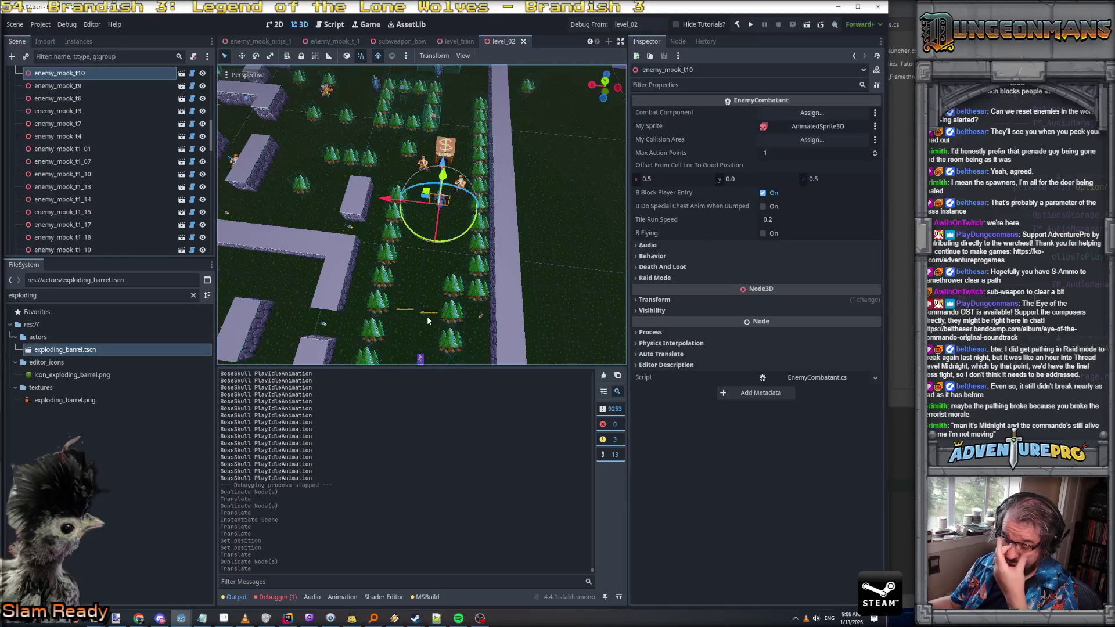
pyautogui.scroll(3, 399, 303)
pyautogui.scroll(-3, 402, 305)
pyautogui.moveTo(402, 306); pyautogui.dragTo(372, 302)
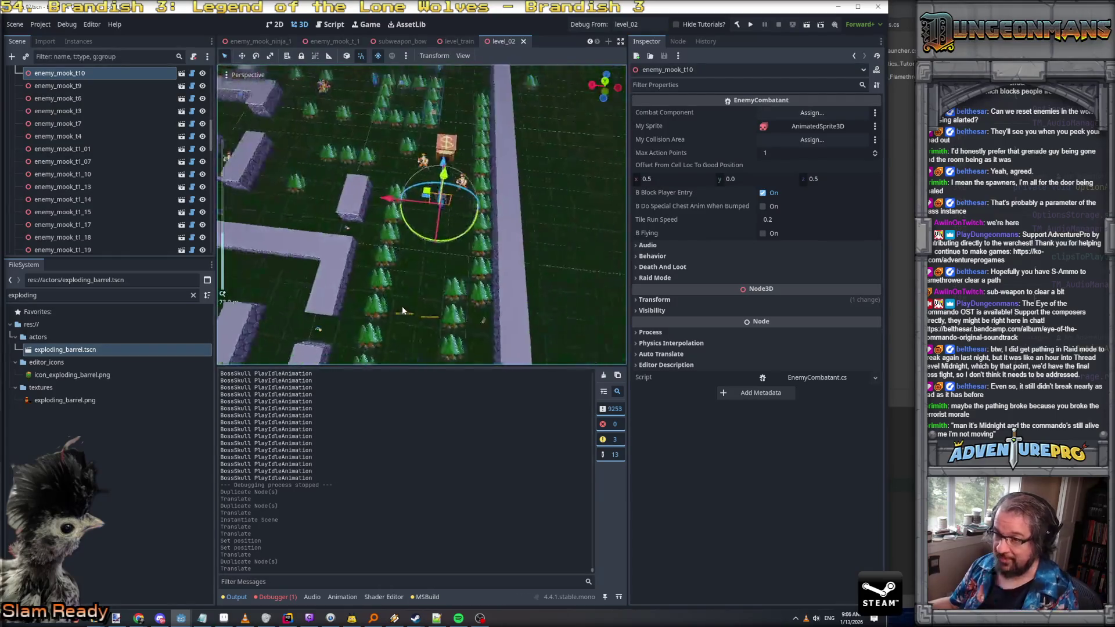
pyautogui.scroll(5, 421, 215)
pyautogui.moveTo(421, 215)
pyautogui.mouseDown()
pyautogui.moveTo(401, 215)
pyautogui.moveTo(406, 174)
pyautogui.moveTo(412, 191)
pyautogui.moveTo(394, 235)
pyautogui.moveTo(418, 238)
pyautogui.moveTo(415, 215)
pyautogui.mouseUp()
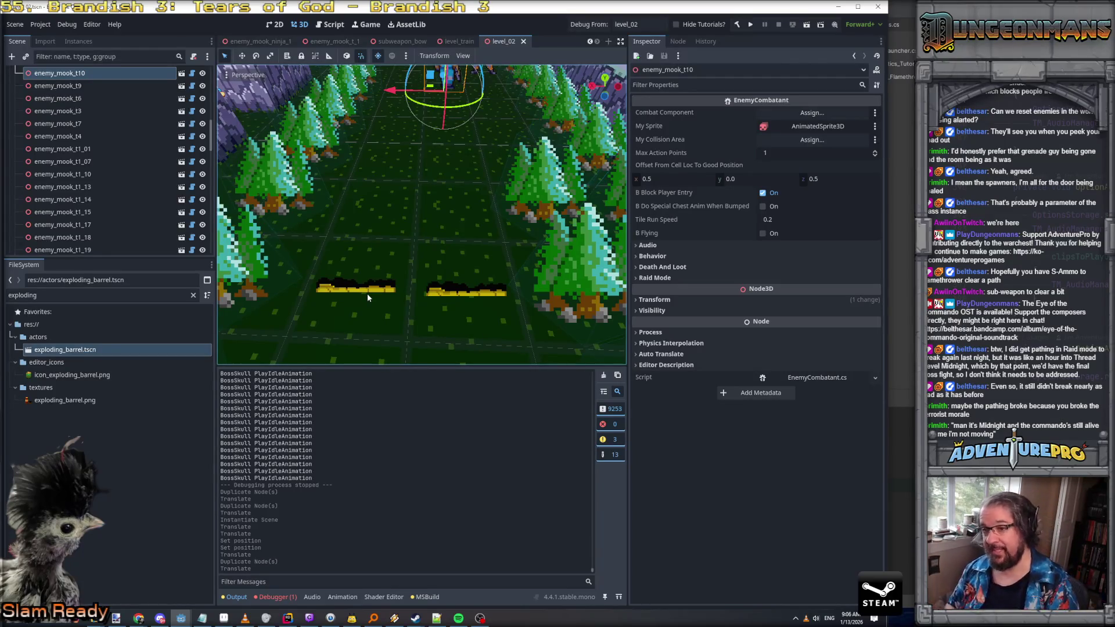
# Pan over the trees toward the START path and survey the forest from another angle
pyautogui.scroll(-5, 367, 294)
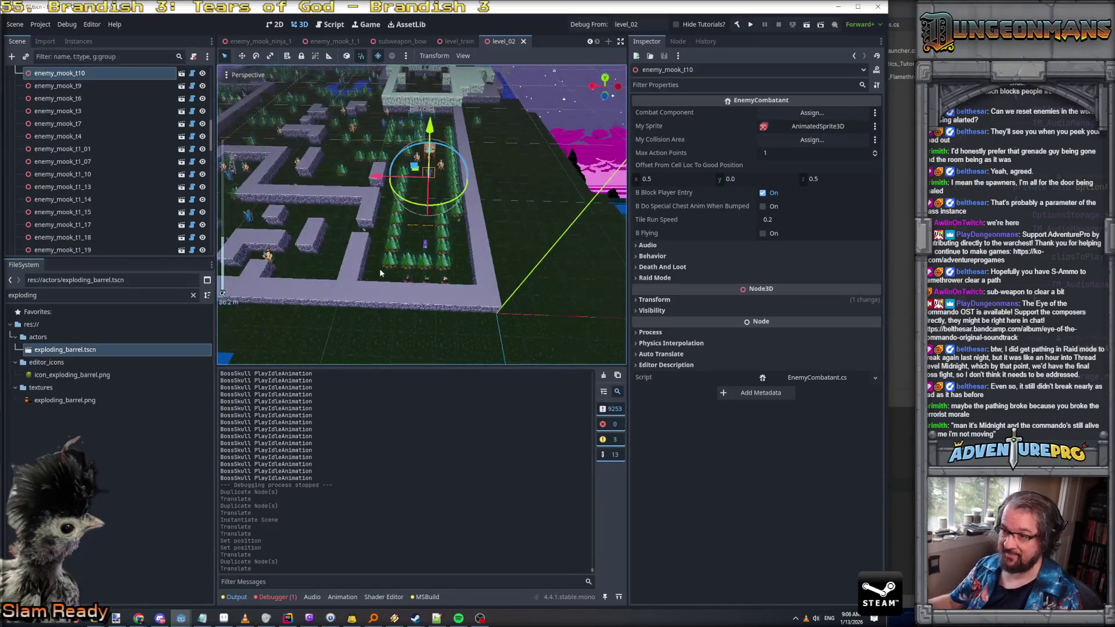
pyautogui.scroll(5, 223, 293)
pyautogui.moveTo(222, 293); pyautogui.dragTo(335, 188)
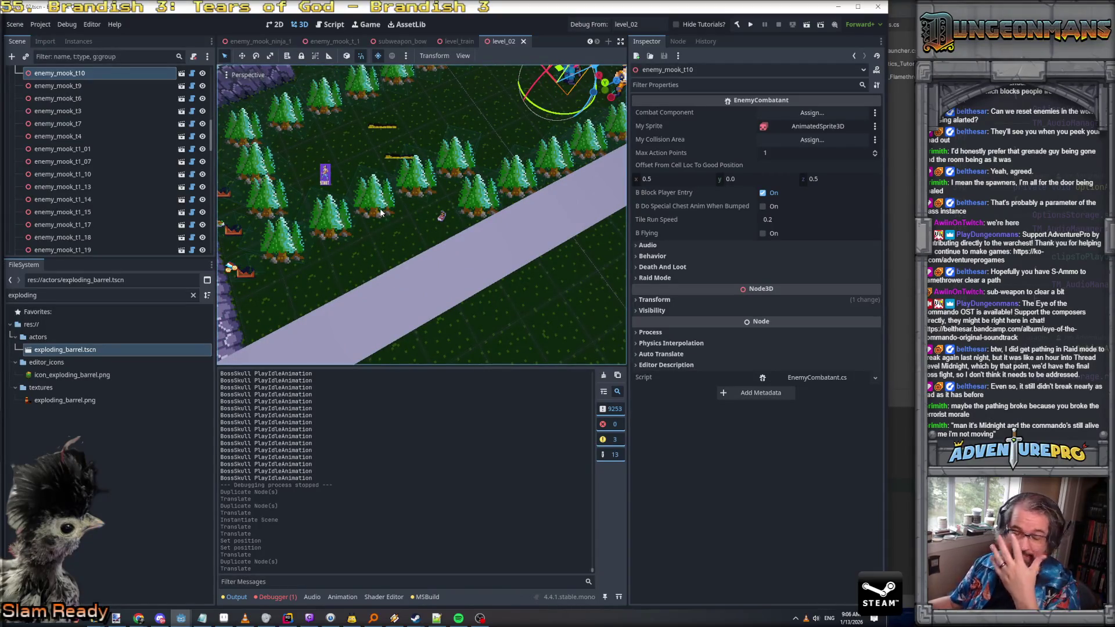
pyautogui.moveTo(435, 254); pyautogui.dragTo(415, 234)
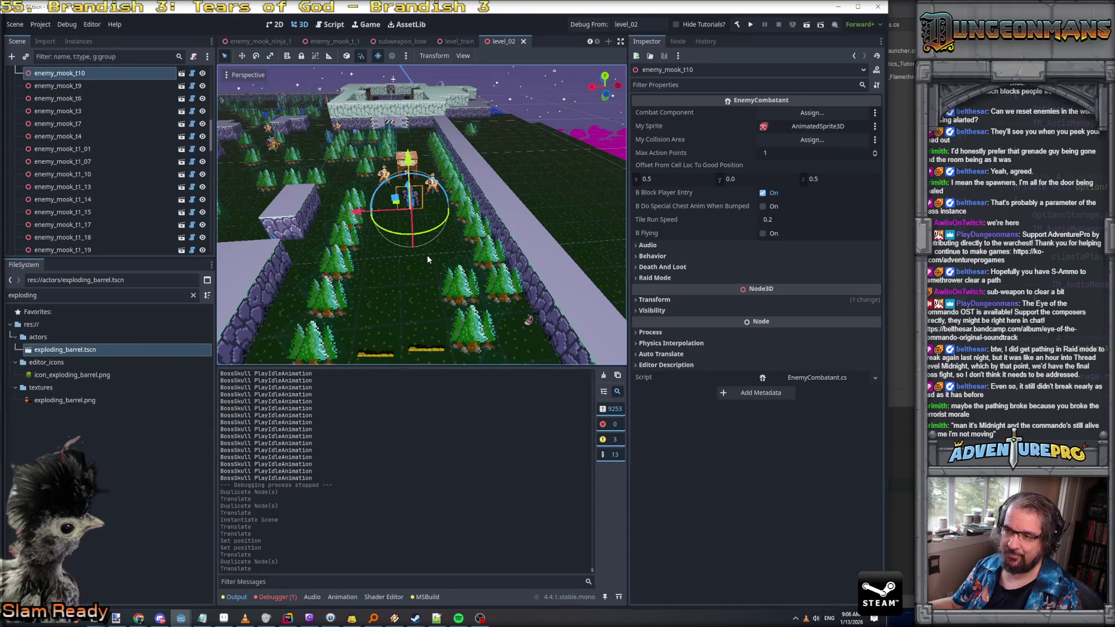
pyautogui.moveTo(440, 274); pyautogui.dragTo(403, 242)
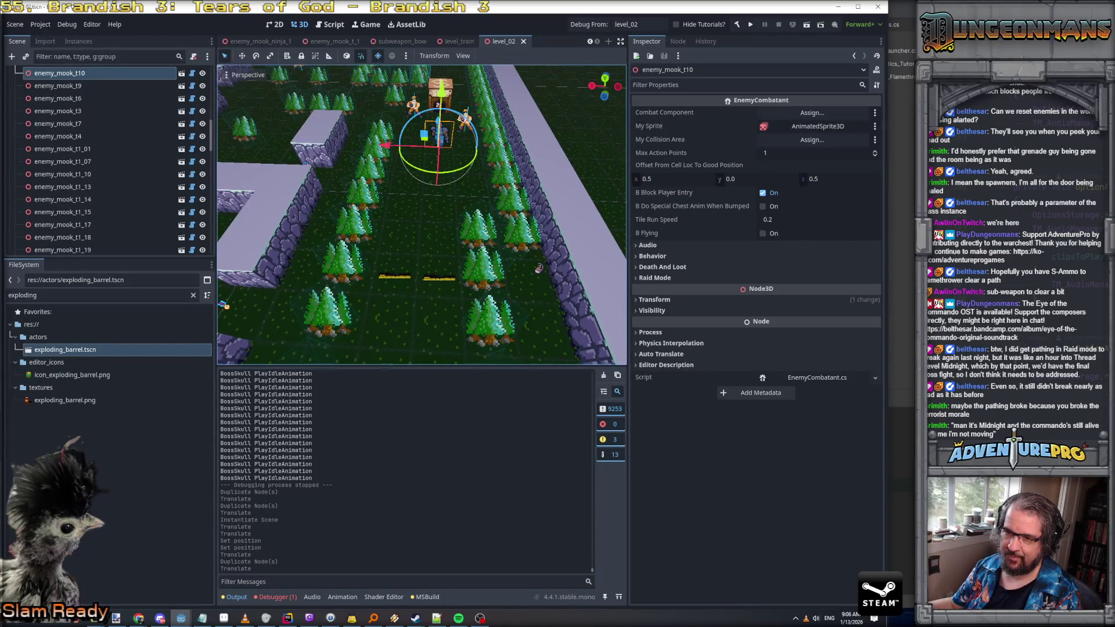
pyautogui.scroll(5, 27, 145)
pyautogui.scroll(5, 18, 180)
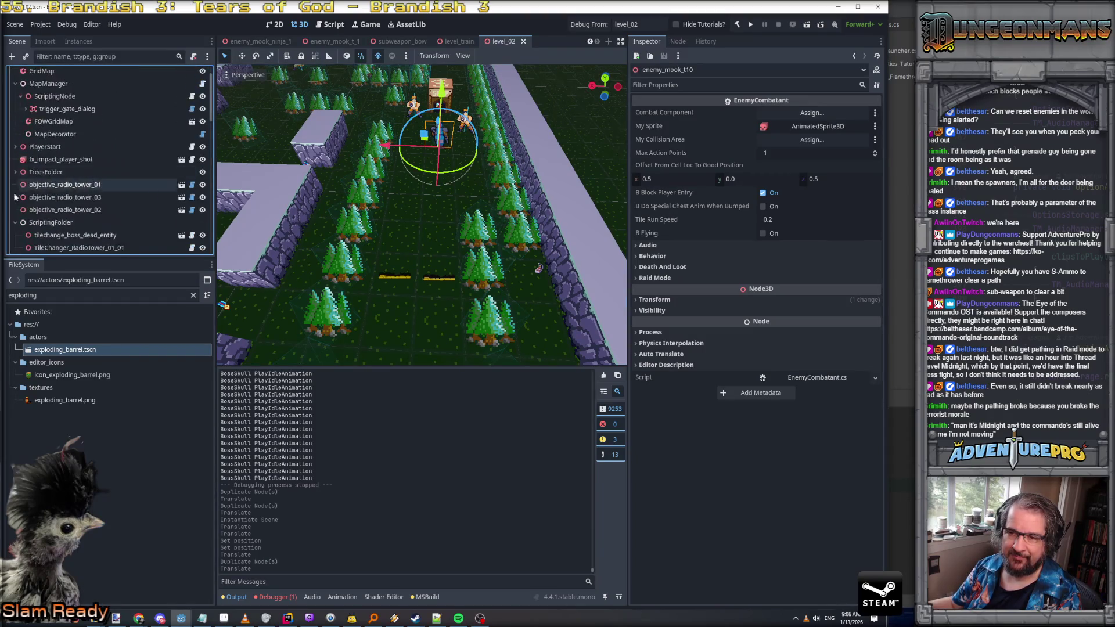
pyautogui.scroll(-5, 88, 201)
pyautogui.scroll(5, 96, 201)
# Add a Node3D child under ScriptingFolder
pyautogui.rightClick(49, 176)
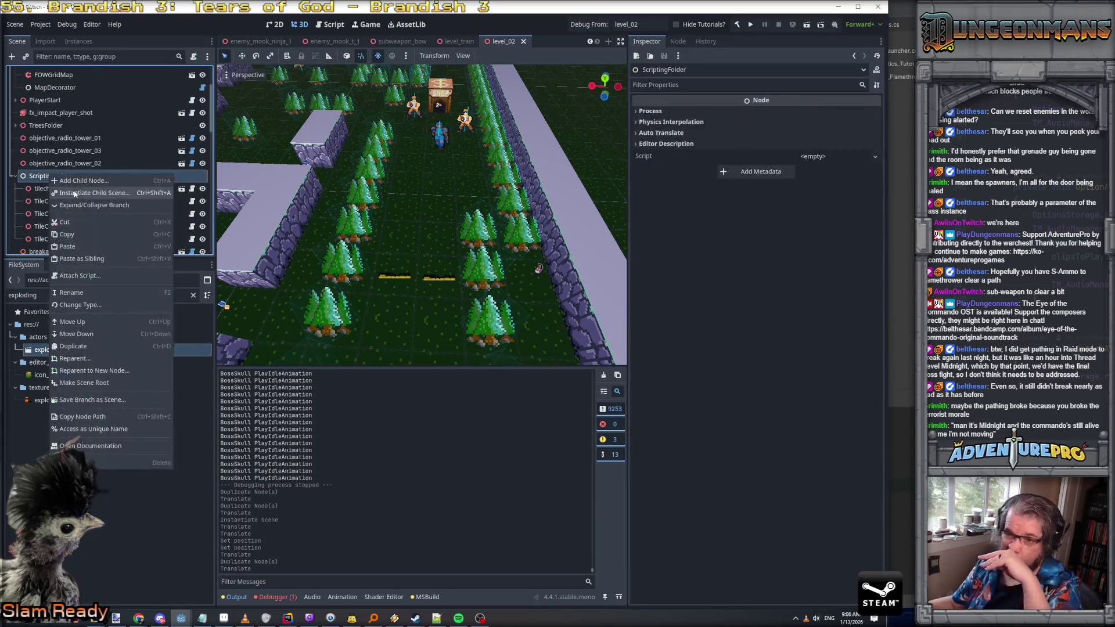
pyautogui.click(81, 180)
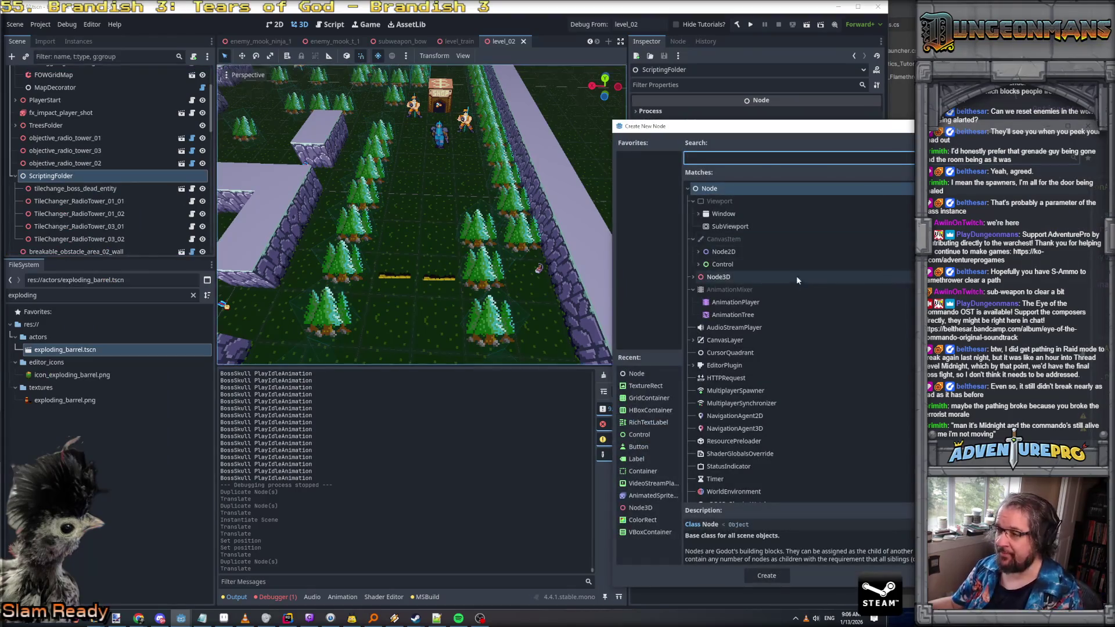
pyautogui.click(714, 277)
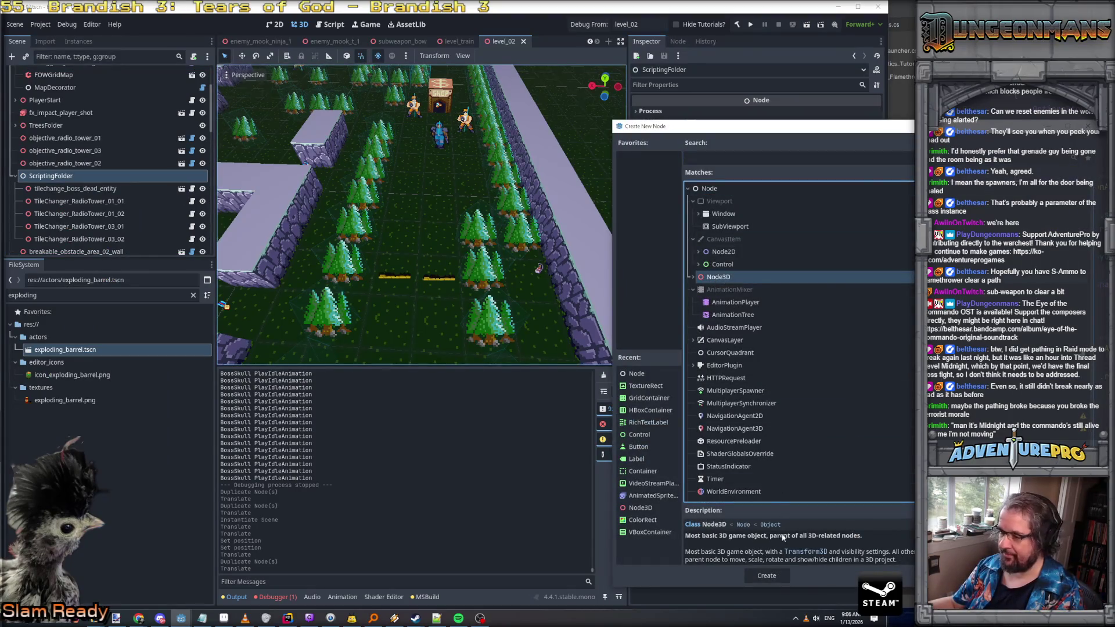
pyautogui.click(780, 575)
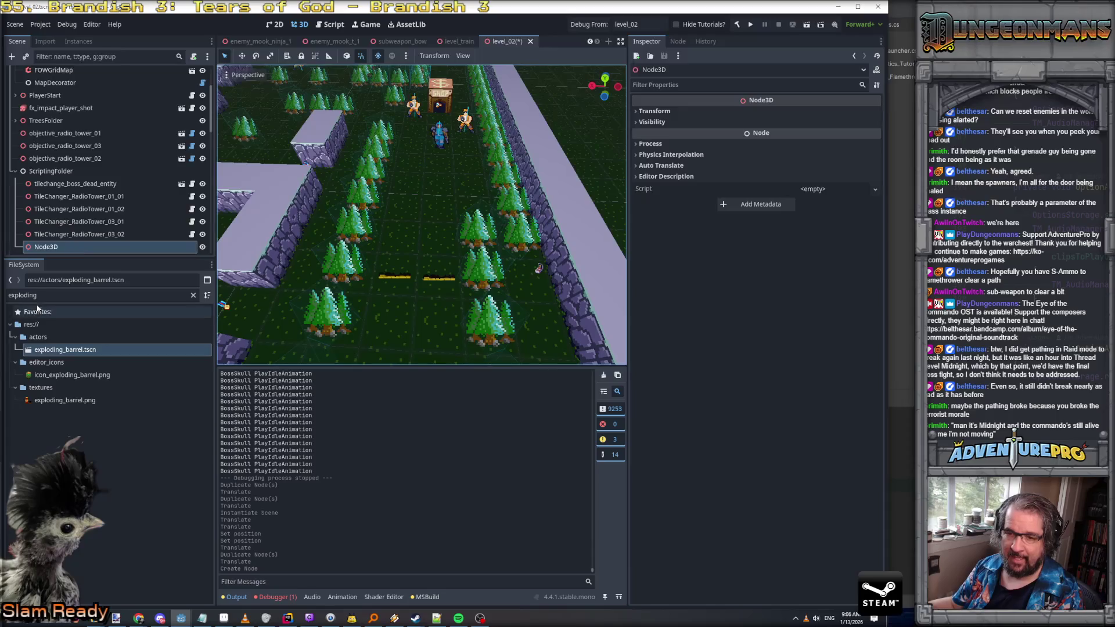
# Attach ShepTriggerArea.cs to the new node and rename it Trigger_MensAtIntro
pyautogui.moveTo(39, 296); pyautogui.dragTo(3, 299)
pyautogui.write('sheptri')
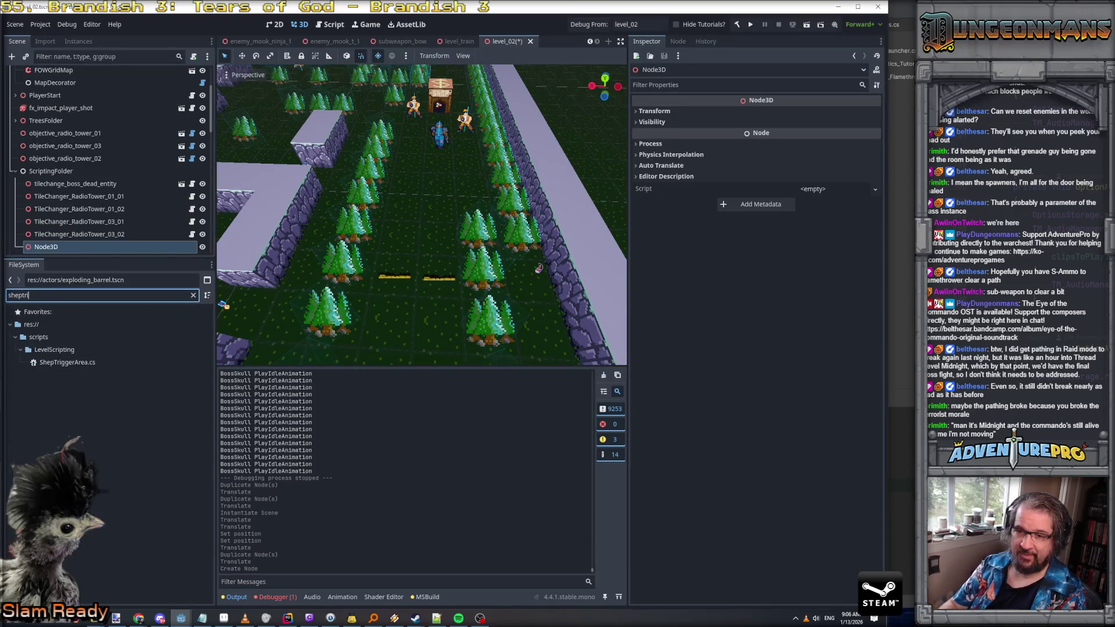
pyautogui.moveTo(57, 363); pyautogui.dragTo(55, 186)
pyautogui.click(55, 186)
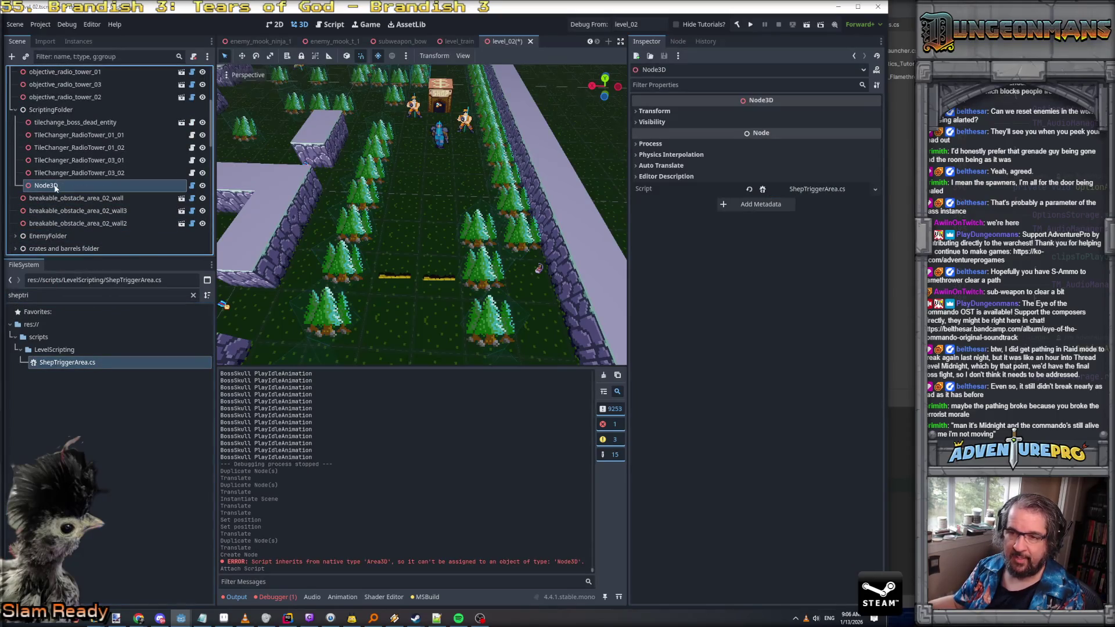
pyautogui.write('Trigger_Mens')
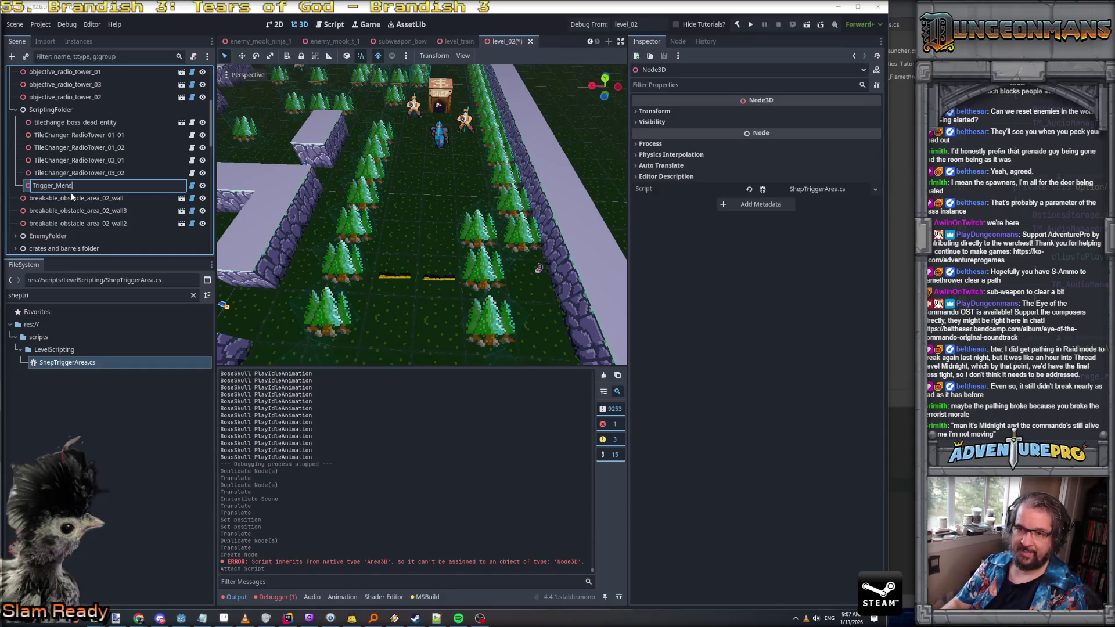
pyautogui.write('ro')
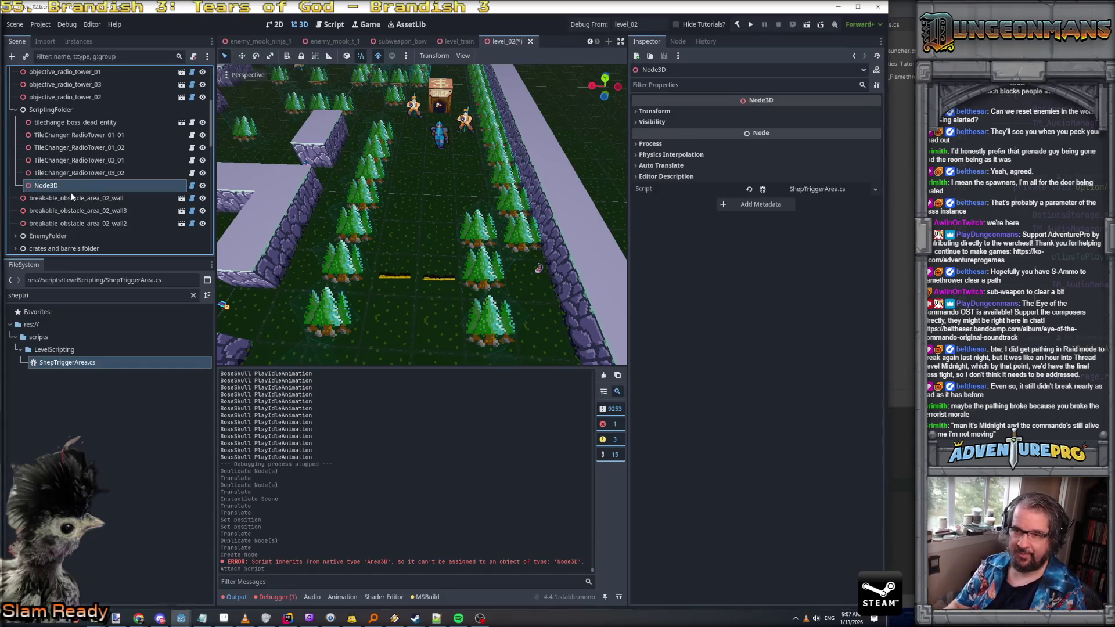
pyautogui.press('Return')
pyautogui.scroll(-5, 413, 219)
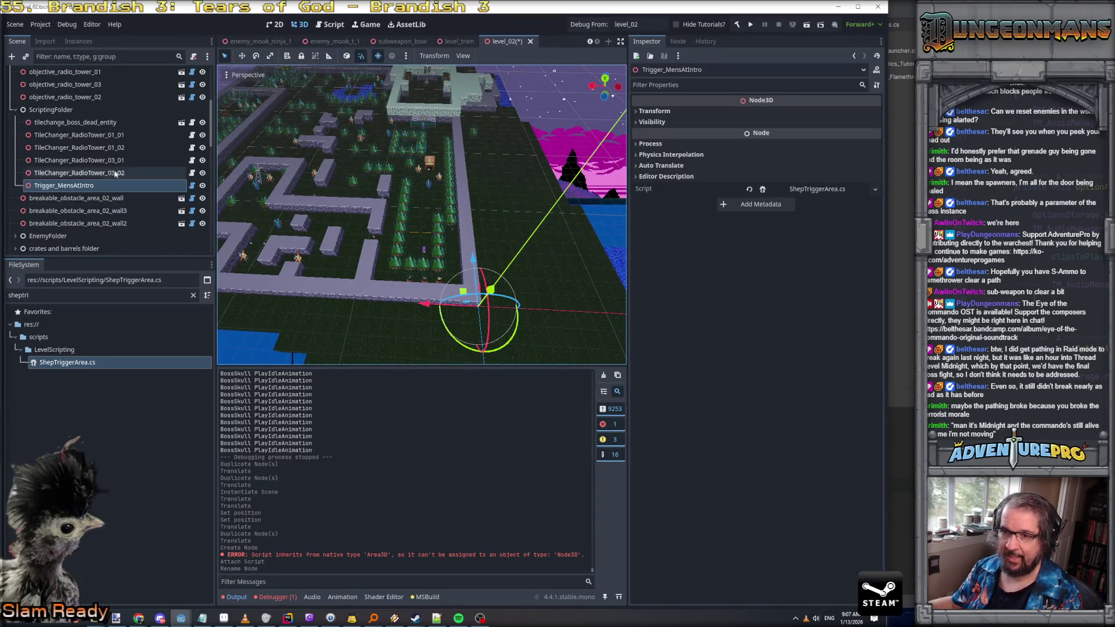
# Change Trigger_MensAtIntro's type to Area3D and re-drop ShepTriggerArea.cs onto it
pyautogui.rightClick(72, 184)
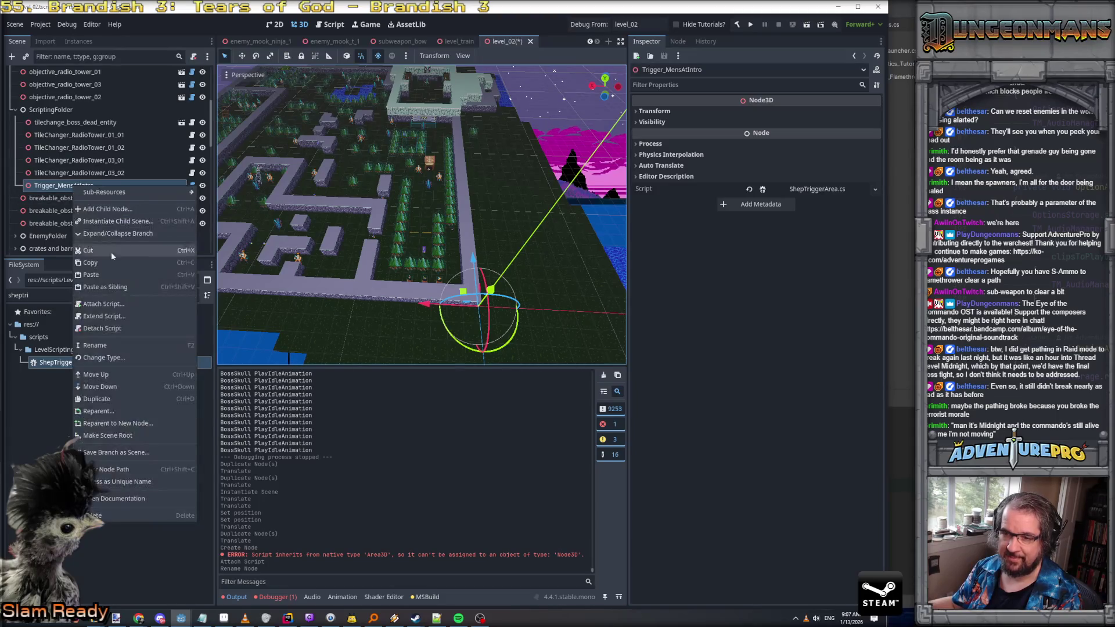
pyautogui.click(103, 357)
pyautogui.write('area')
pyautogui.press('Return')
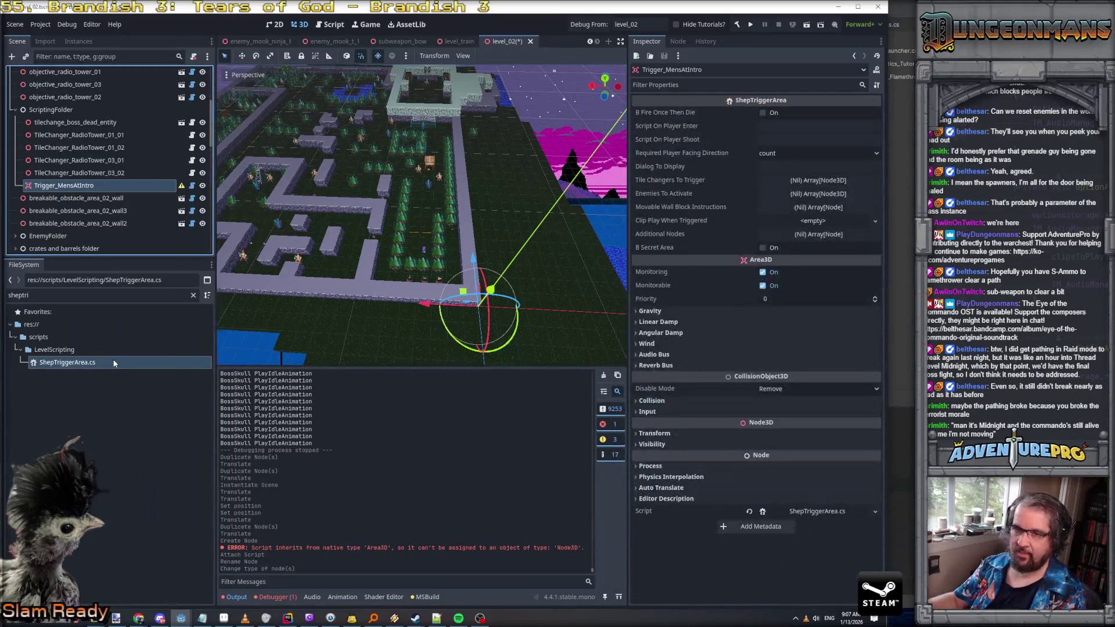
pyautogui.moveTo(114, 363)
pyautogui.mouseDown()
pyautogui.moveTo(69, 367)
pyautogui.moveTo(63, 165)
pyautogui.mouseUp()
# Add a CollisionShape3D child to the trigger and give it a BoxShape3D
pyautogui.rightClick(63, 166)
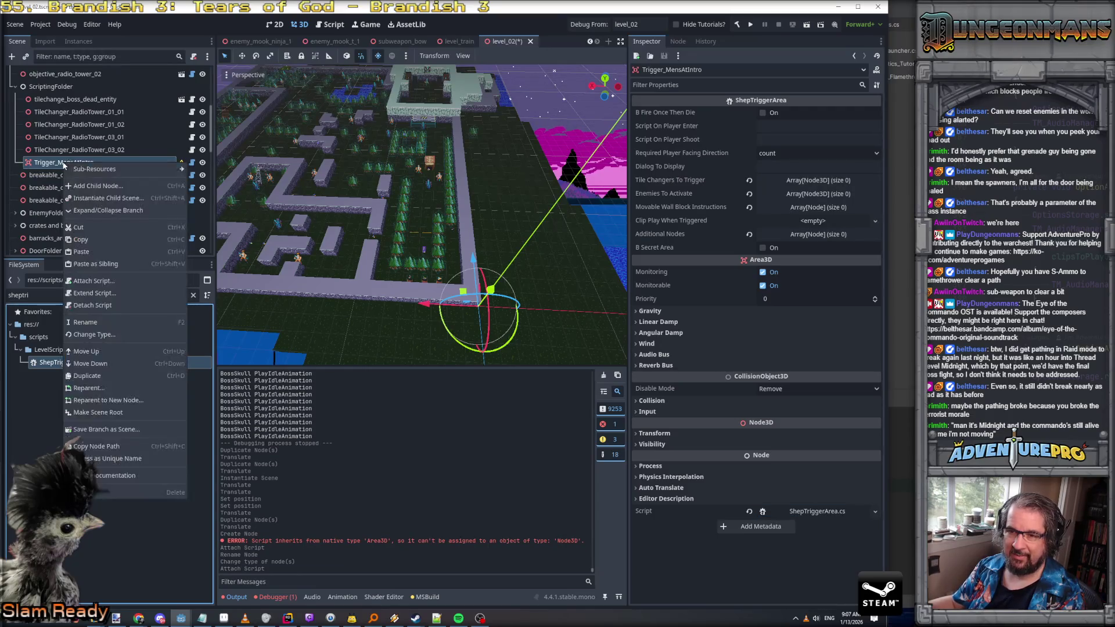
pyautogui.click(98, 186)
pyautogui.write('co')
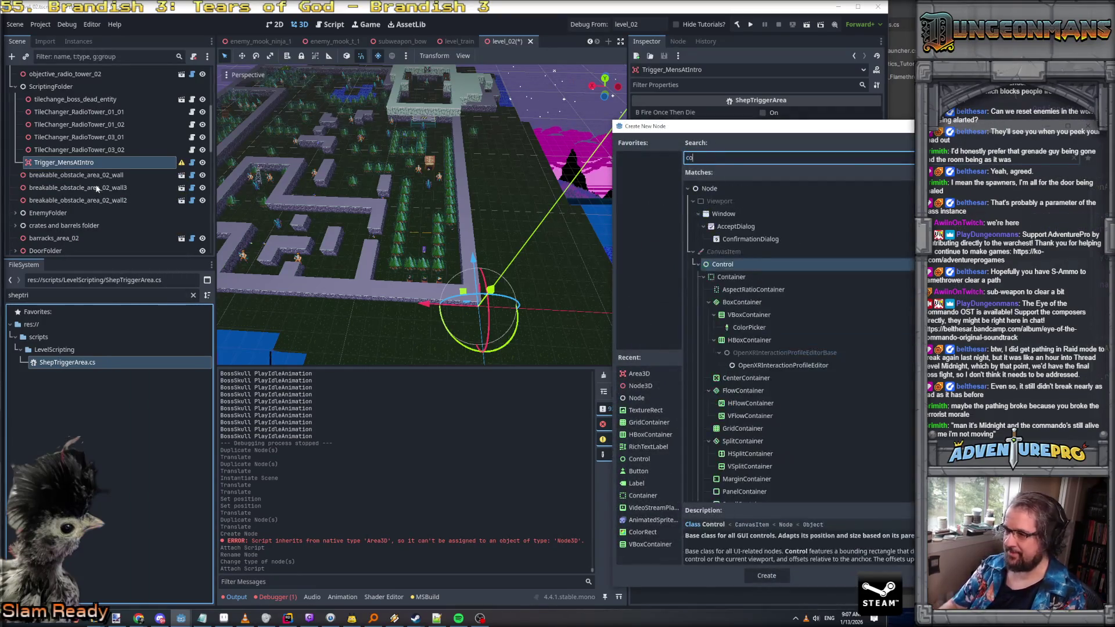
pyautogui.write('lliso')
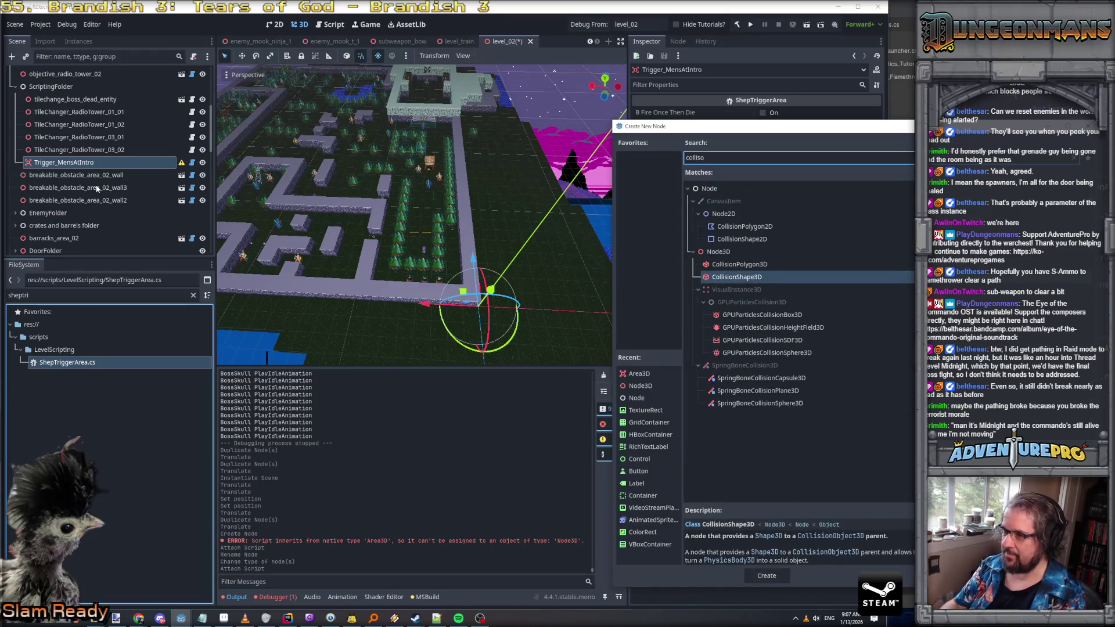
pyautogui.press('Return')
pyautogui.press('Up')
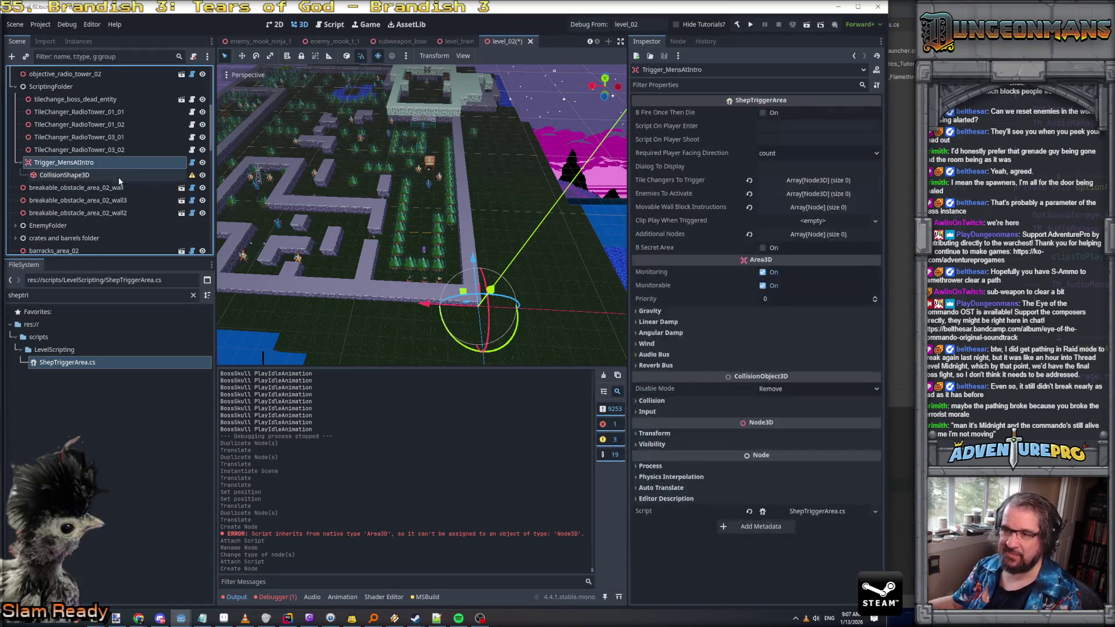
pyautogui.click(138, 178)
pyautogui.click(864, 112)
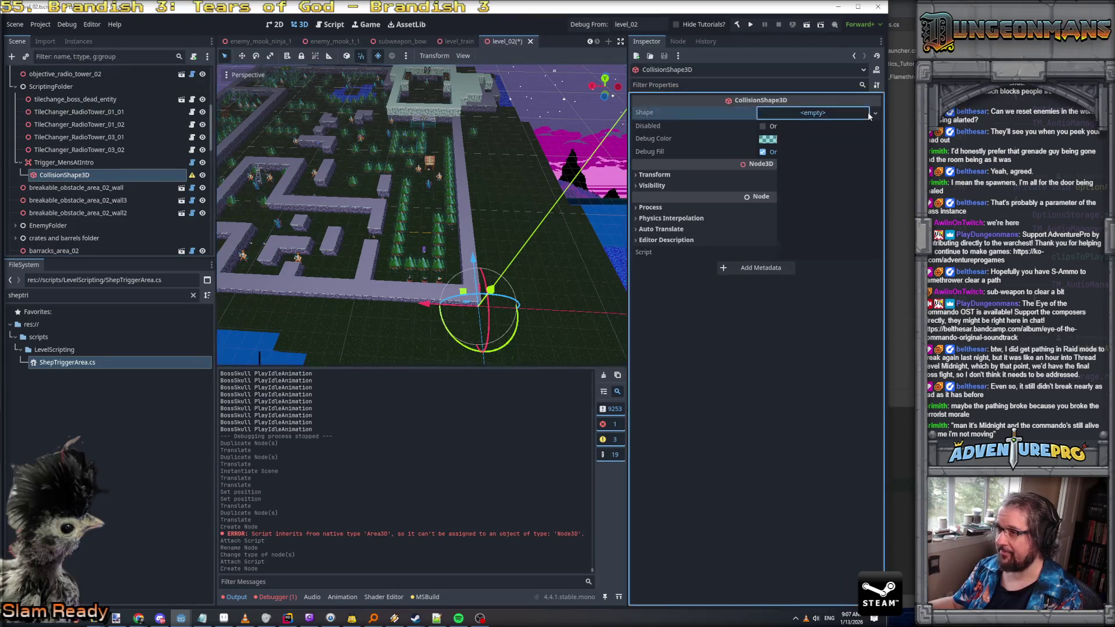
pyautogui.click(828, 152)
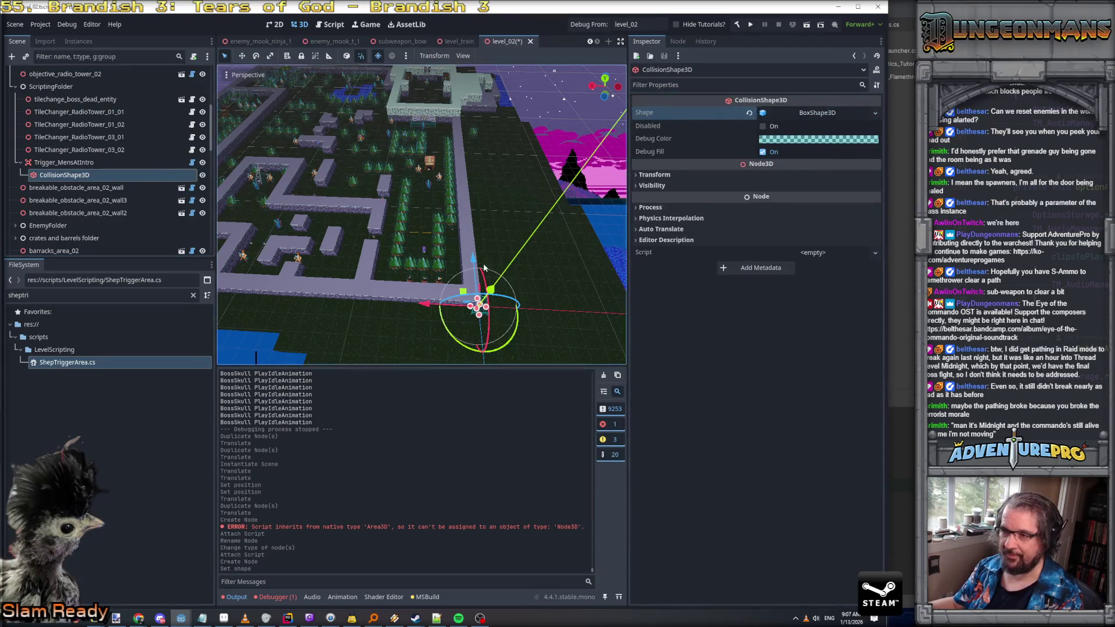
pyautogui.click(447, 239)
# Move the Trigger_MensAtIntro area up the level to z position 5.5
pyautogui.moveTo(426, 302)
pyautogui.mouseDown()
pyautogui.moveTo(408, 249)
pyautogui.moveTo(416, 225)
pyautogui.moveTo(356, 228)
pyautogui.mouseUp()
pyautogui.press('f')
pyautogui.moveTo(462, 239); pyautogui.dragTo(406, 221)
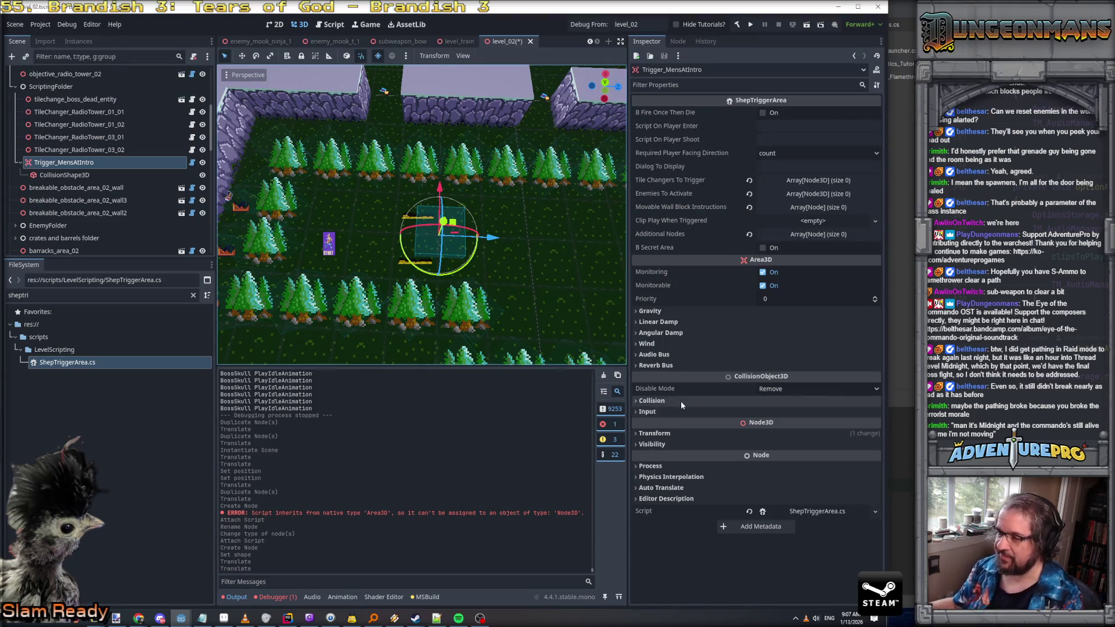
pyautogui.click(655, 433)
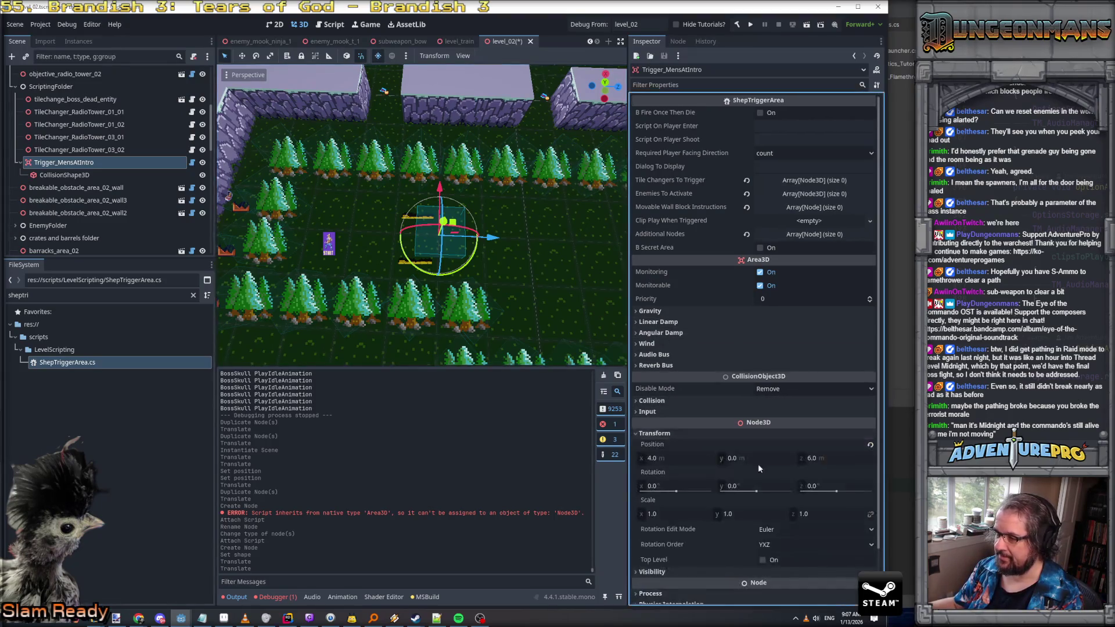
pyautogui.click(831, 458)
pyautogui.write('5.5')
pyautogui.press('Return')
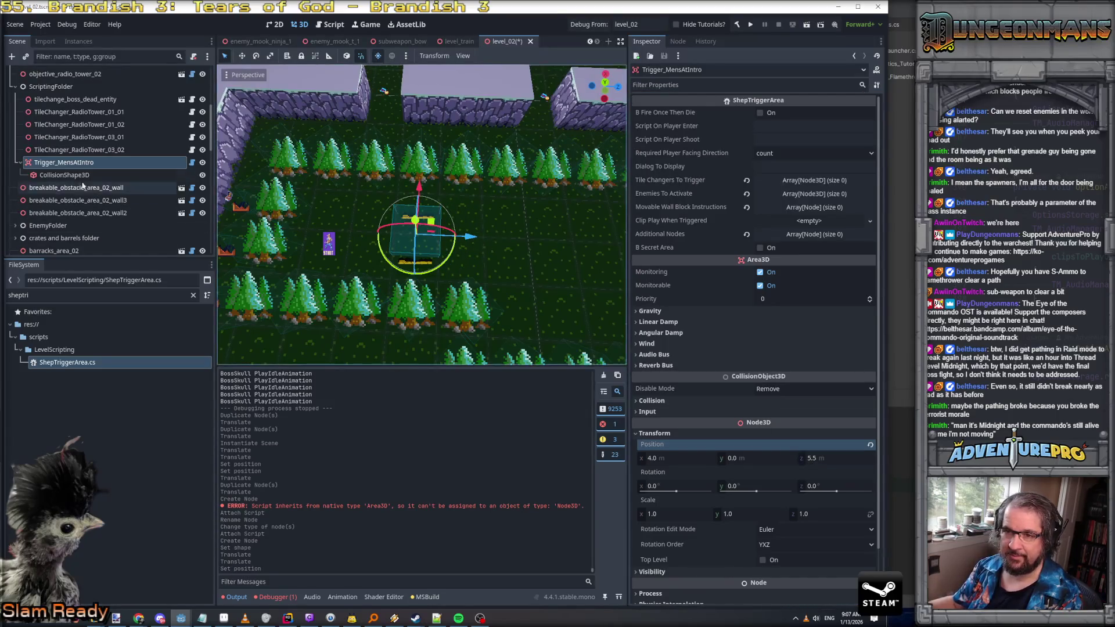
# Widen the trigger's collision box on both its left and right sides
pyautogui.click(63, 174)
pyautogui.moveTo(453, 221); pyautogui.dragTo(351, 218)
pyautogui.moveTo(460, 222); pyautogui.dragTo(505, 223)
pyautogui.moveTo(419, 221); pyautogui.dragTo(372, 221)
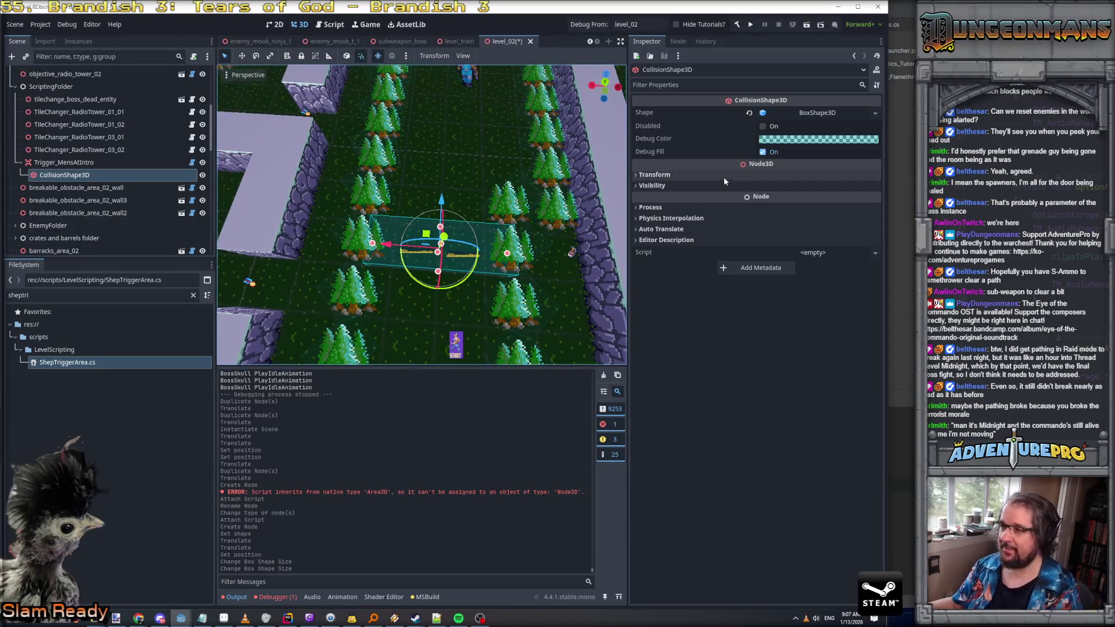
# Take Trigger_MensAtIntro off collision layer 1, keeping mask layer 1
pyautogui.click(64, 162)
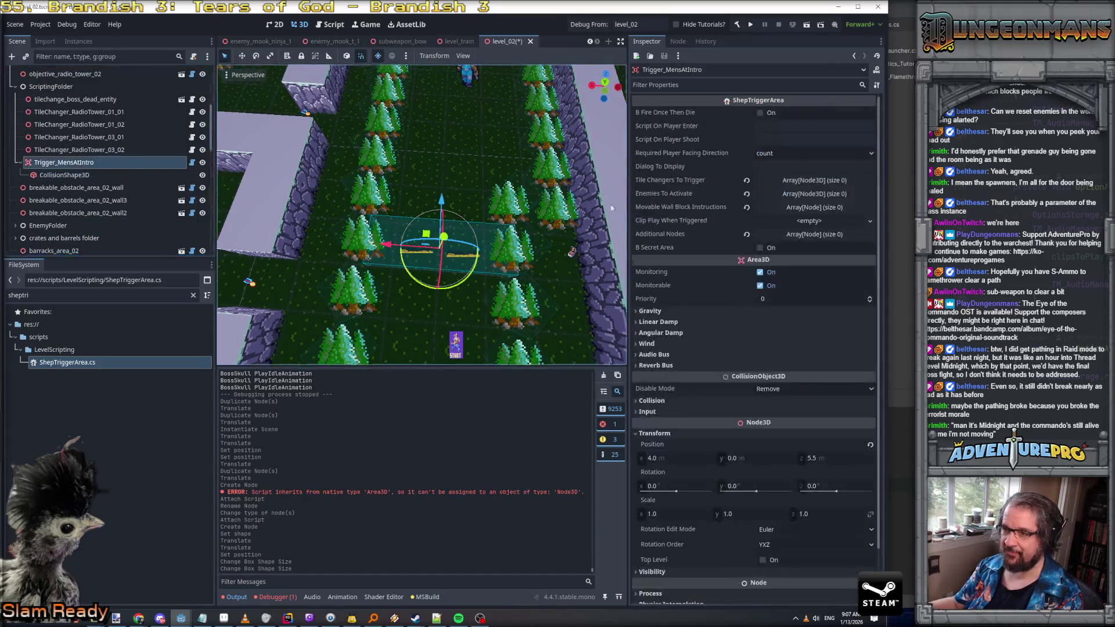
pyautogui.click(651, 401)
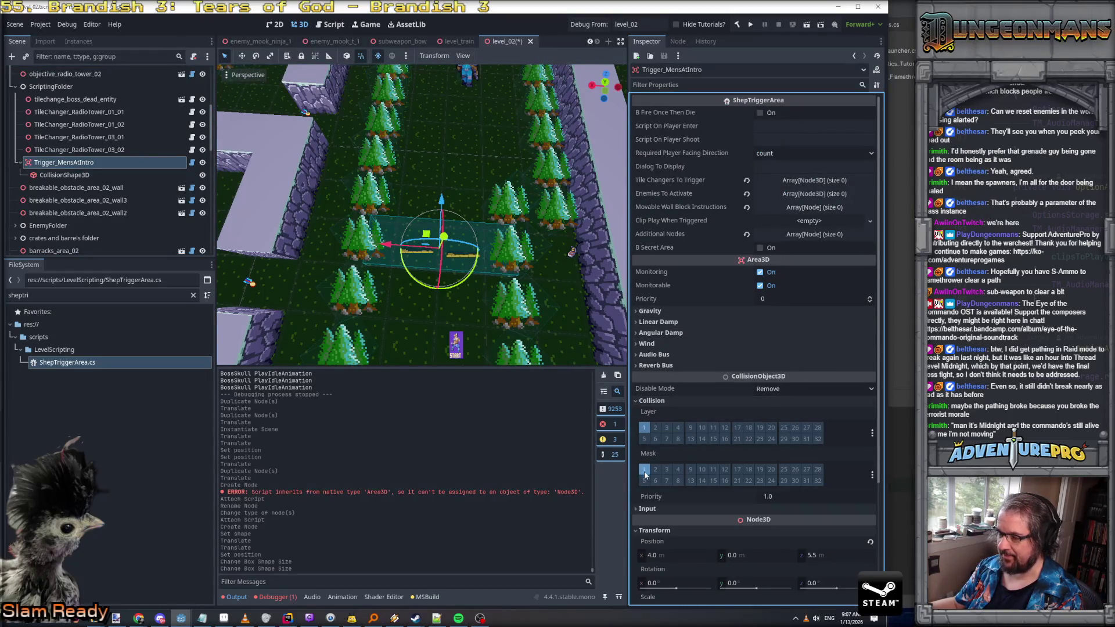
pyautogui.click(644, 427)
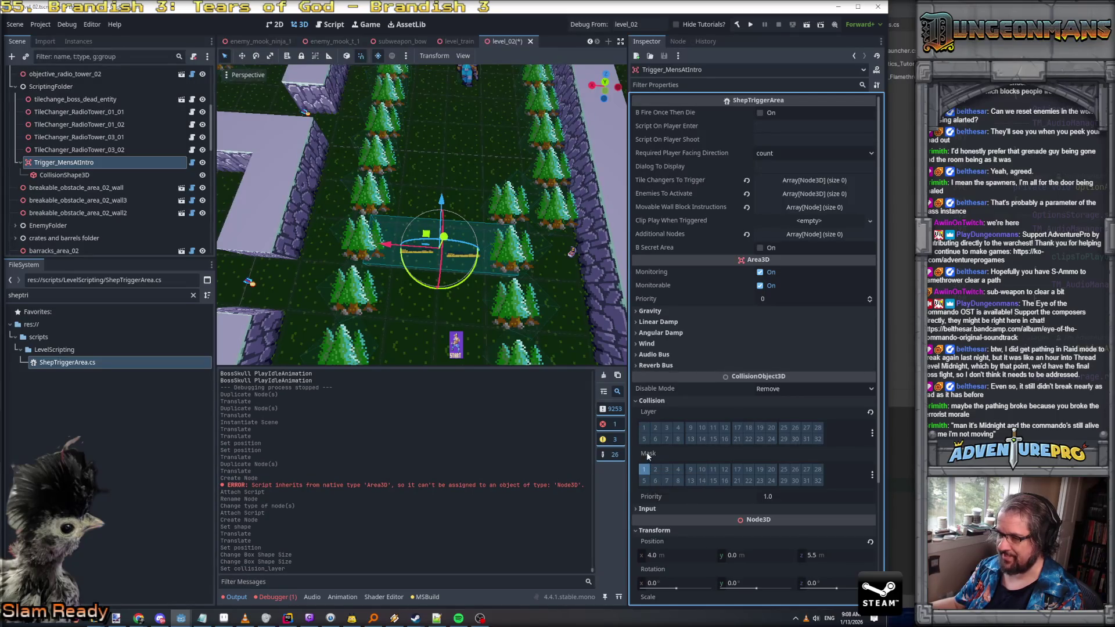
pyautogui.moveTo(647, 455)
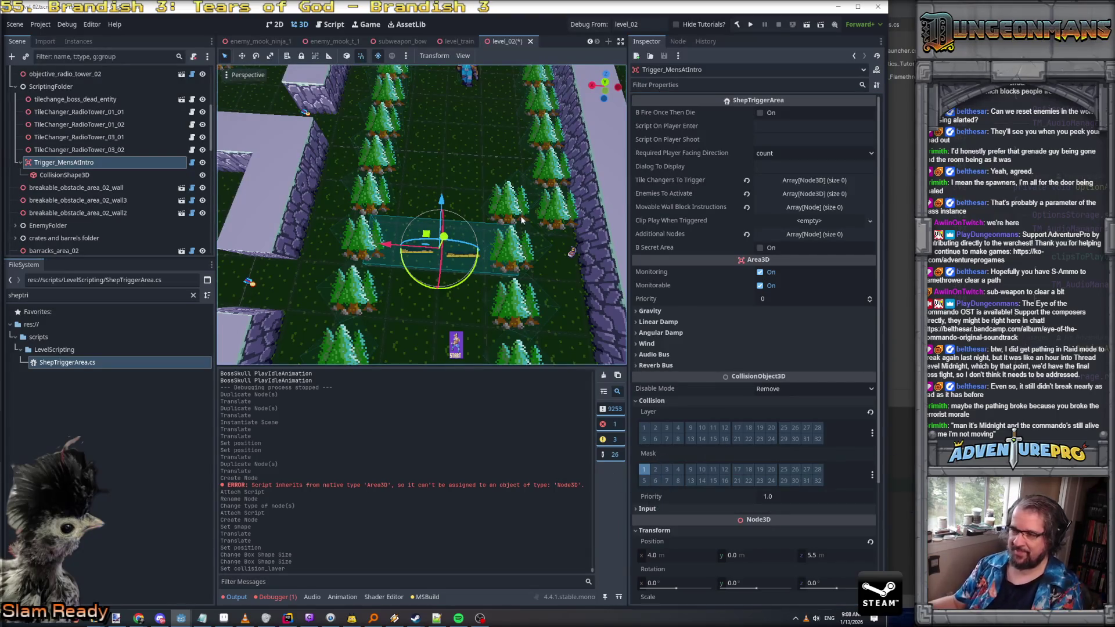
# Set the trigger's player-enter callback to OnPlayerEnterFirstCover and make it fire only once
pyautogui.press('d')
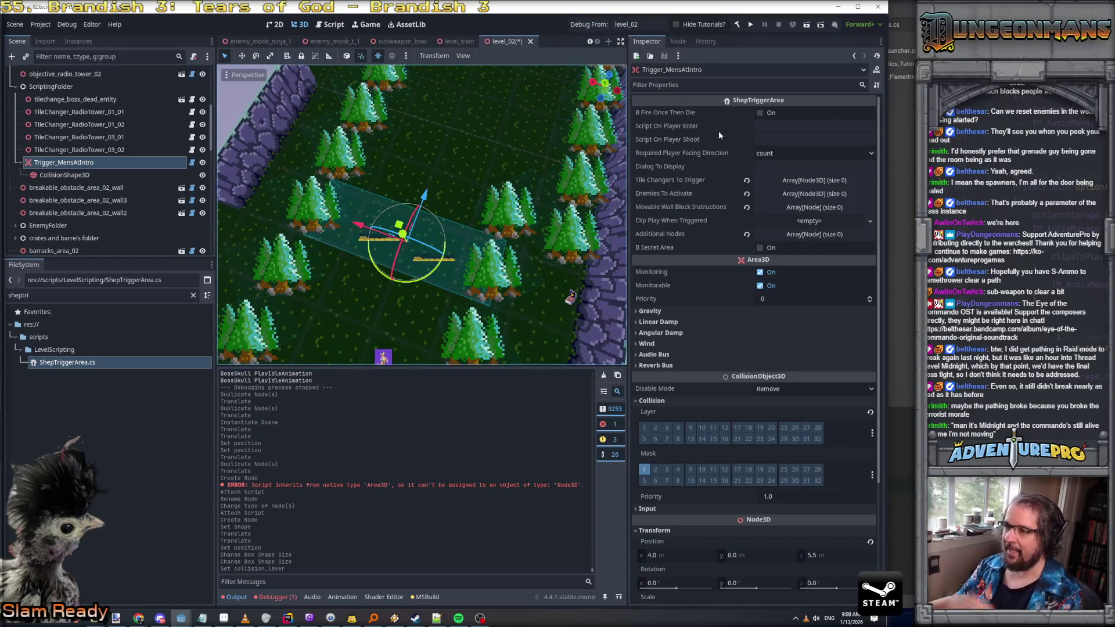
pyautogui.click(778, 127)
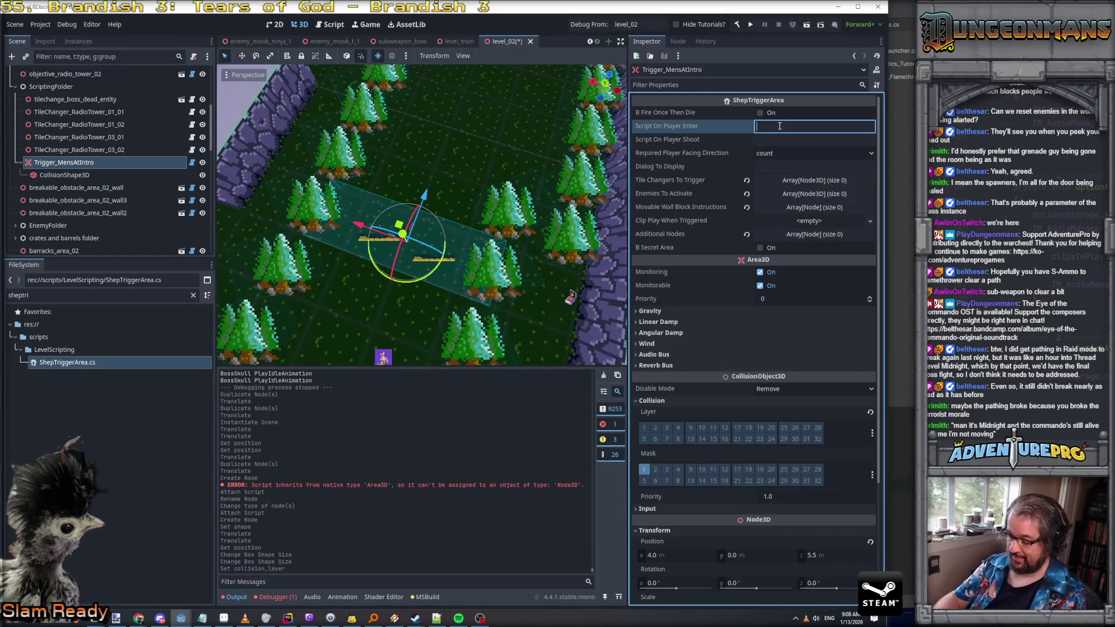
pyautogui.write('Play')
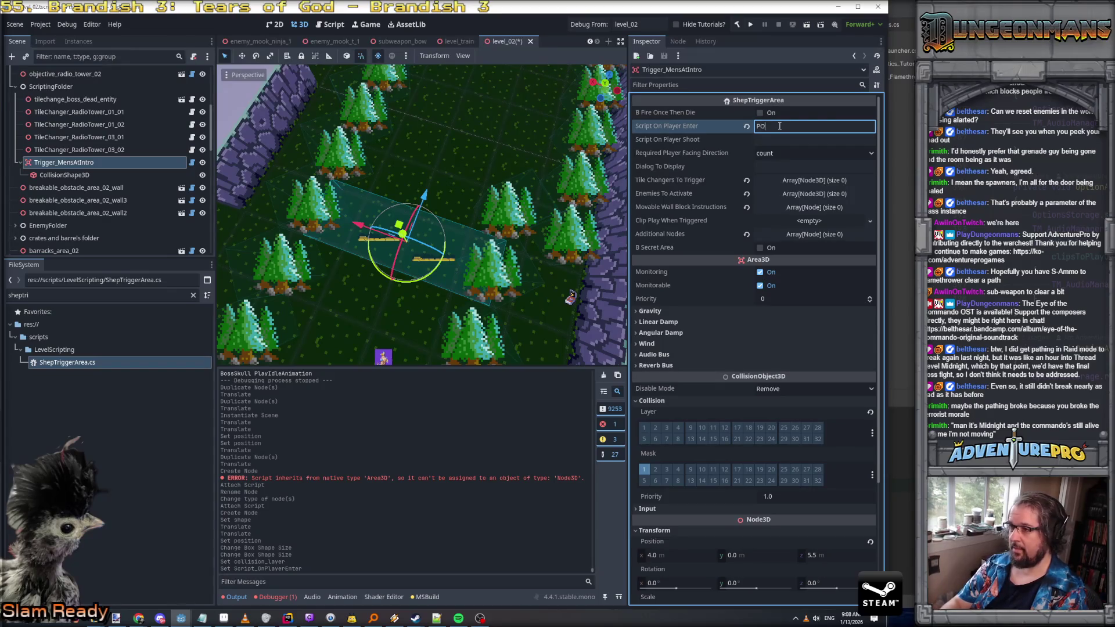
pyautogui.press('BackSpace')
pyautogui.write('Ol')
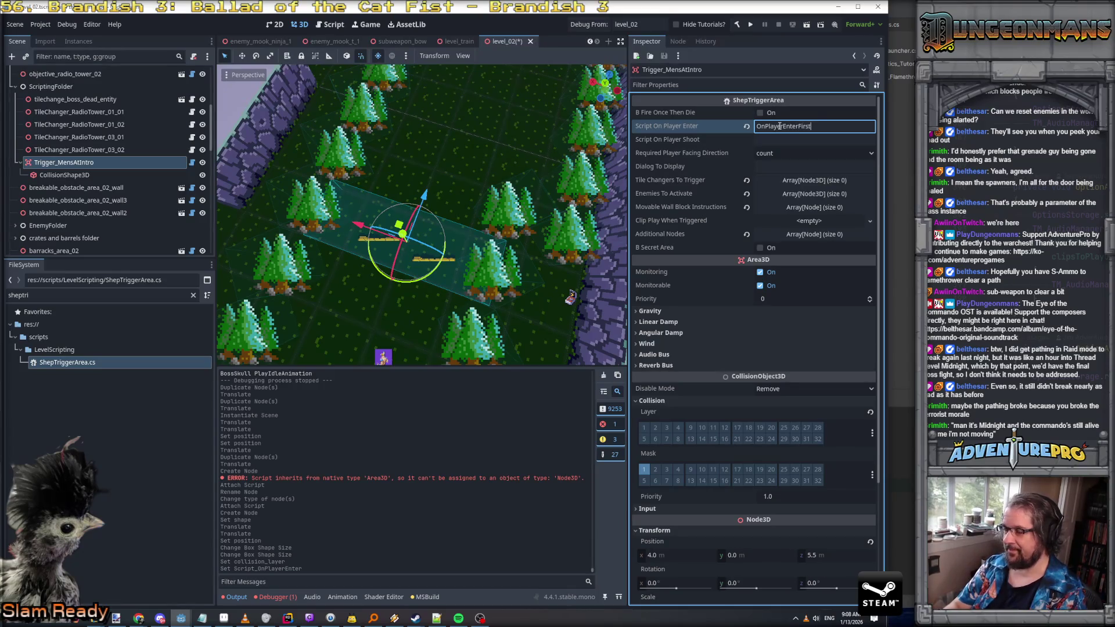
pyautogui.click(759, 112)
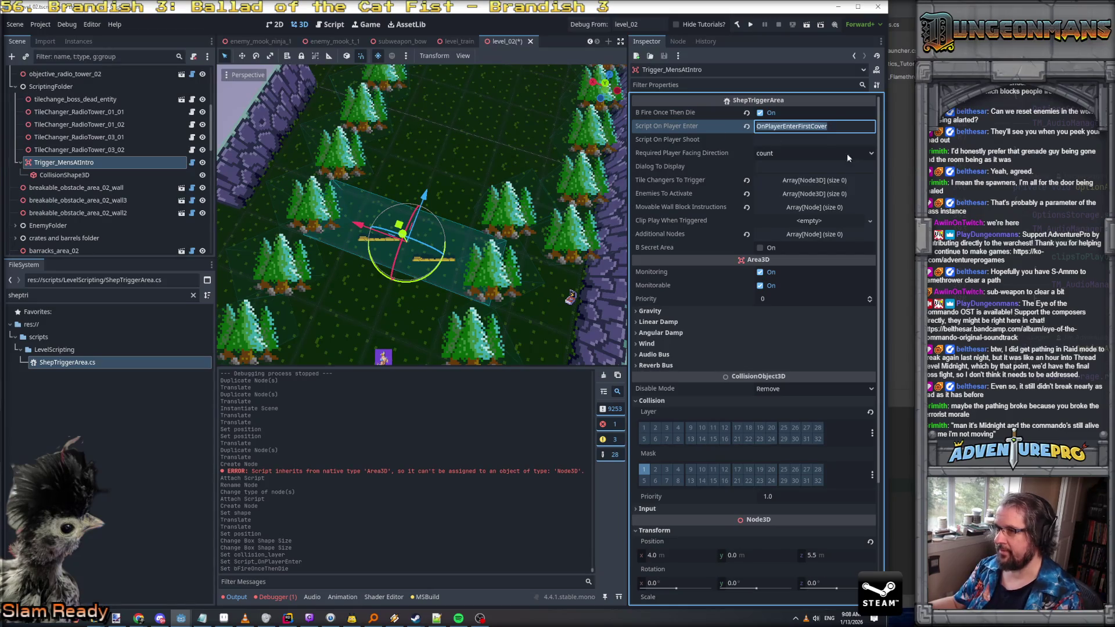
pyautogui.hotkey('alt', 'Tab')
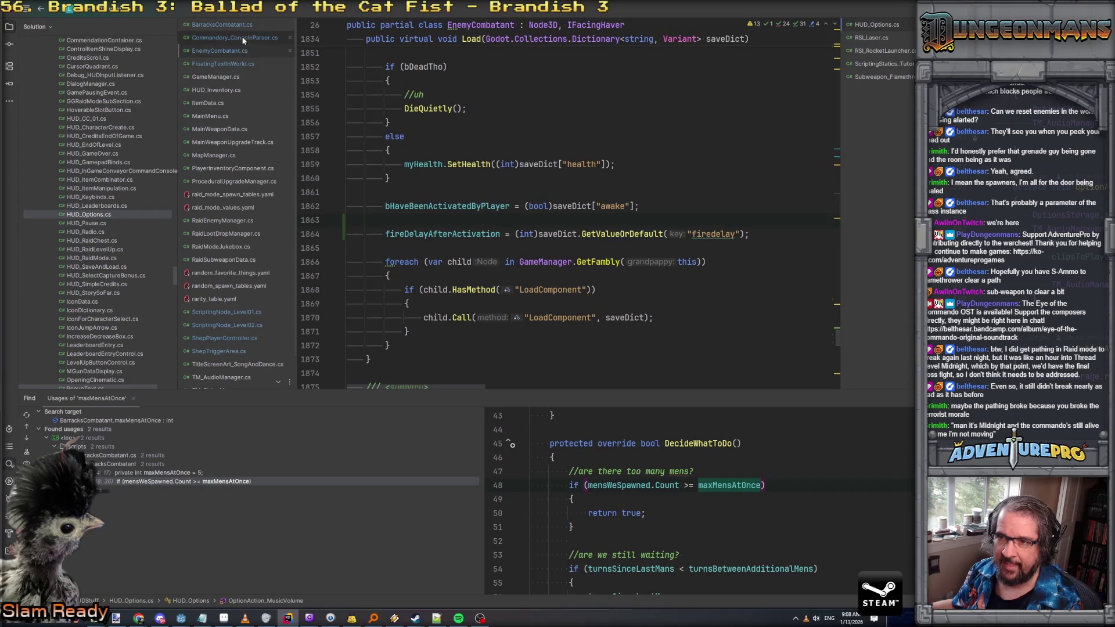
# Open ScriptingNode_Level02.cs and add blank lines after RadioTowerDestroyed for a new method
pyautogui.click(245, 325)
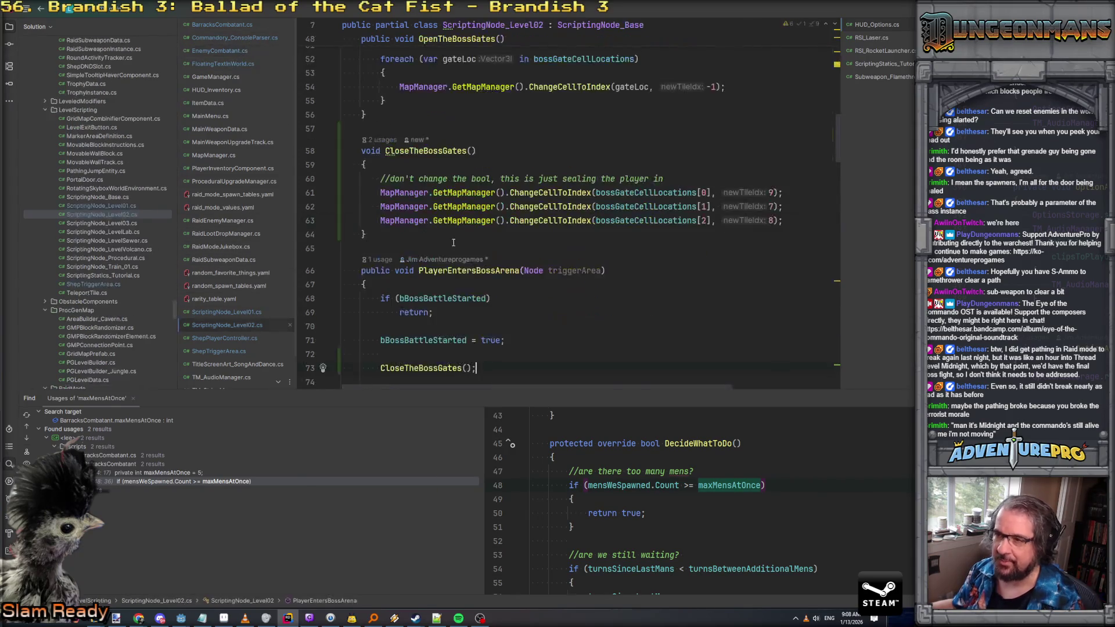
pyautogui.scroll(-3, 415, 168)
pyautogui.scroll(9, 408, 148)
pyautogui.scroll(3, 407, 148)
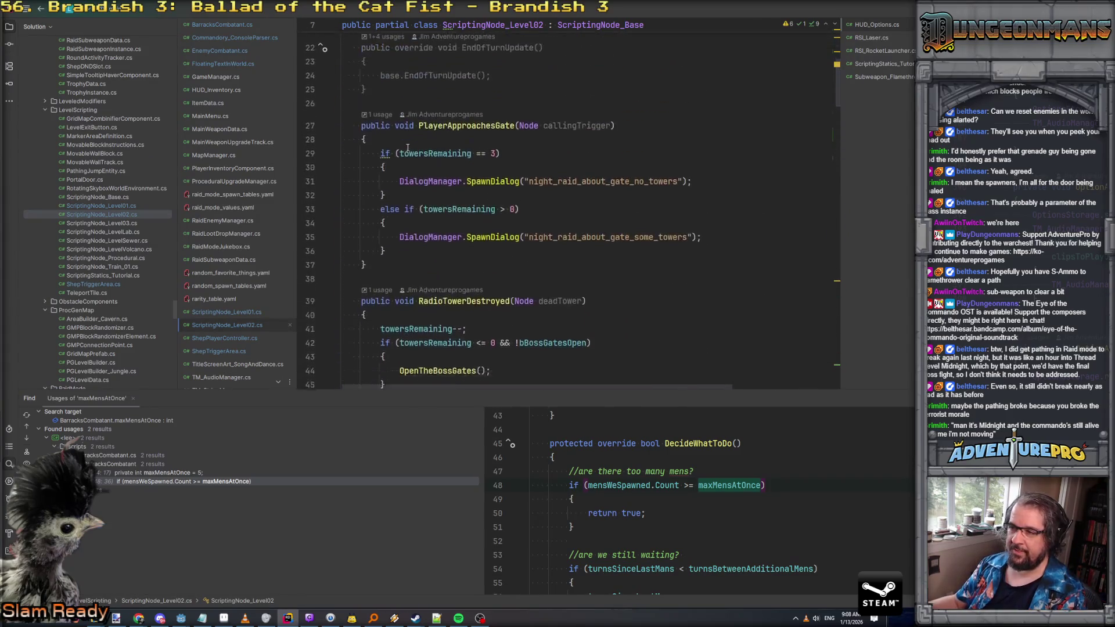
pyautogui.click(386, 273)
pyautogui.press('Return')
pyautogui.press('Return')
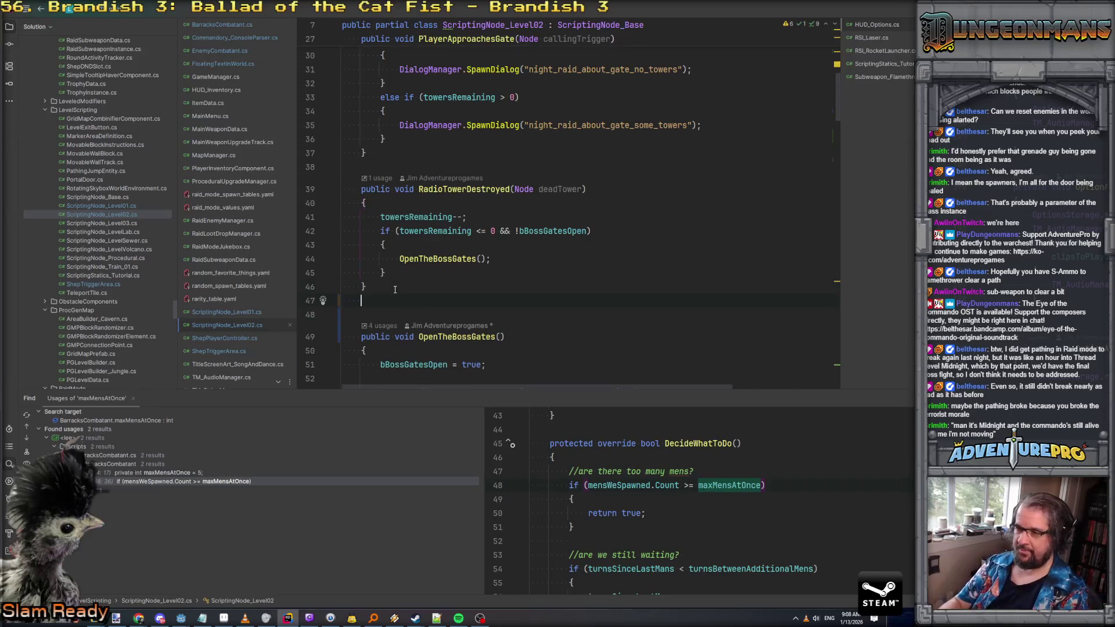
# Write OnPlayerEnterFirstCover(Node callingNode) with GD.Print("Player entered first cover!")
pyautogui.write('public void OnPlayerEnterFirstCover(N')
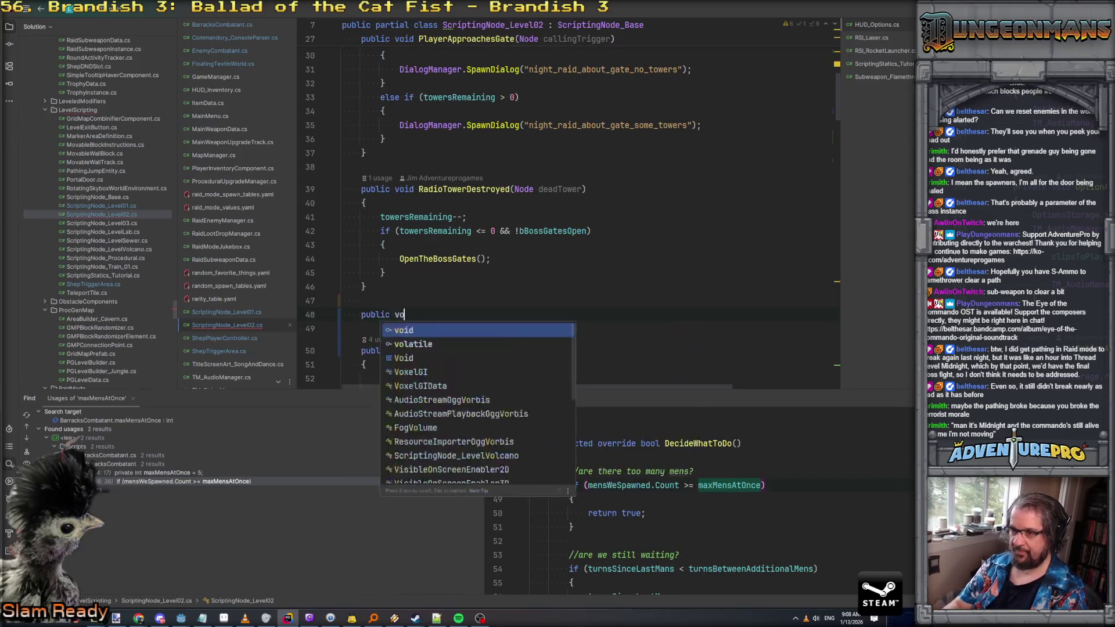
pyautogui.write('ode callingNode_')
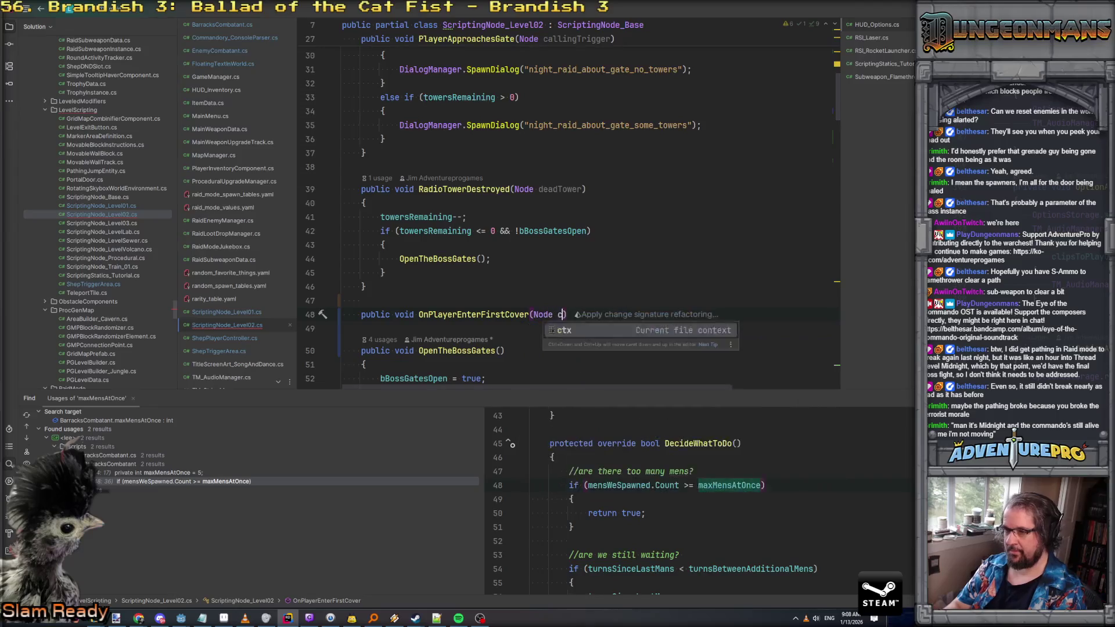
pyautogui.press('BackSpace')
pyautogui.press('End')
pyautogui.press('Return')
pyautogui.write('{')
pyautogui.press('Return')
pyautogui.write('G')
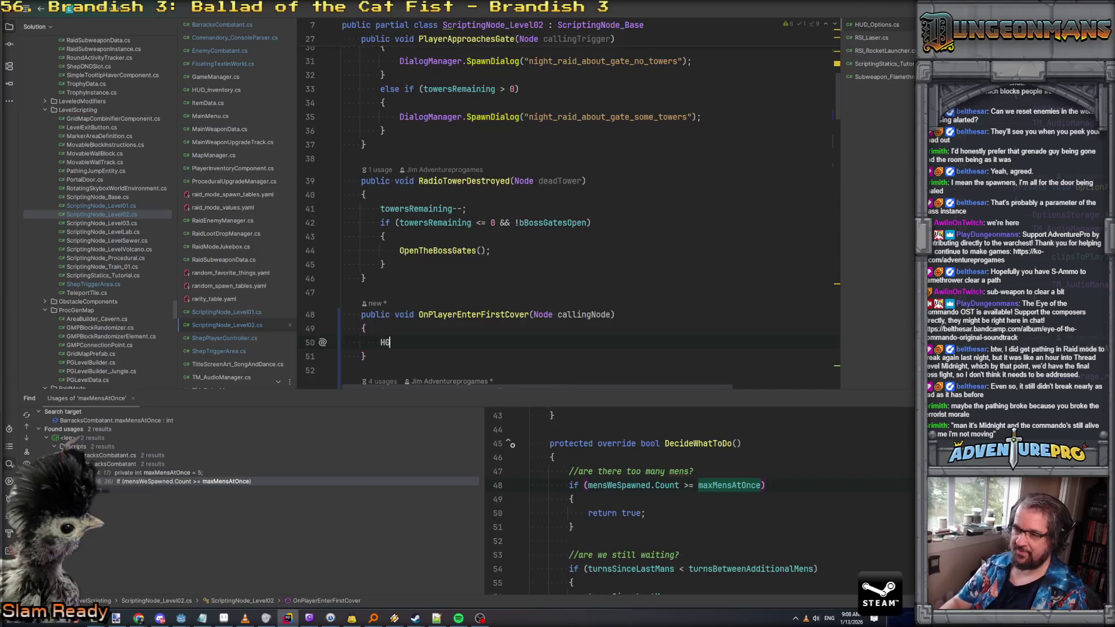
pyautogui.write('D.Pr')
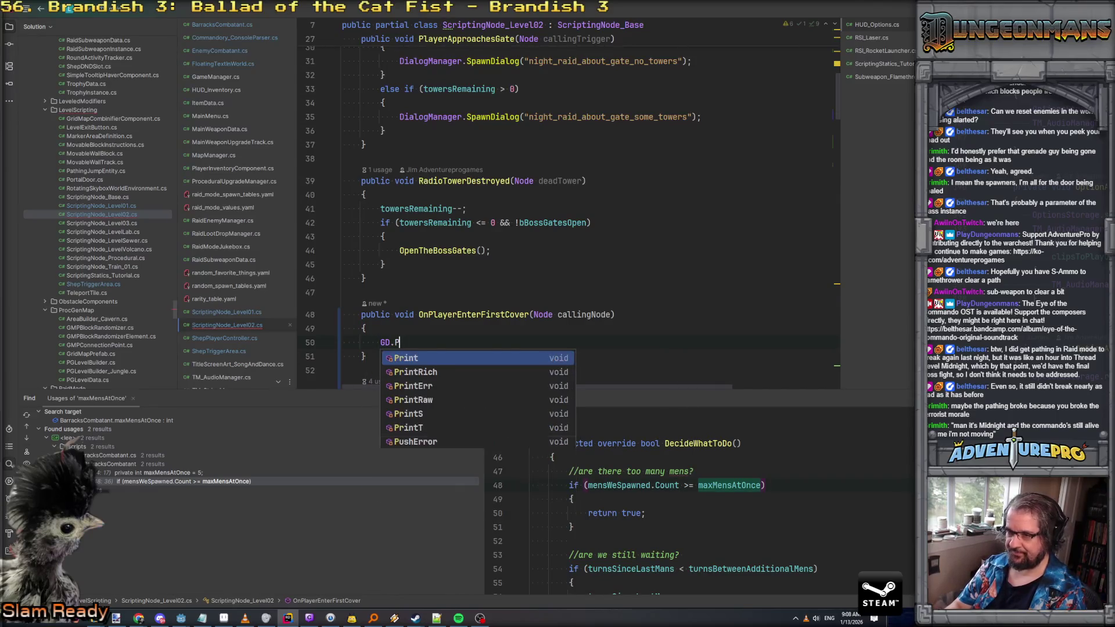
pyautogui.press('Return')
pyautogui.hotkey('shift', 'Right')
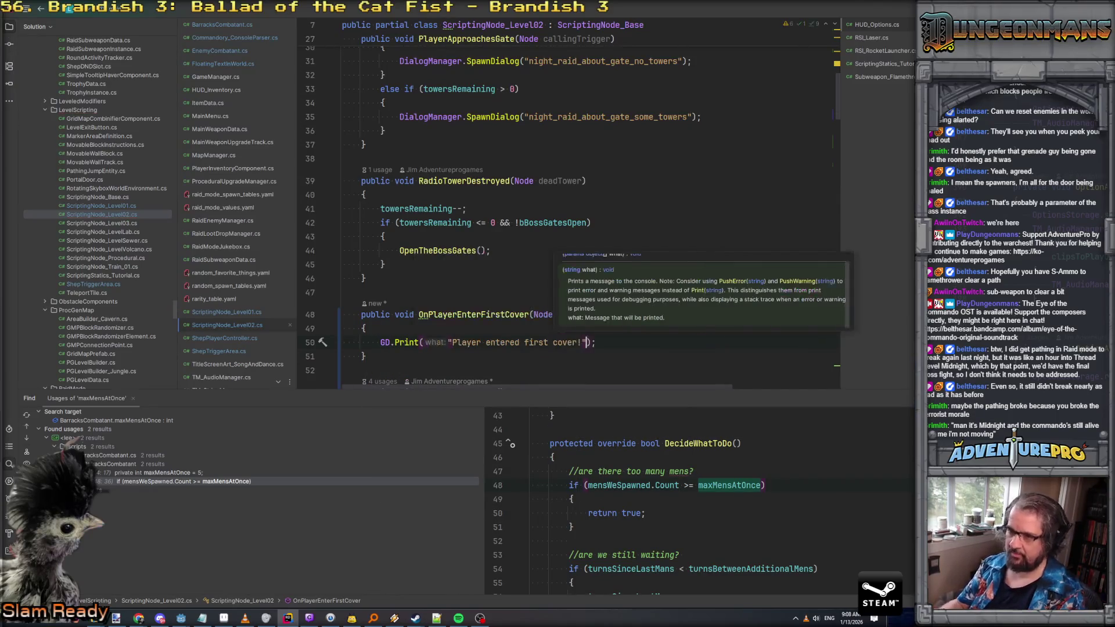
pyautogui.click(534, 300)
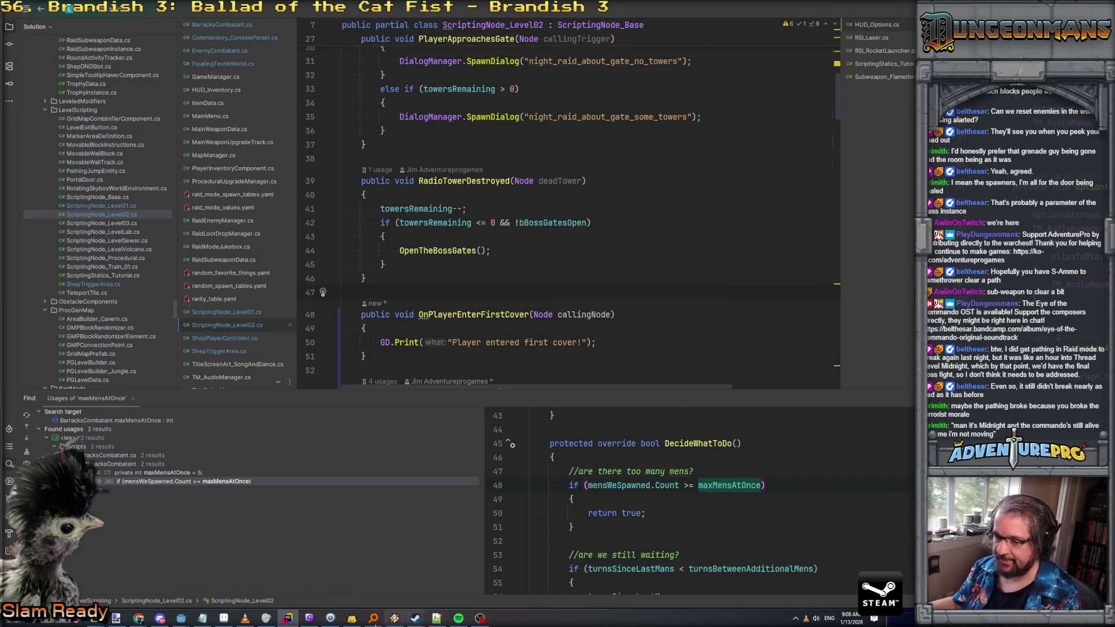
# Back in Godot, save and debug-run level_02, then walk the player toward cover
pyautogui.moveTo(181, 618)
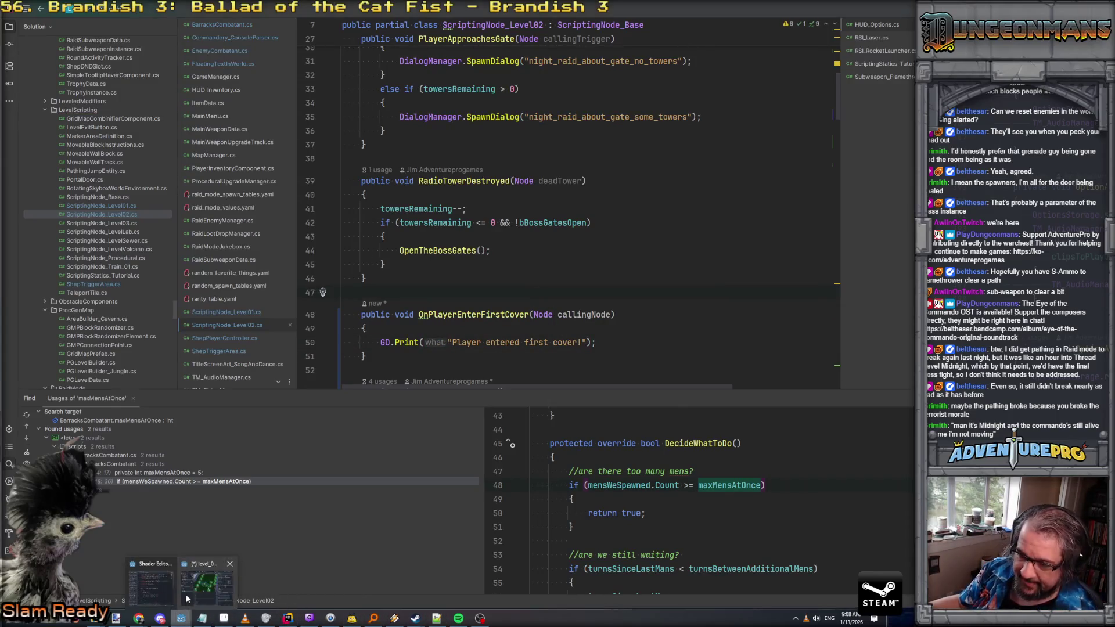
pyautogui.click(194, 590)
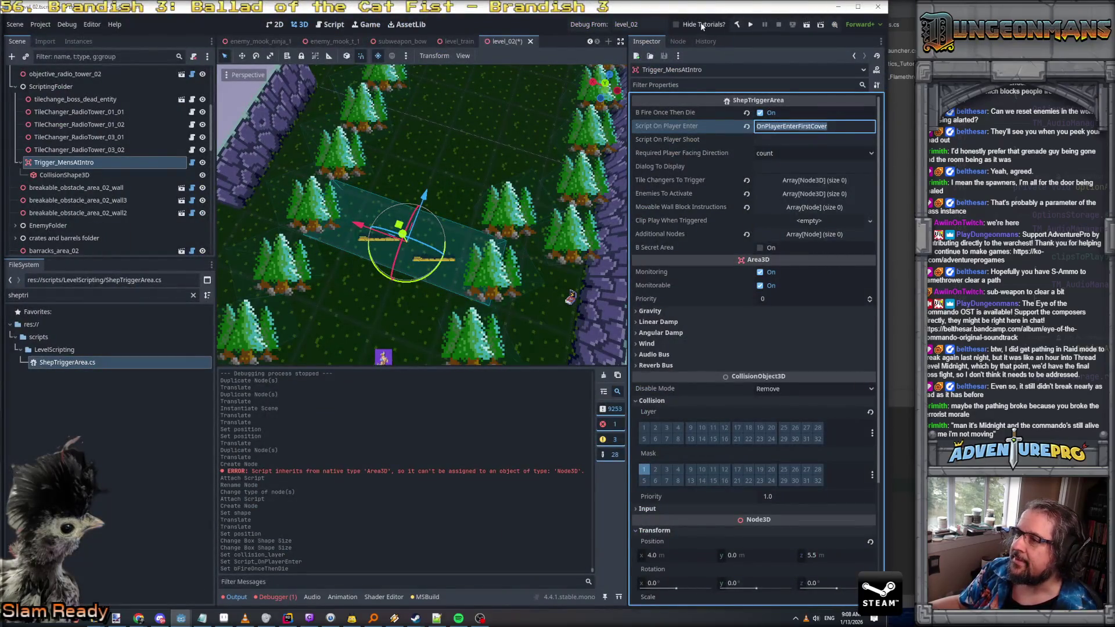
pyautogui.click(598, 26)
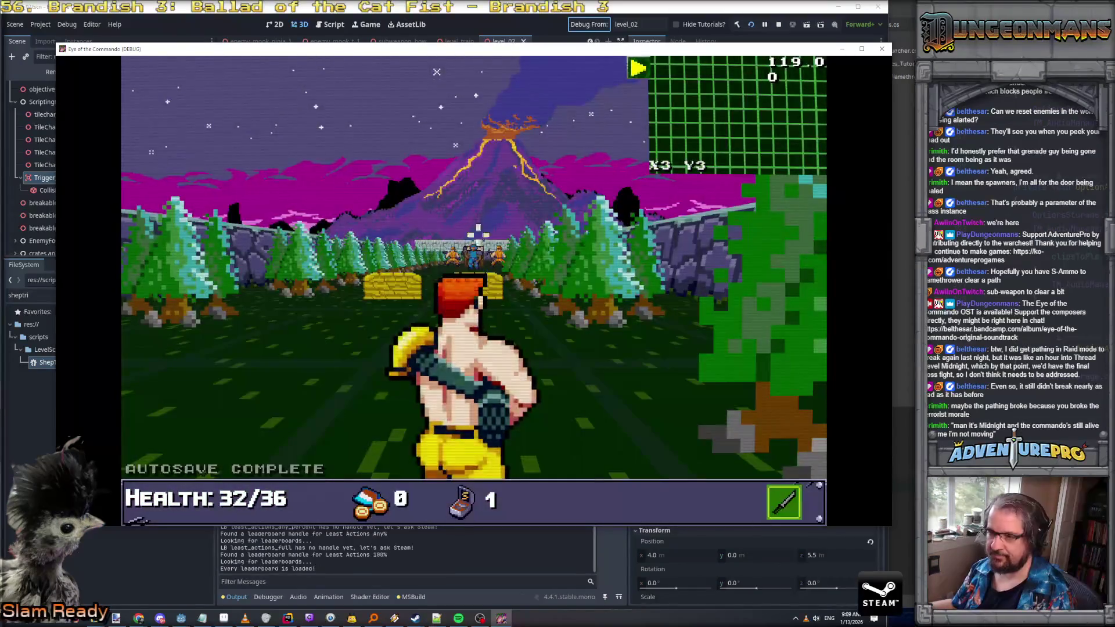
pyautogui.press('w')
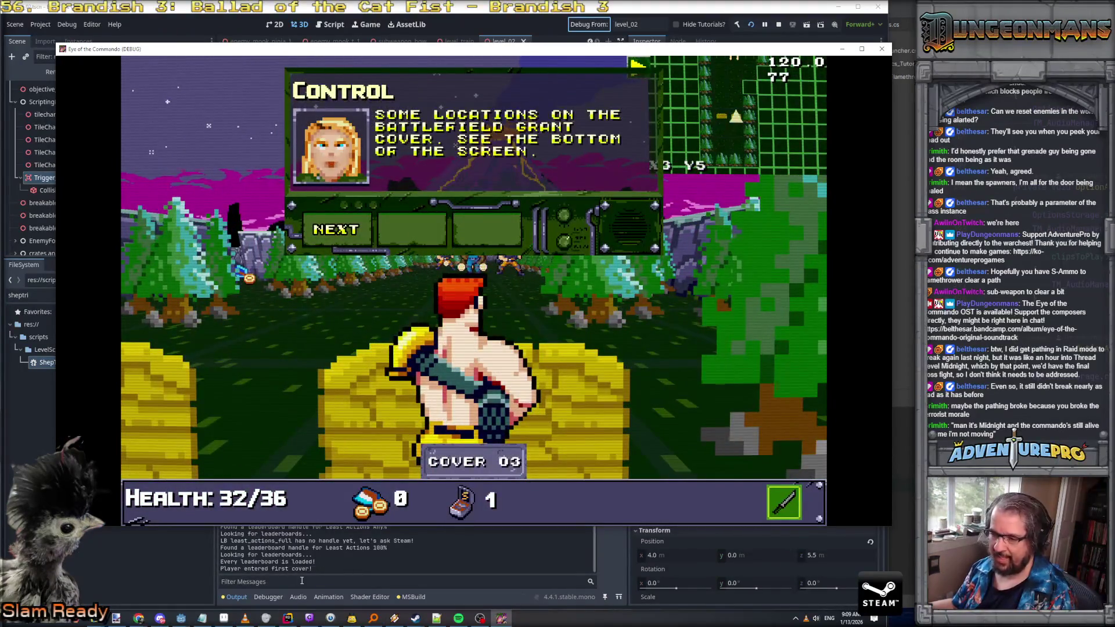
# Dismiss the cover tutorial dialog and stop the debug run
pyautogui.press('Return')
pyautogui.press('Return')
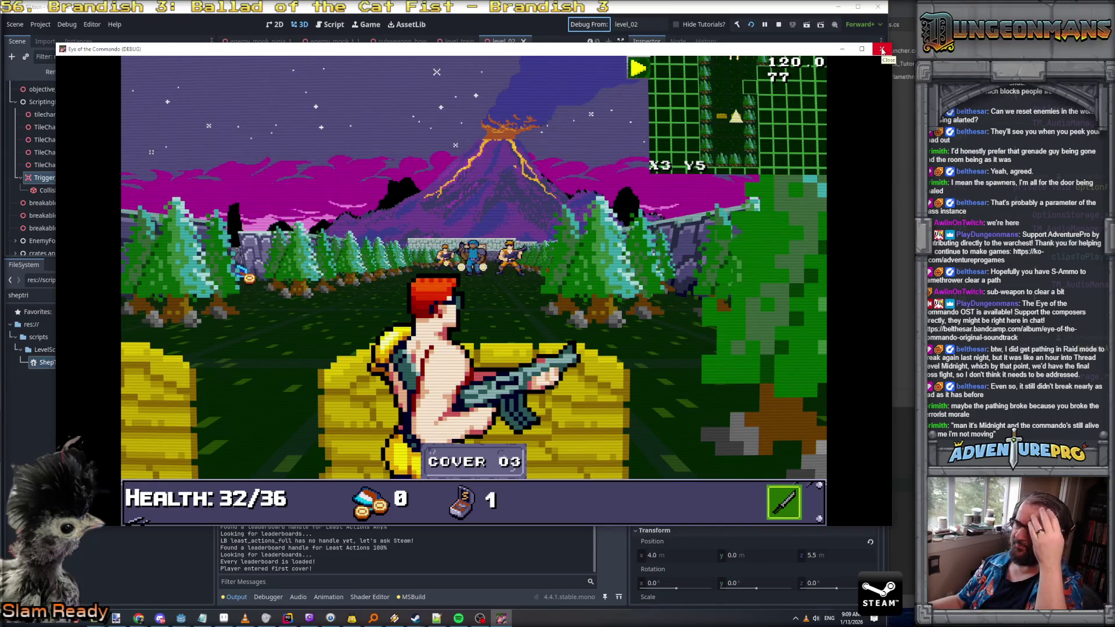
pyautogui.click(882, 51)
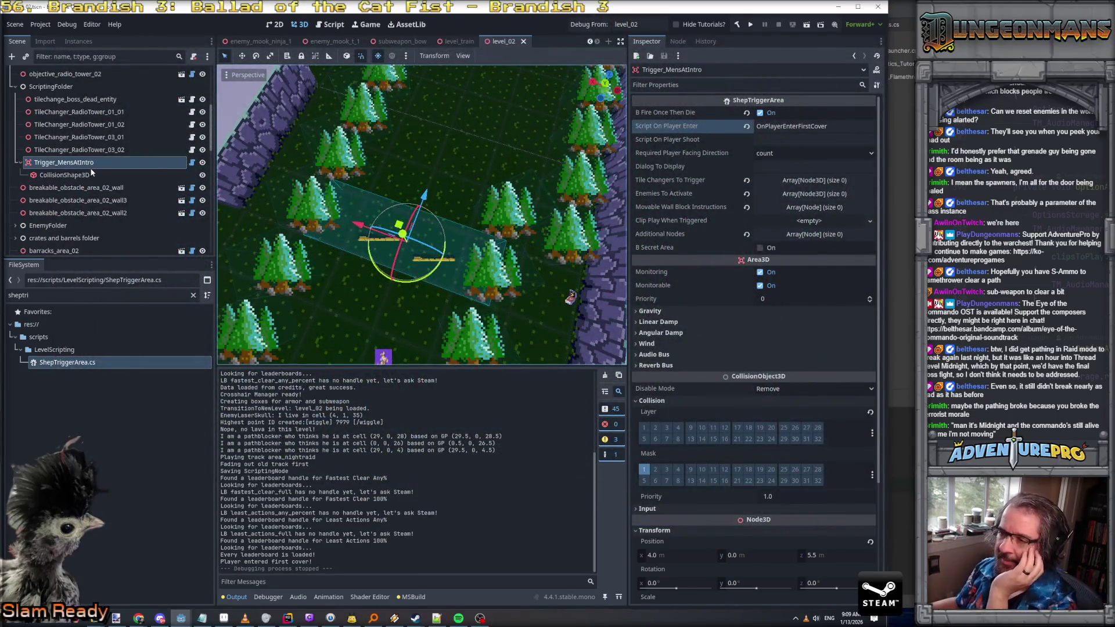
pyautogui.scroll(-1, 92, 173)
pyautogui.press('s')
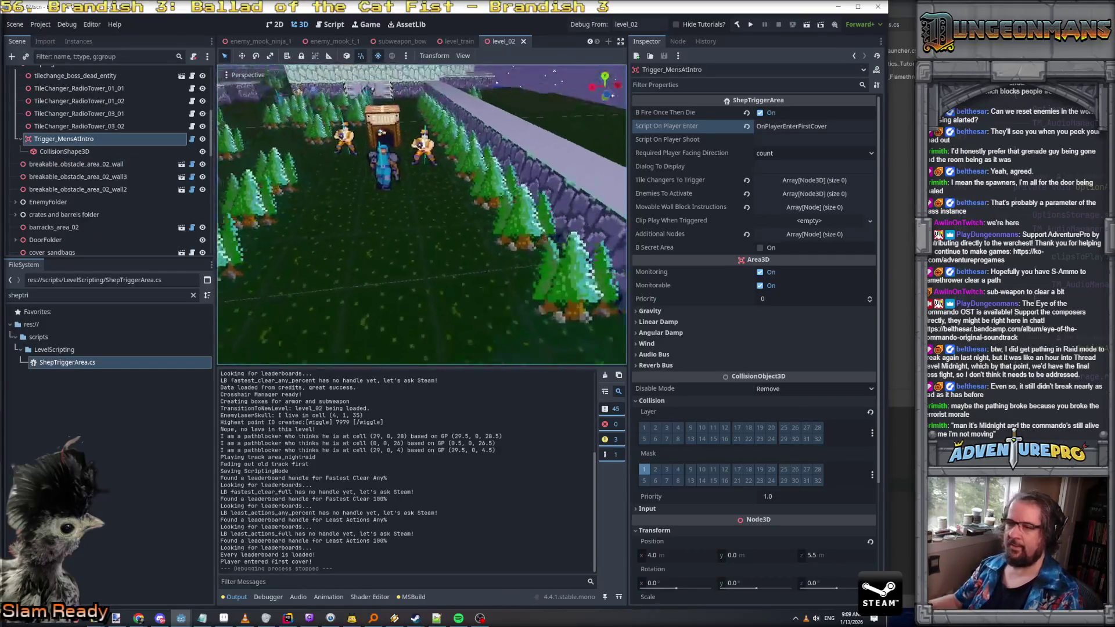
pyautogui.press('w')
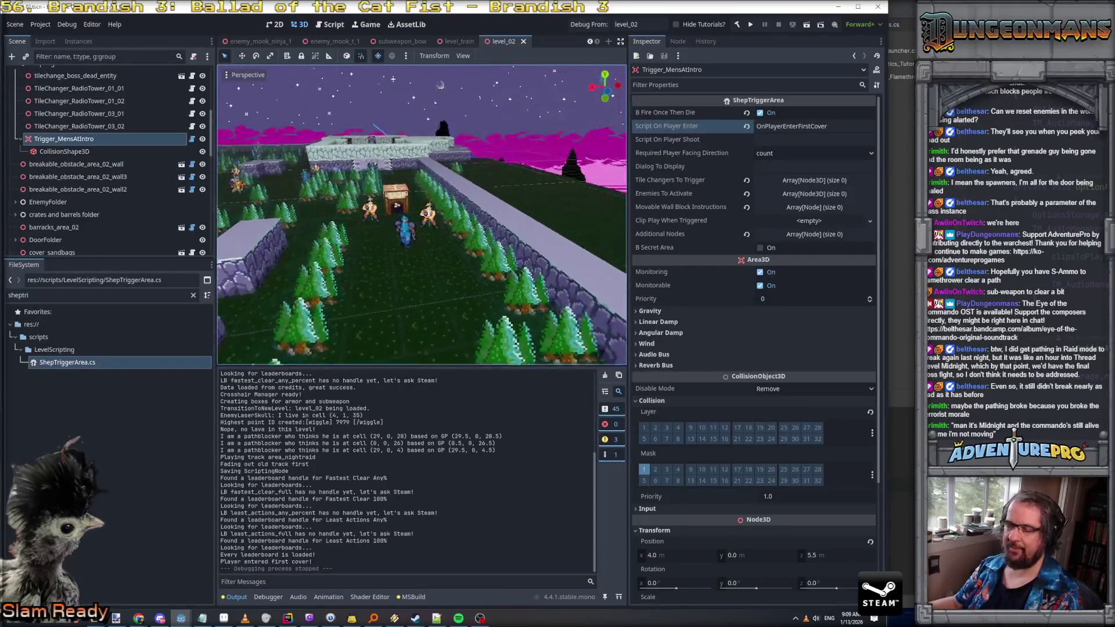
pyautogui.press('e')
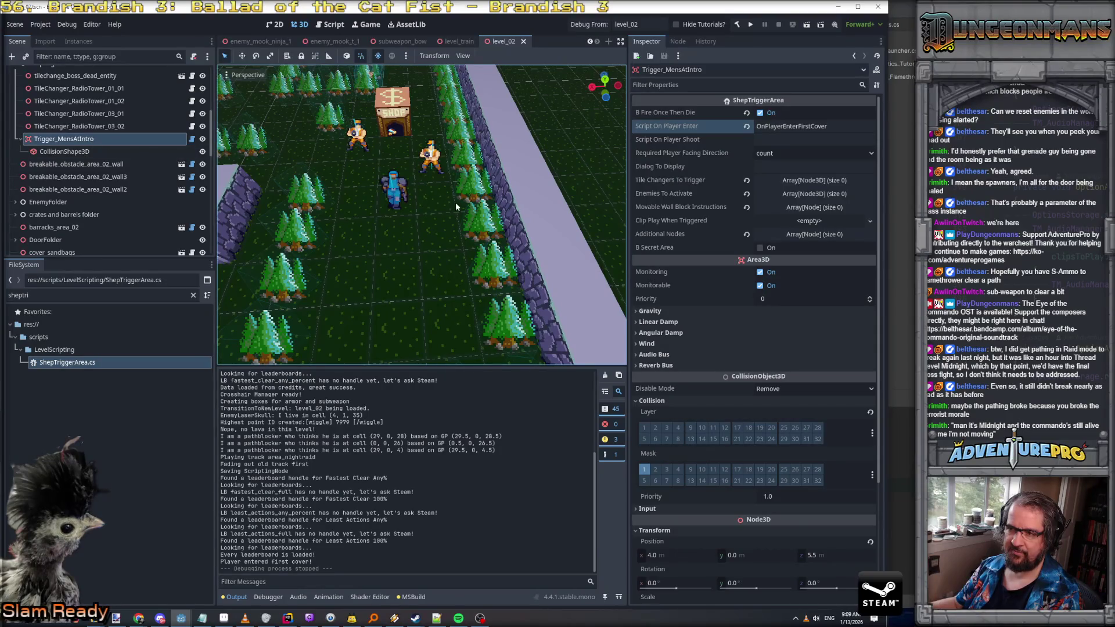
pyautogui.press('s')
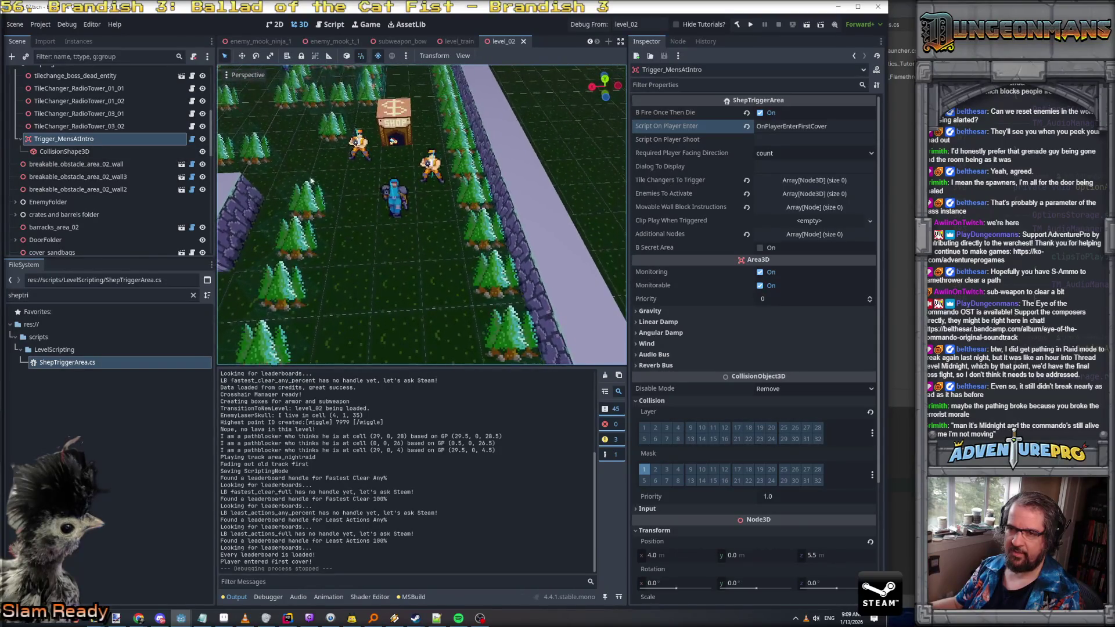
pyautogui.click(400, 215)
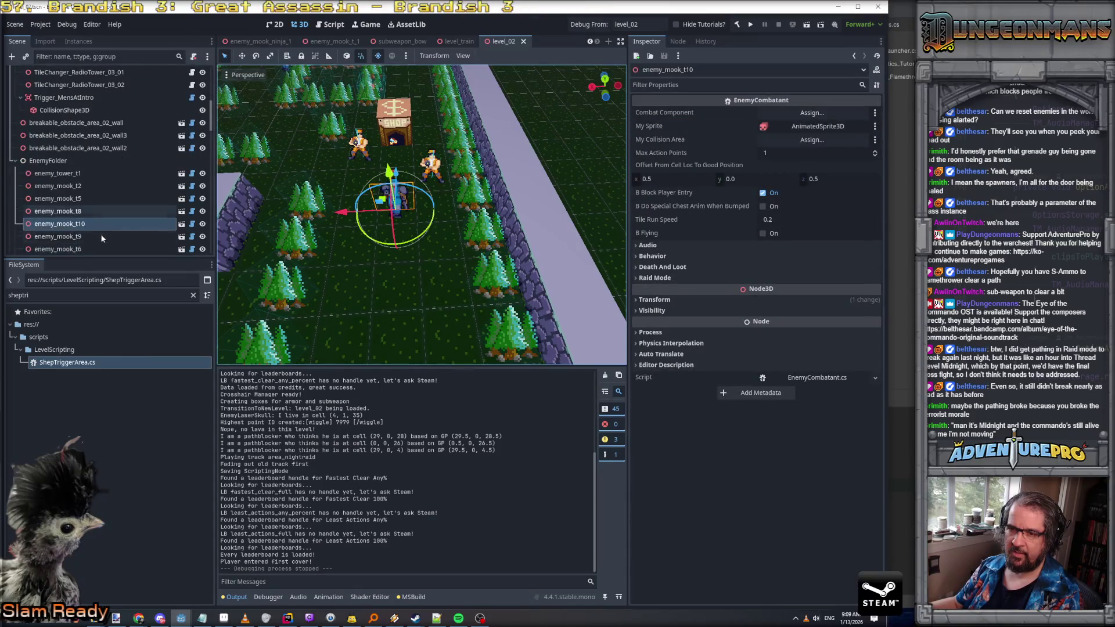
# Rename two mooks enemy_mook_t2_jumper_01 and enemy_mook_t1_jumper_02 and shift them right
pyautogui.doubleClick(97, 228)
pyautogui.write('2_jumper_t')
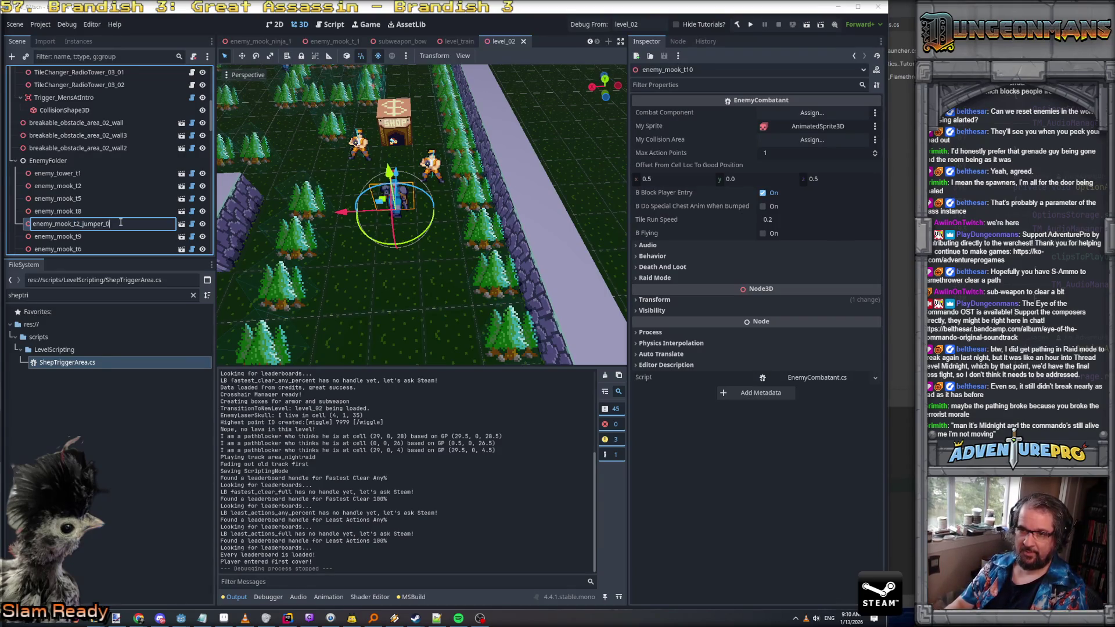
pyautogui.write('1')
pyautogui.press('Return')
pyautogui.moveTo(348, 212); pyautogui.dragTo(532, 202)
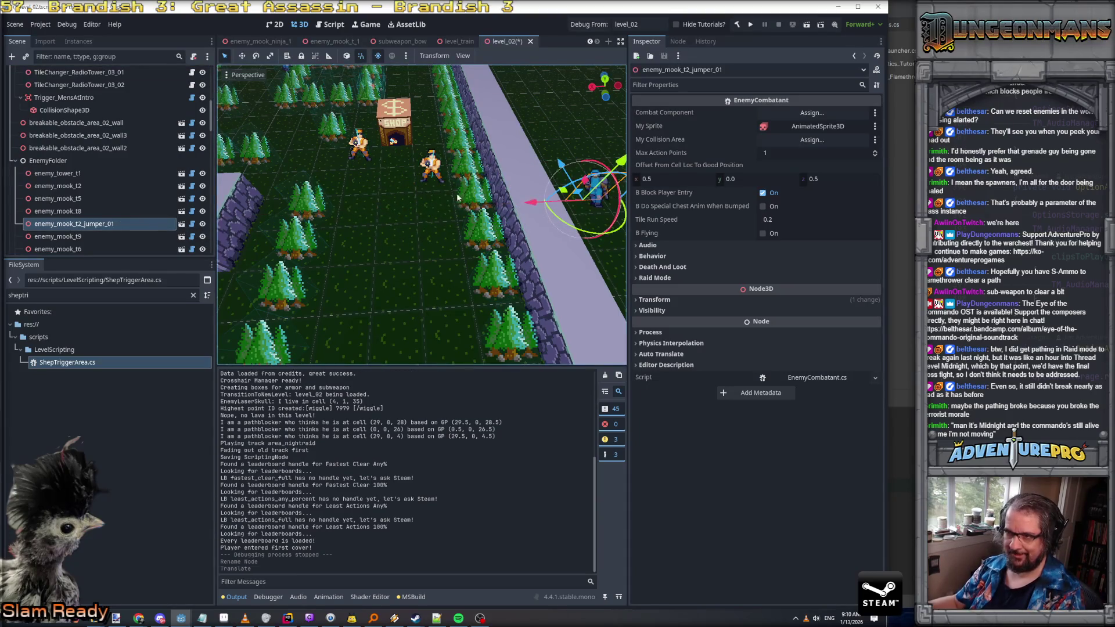
pyautogui.click(430, 179)
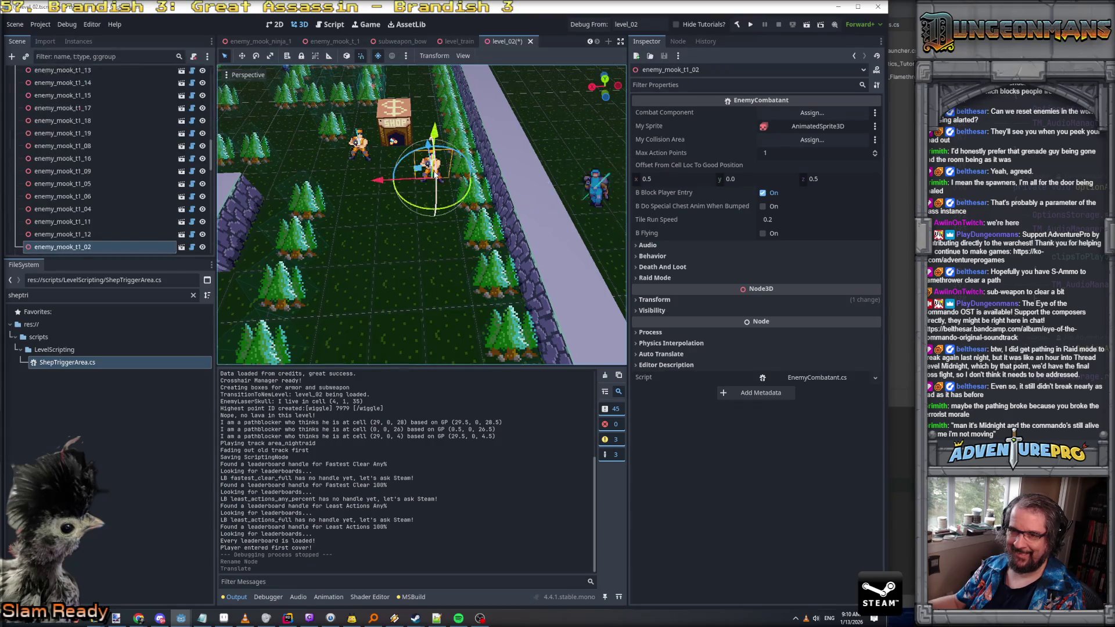
pyautogui.doubleClick(84, 246)
pyautogui.write('jumper')
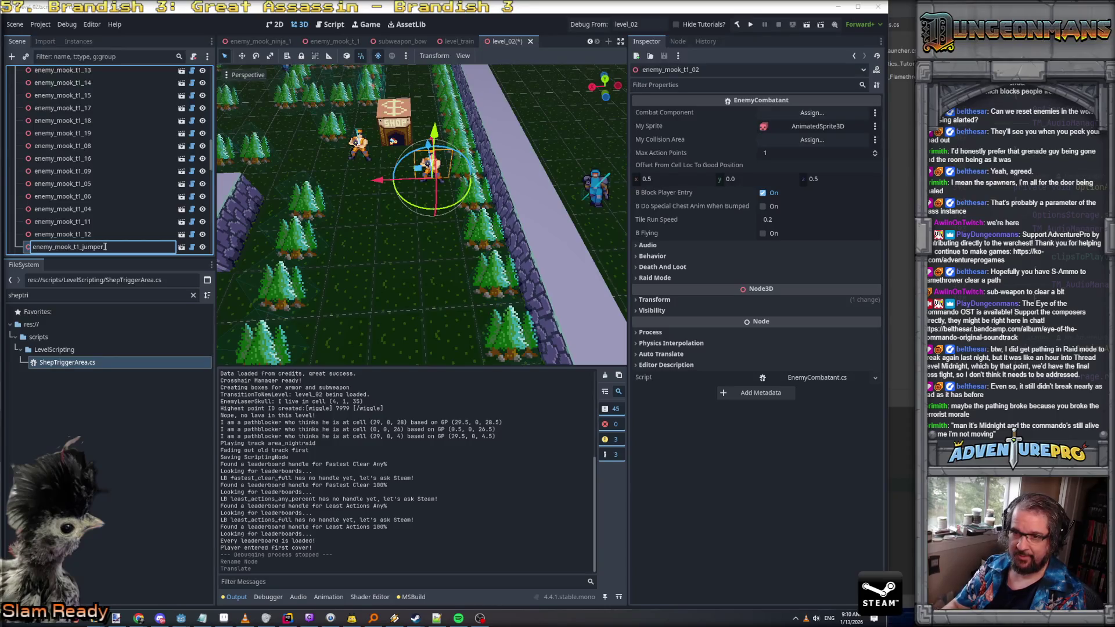
pyautogui.write('_02')
pyautogui.press('Return')
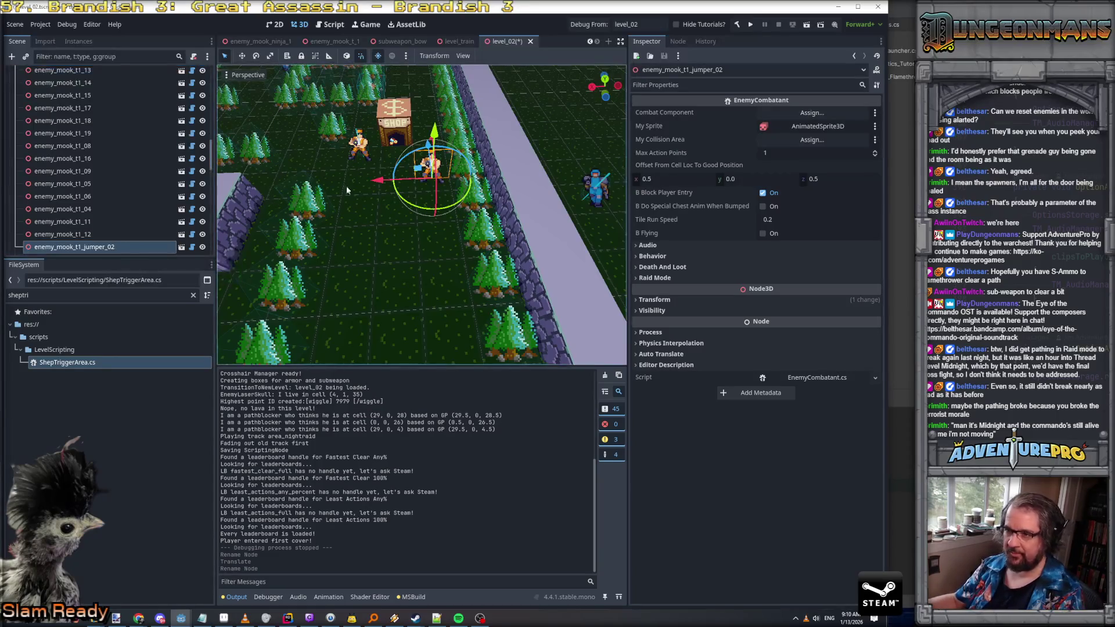
pyautogui.moveTo(378, 183); pyautogui.dragTo(517, 178)
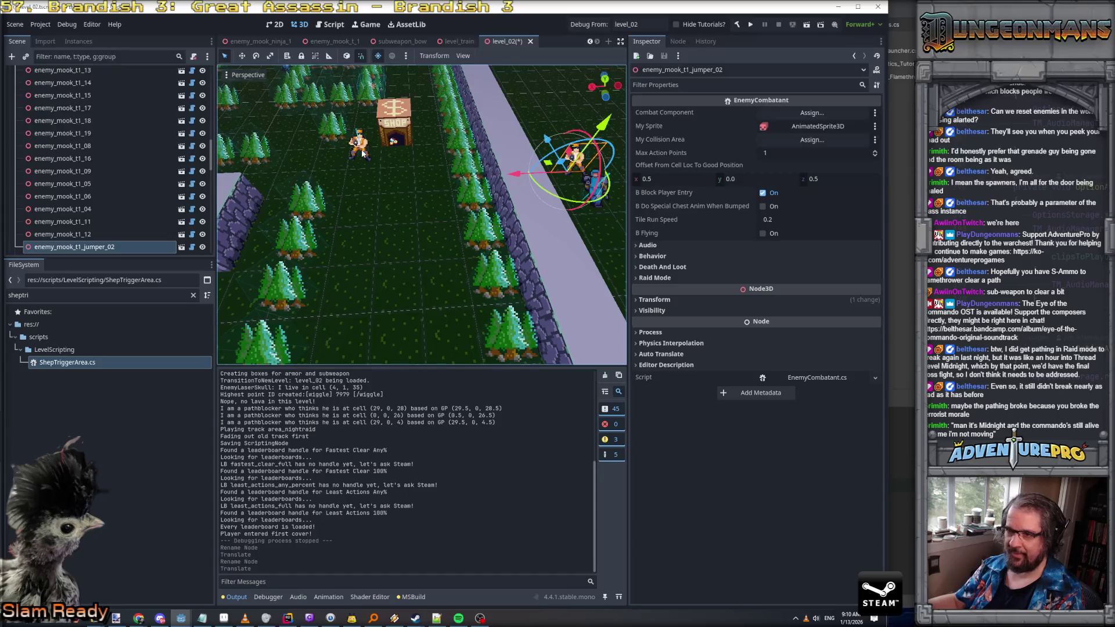
# Rename the third mook enemy_mook_t1_jumper_03, move it beside the others, and save level_02
pyautogui.click(357, 142)
pyautogui.doubleClick(87, 246)
pyautogui.write('enemy_mook_t1_jumper_03')
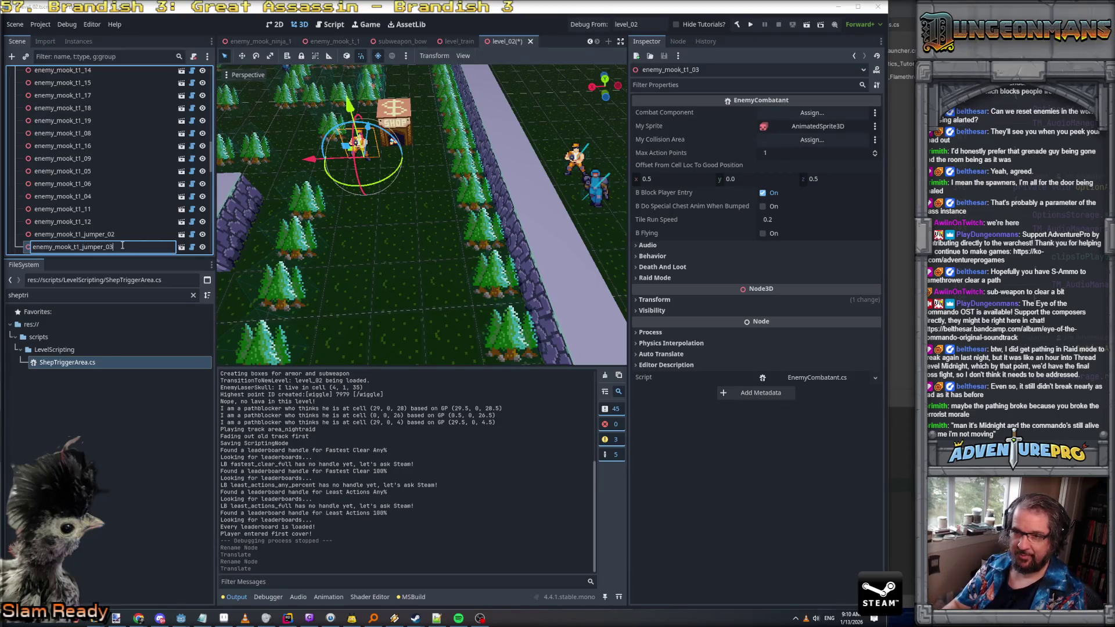
pyautogui.press('Return')
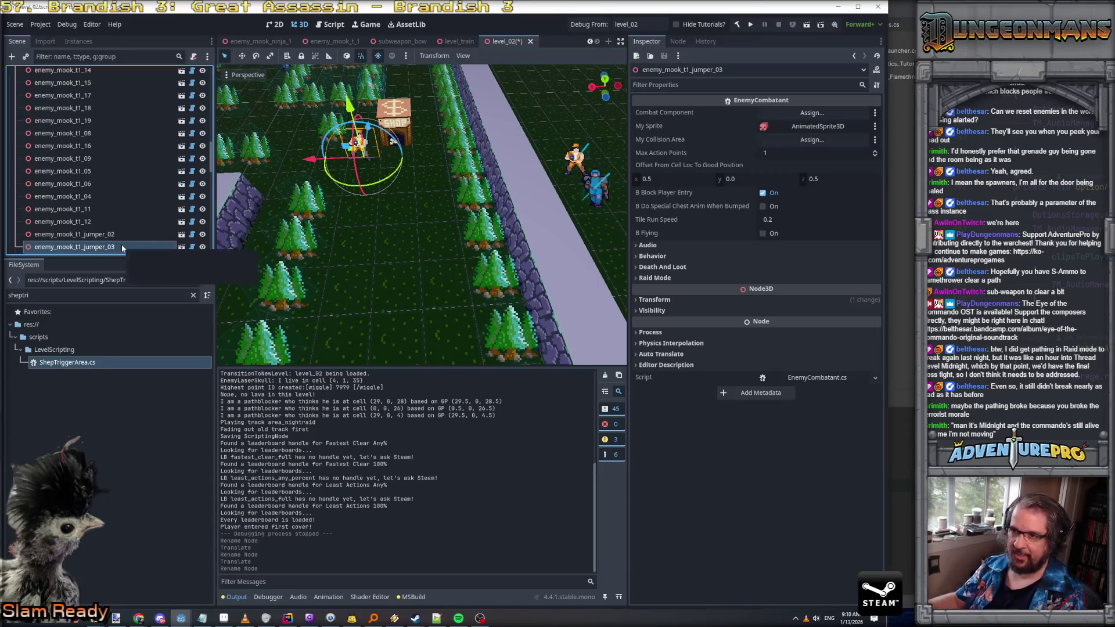
pyautogui.moveTo(305, 160); pyautogui.dragTo(508, 151)
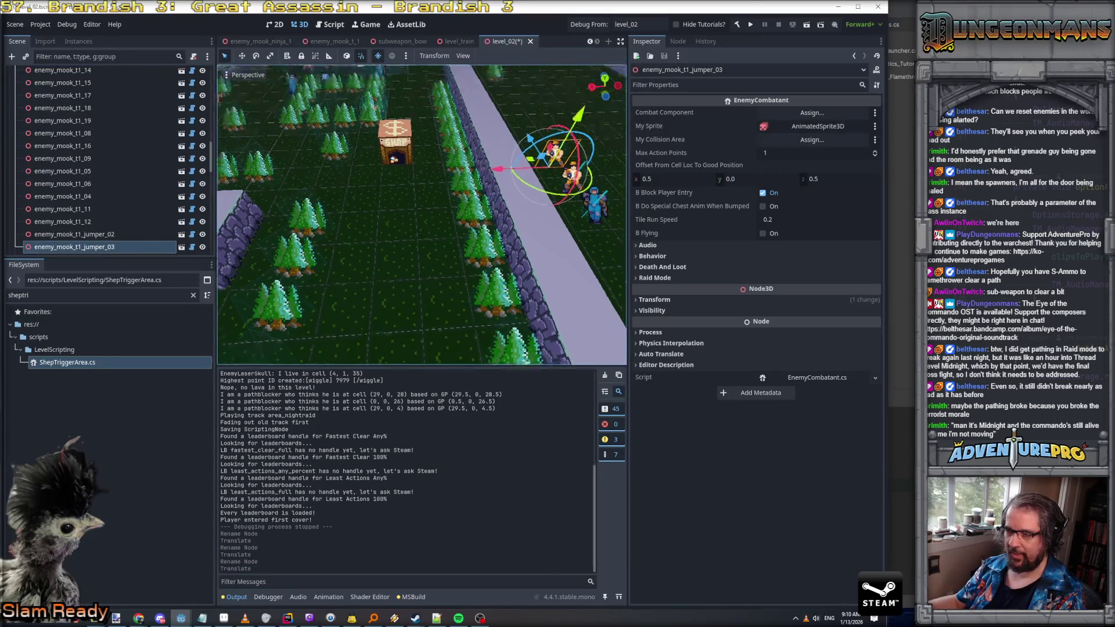
pyautogui.hotkey('ctrl', 's')
# Open the ScriptingNode's script ScriptingNode_Level02.cs at the bossGateTileIDs field
pyautogui.moveTo(480, 244); pyautogui.dragTo(480, 272)
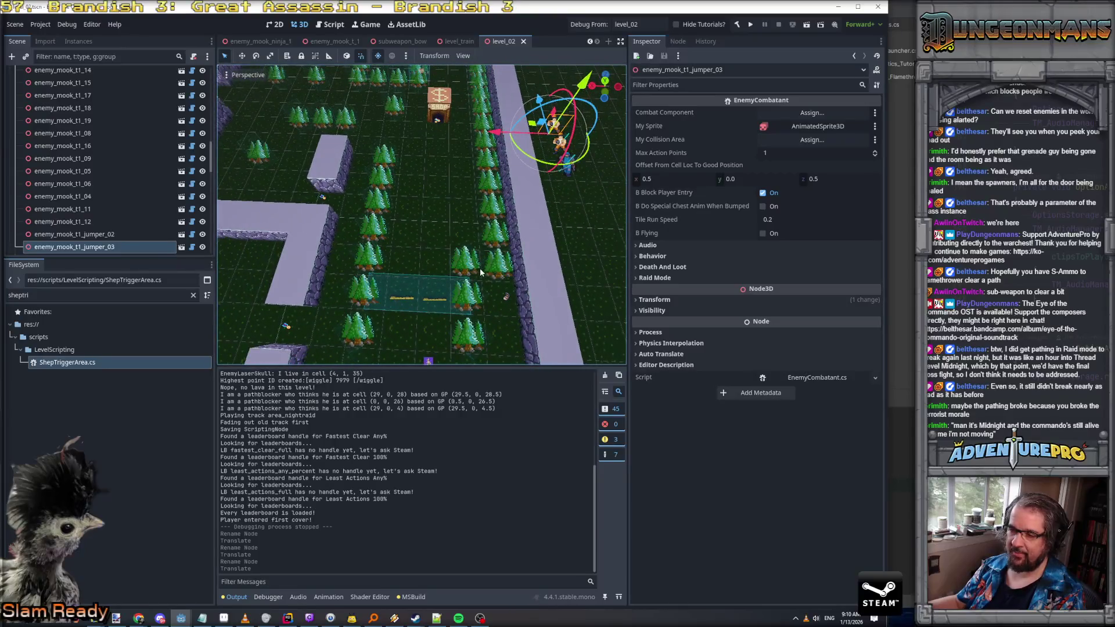
pyautogui.click(430, 285)
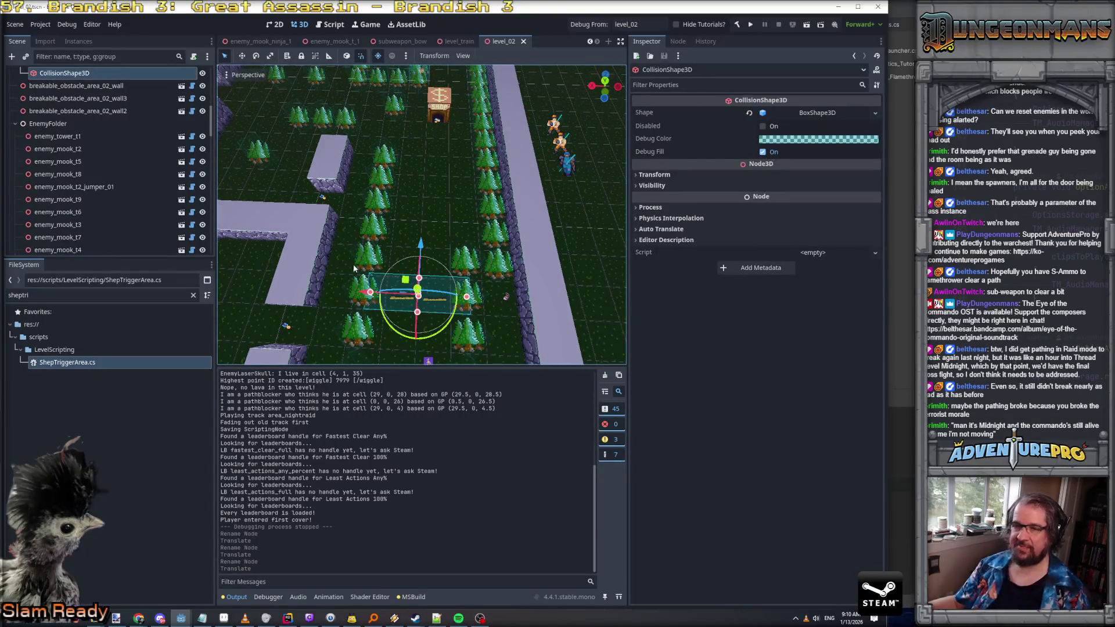
pyautogui.scroll(10, 107, 137)
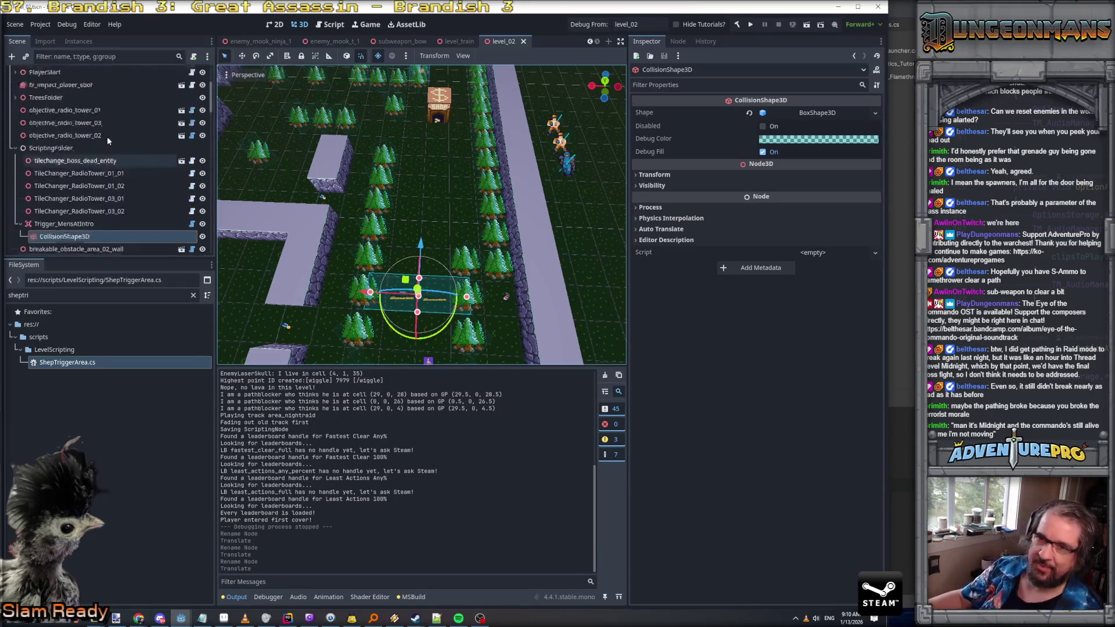
pyautogui.click(94, 125)
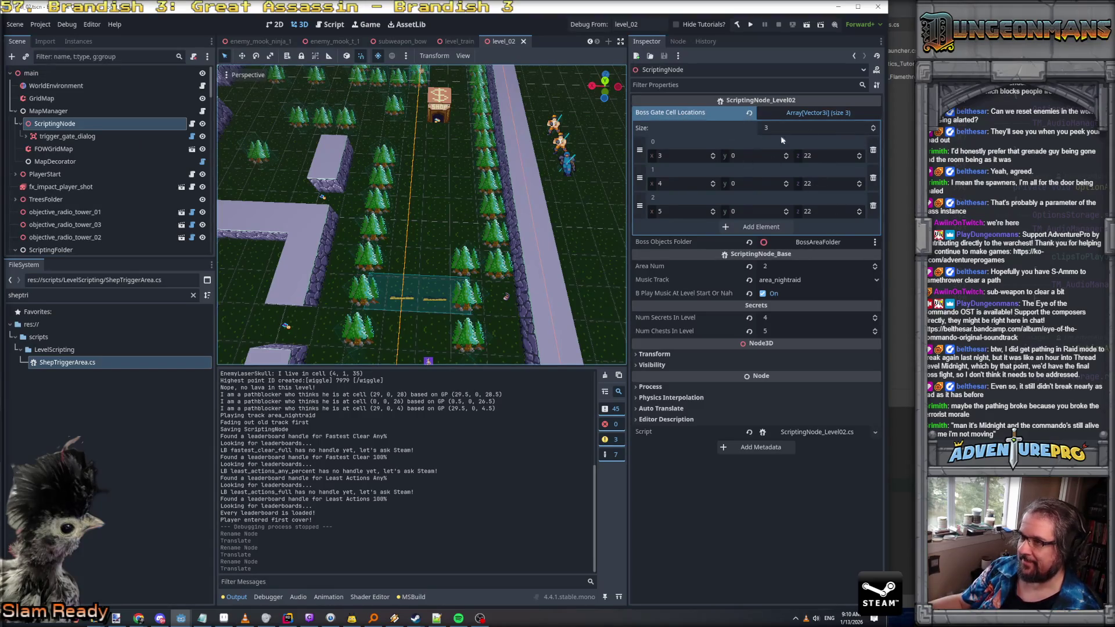
pyautogui.hotkey('alt', 'Tab')
pyautogui.scroll(8, 535, 158)
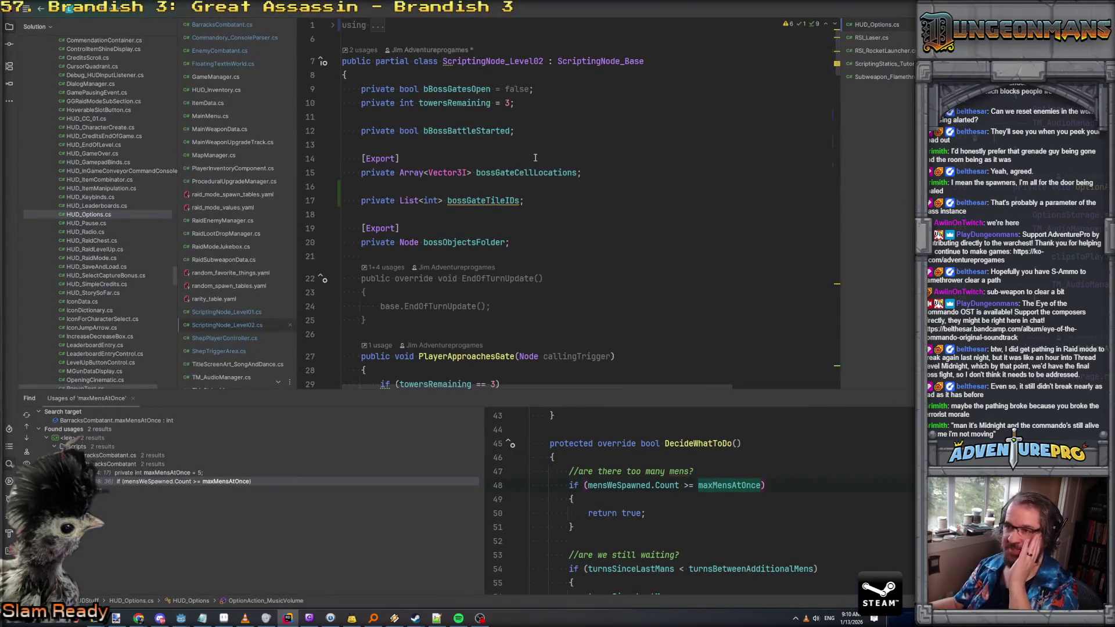
pyautogui.click(568, 204)
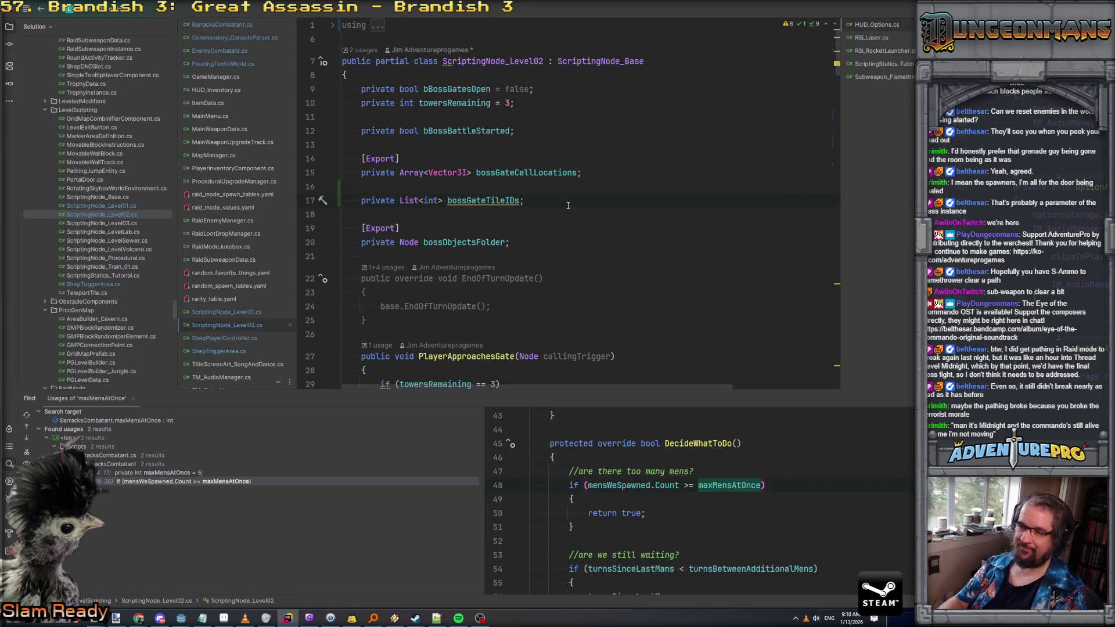
# Add an [ExportGroup("Boss Stuff")] attribute line above the boss gate exports
pyautogui.press('Return')
pyautogui.press('Return')
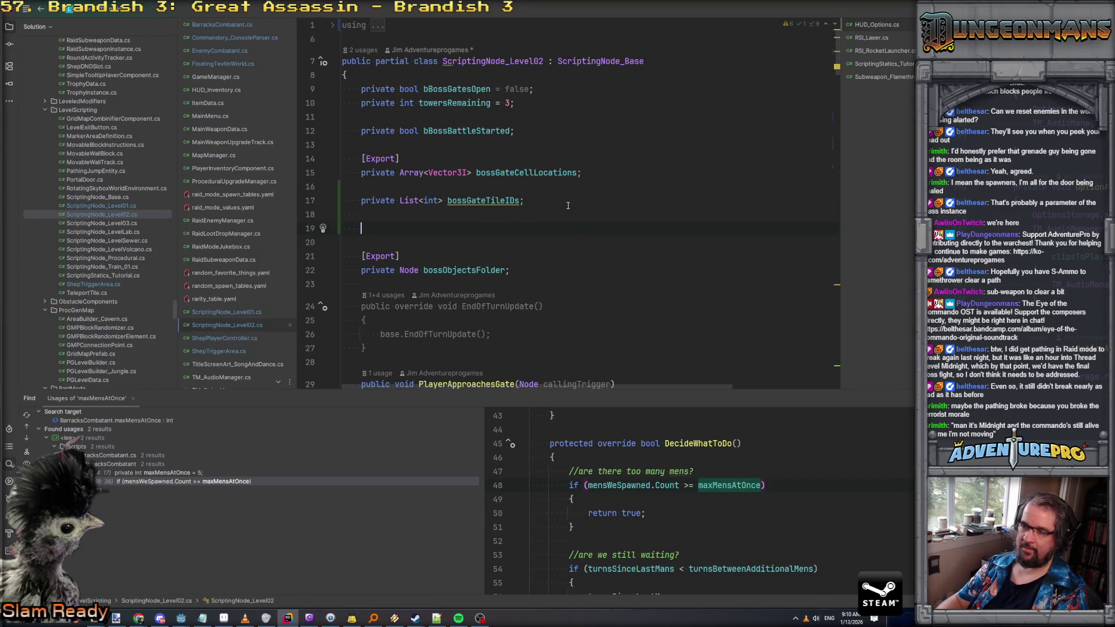
pyautogui.press('BackSpace')
pyautogui.press('BackSpace')
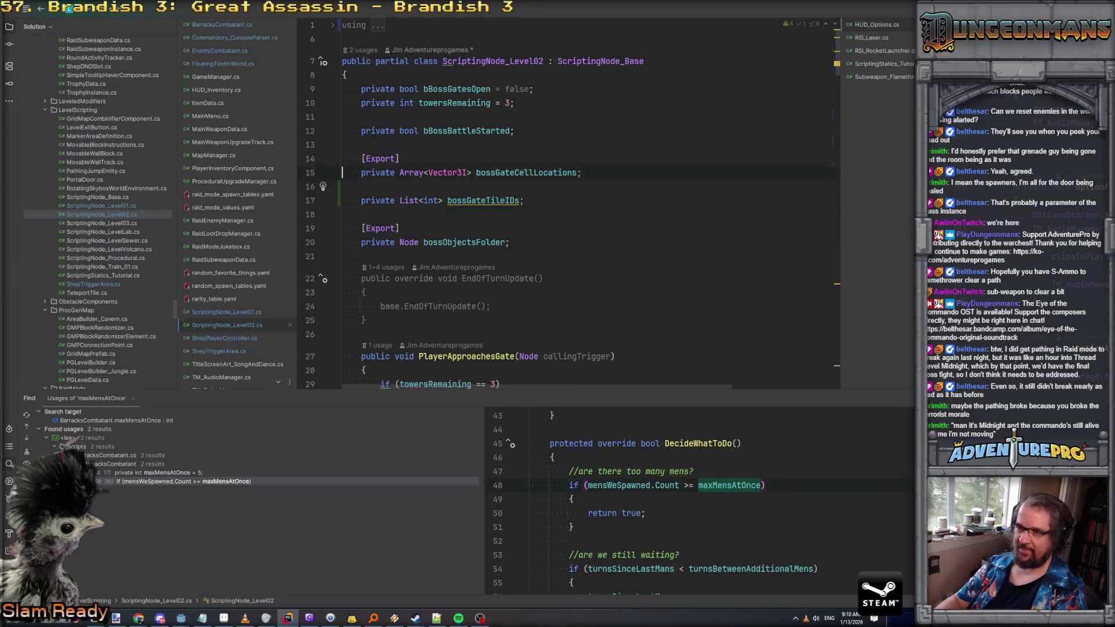
pyautogui.press('Up')
pyautogui.press('Return')
pyautogui.press('Up')
pyautogui.write('[ExportGroup("Boss Gates")')
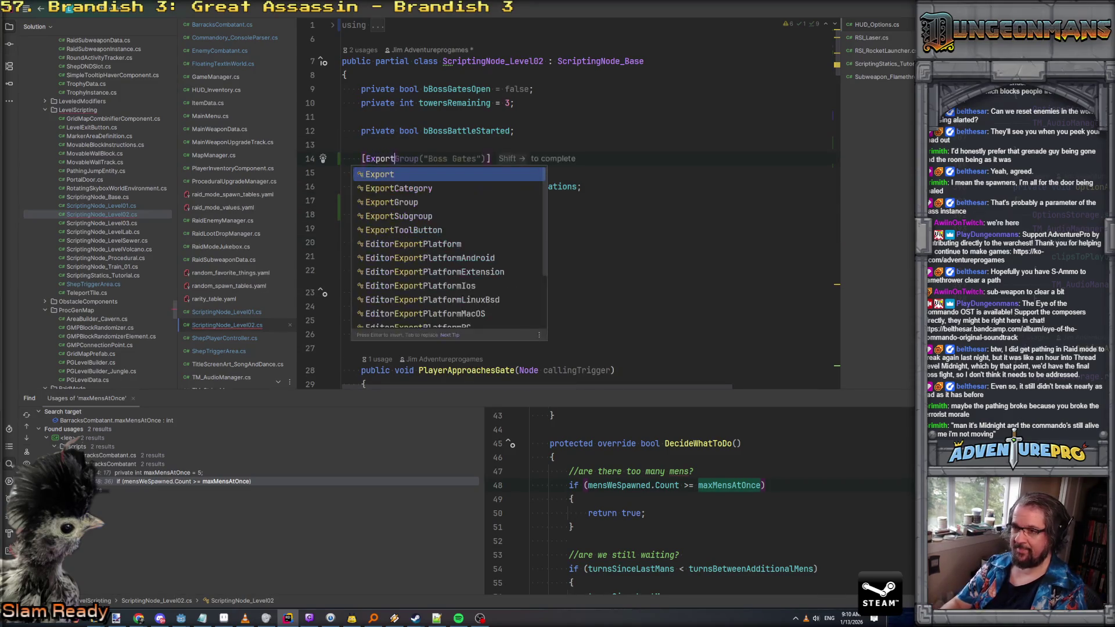
pyautogui.press('Left')
pyautogui.press('Left')
pyautogui.hotkey('ctrl', 'BackSpace')
pyautogui.write('Stuff')
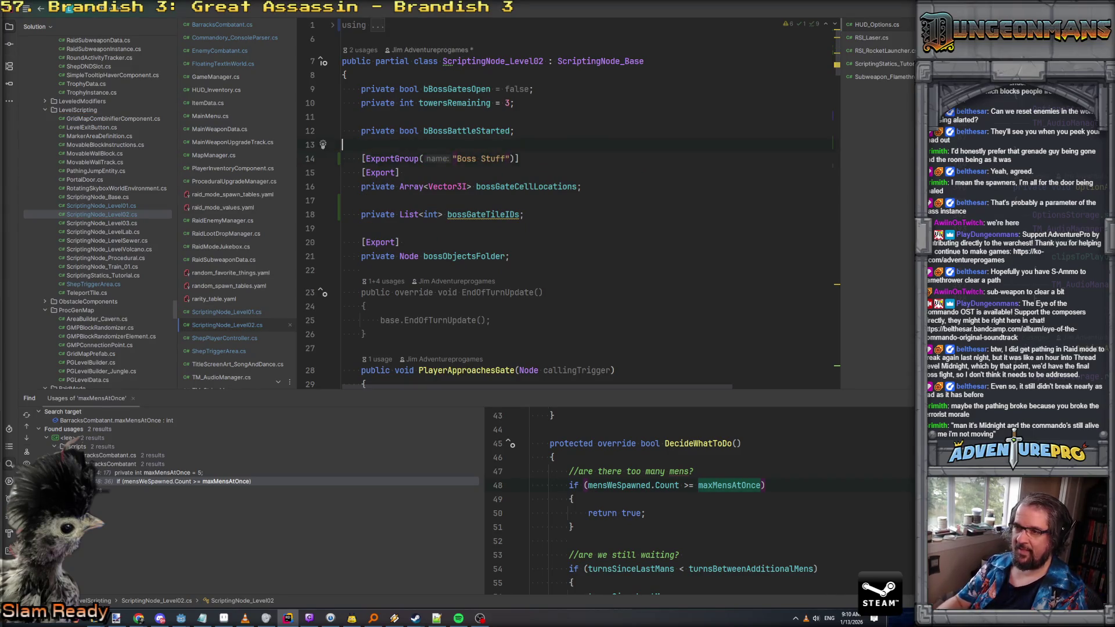
# Add an [ExportGroup("Jumping In Start Mens")] line above it, then bring Trello to the front
pyautogui.press('Return')
pyautogui.press('Return')
pyautogui.press('Up')
pyautogui.write('[ExporG')
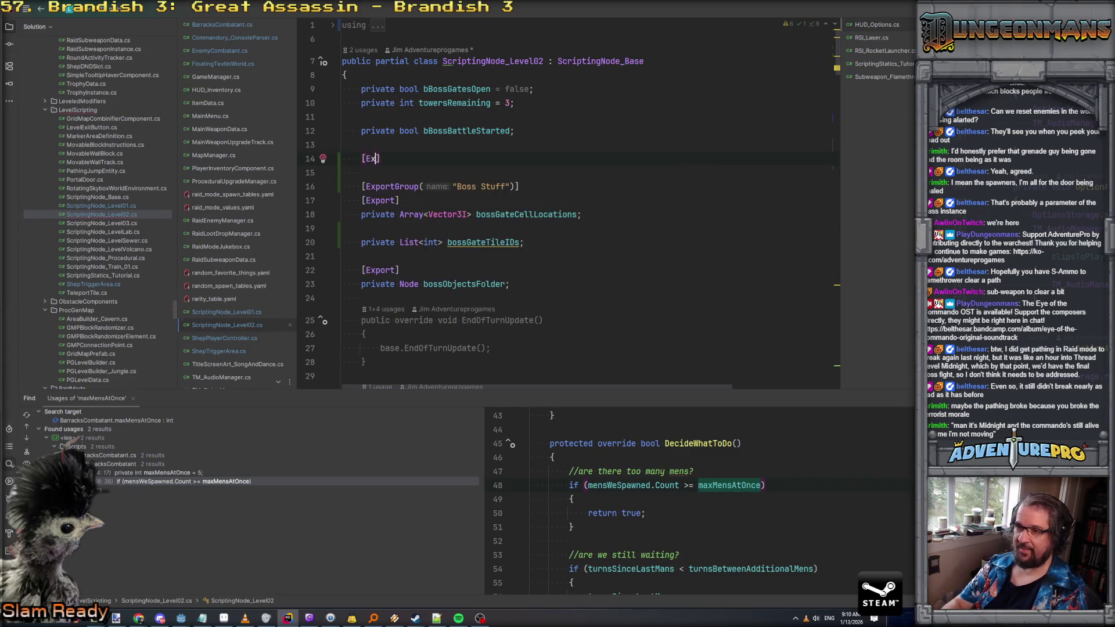
pyautogui.press('Return')
pyautogui.write('("Jum')
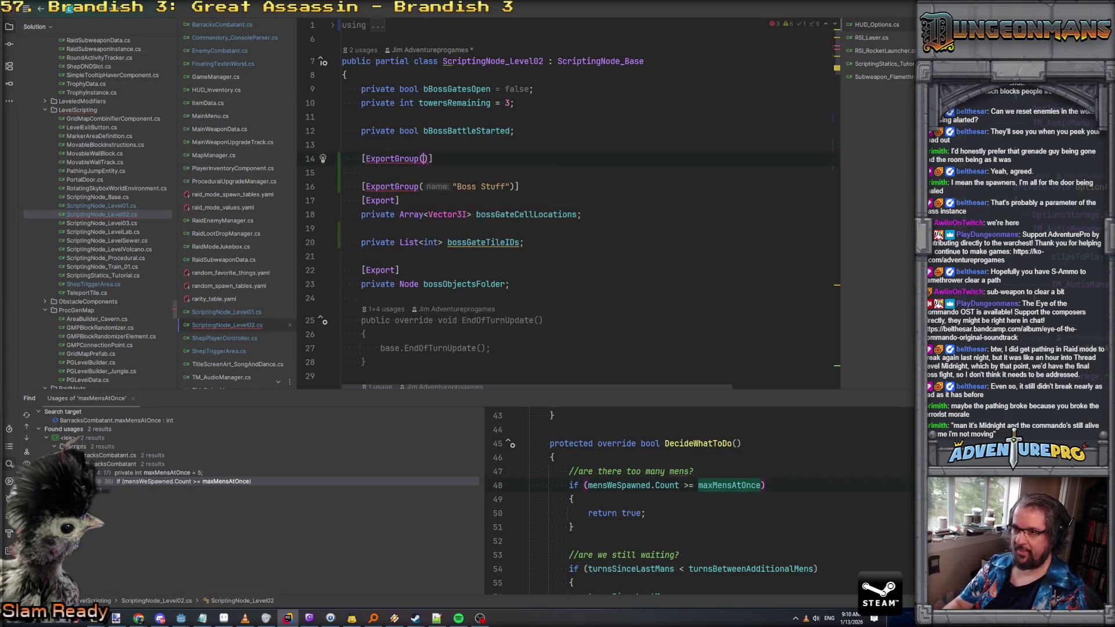
pyautogui.write('poi')
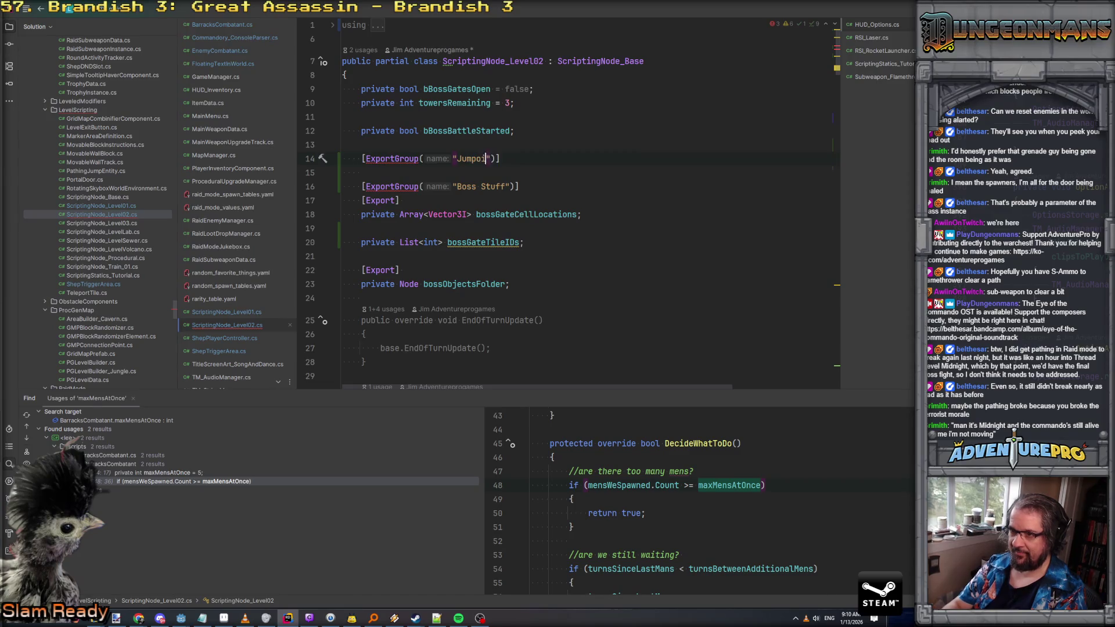
pyautogui.write('ng In Start Mens')
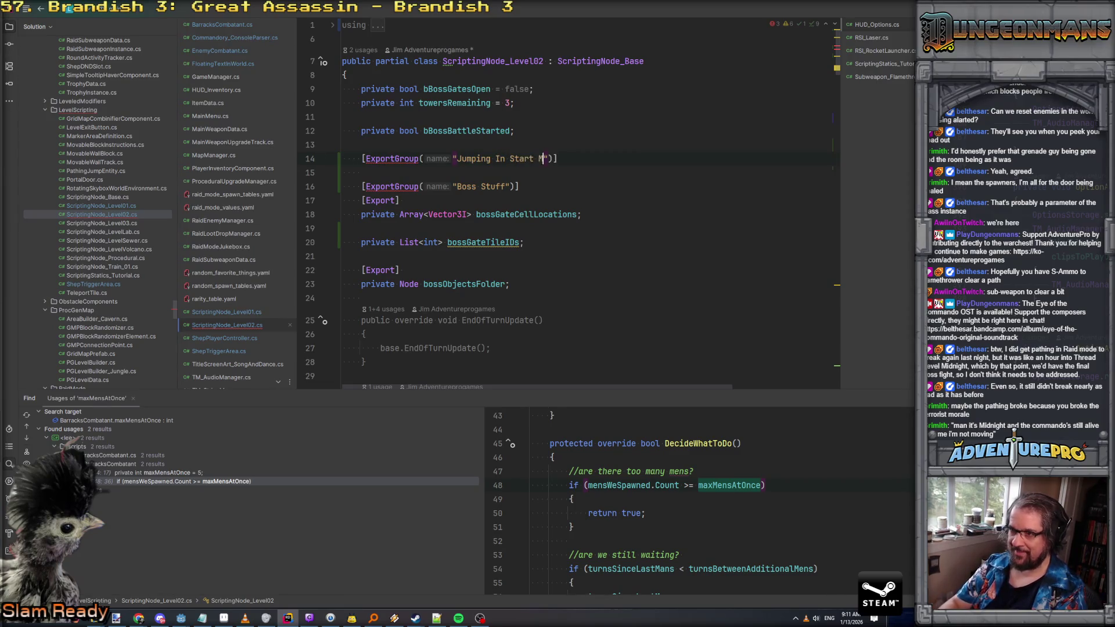
pyautogui.click(342, 173)
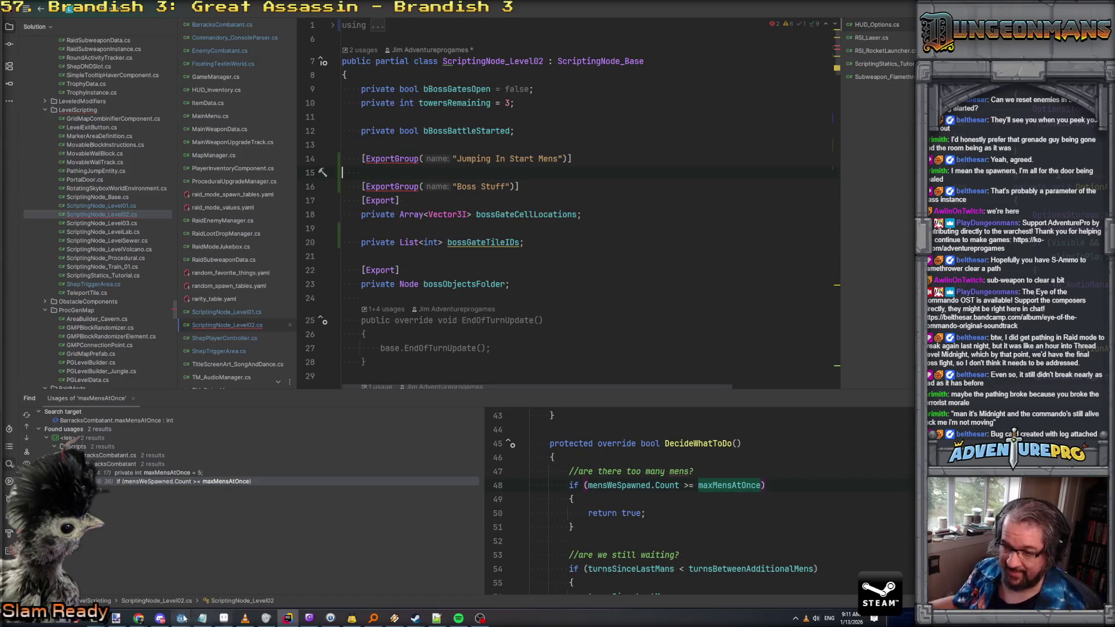
pyautogui.moveTo(138, 618)
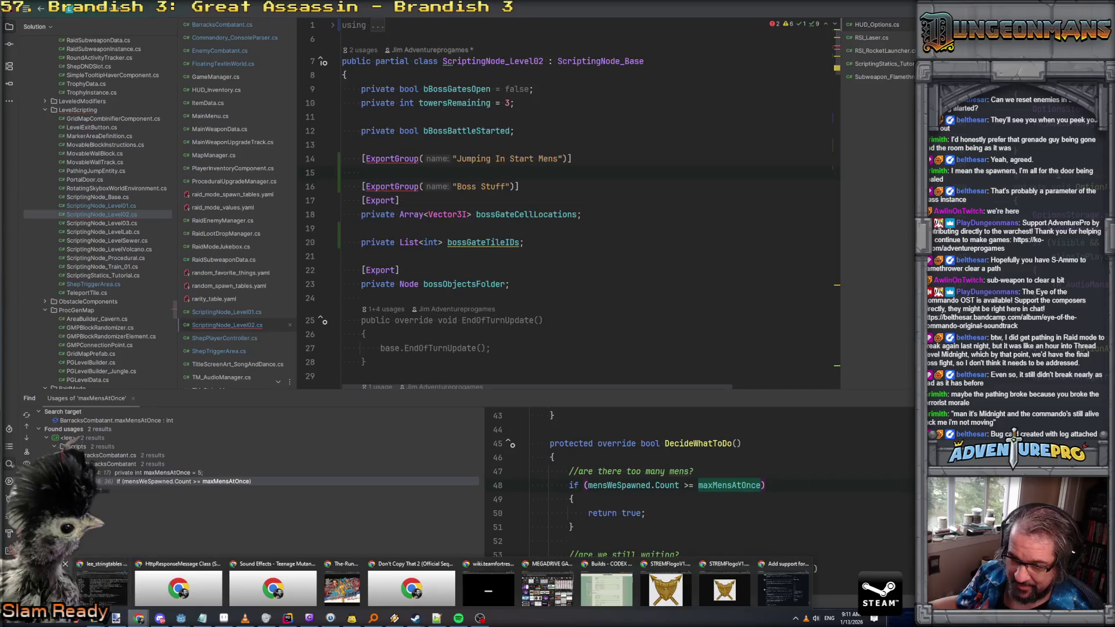
pyautogui.click(121, 593)
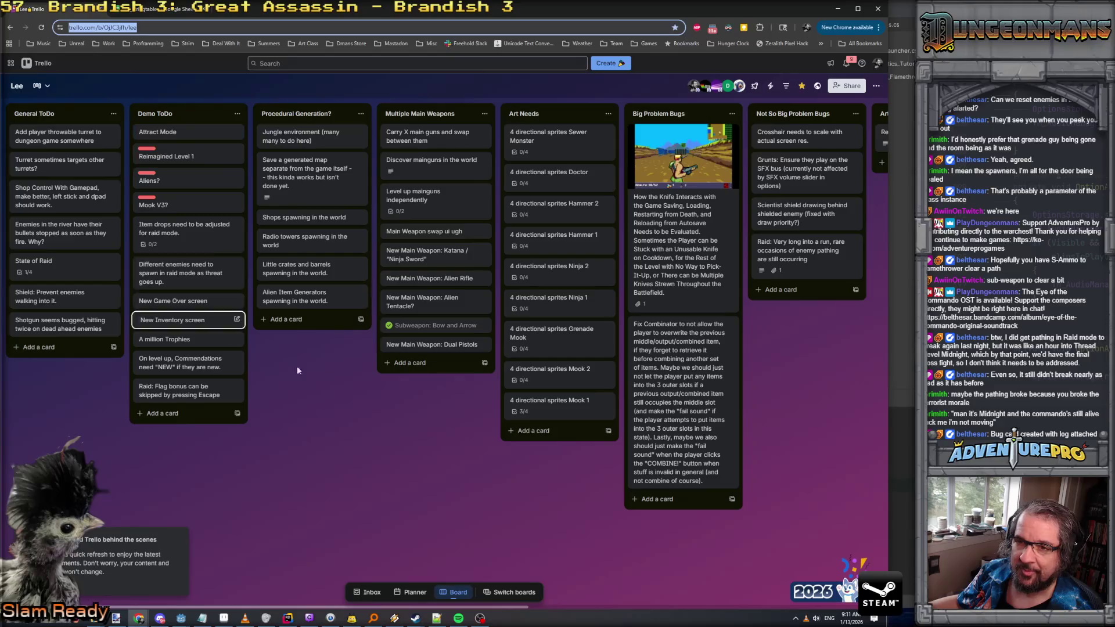
# Reload the board, scroll to Not So Big Problem Bugs and open the Raid enemy-pathing card
pyautogui.hscroll(6, 714, 278)
pyautogui.hscroll(-5, 710, 274)
pyautogui.hscroll(7, 707, 276)
pyautogui.hscroll(-8, 707, 275)
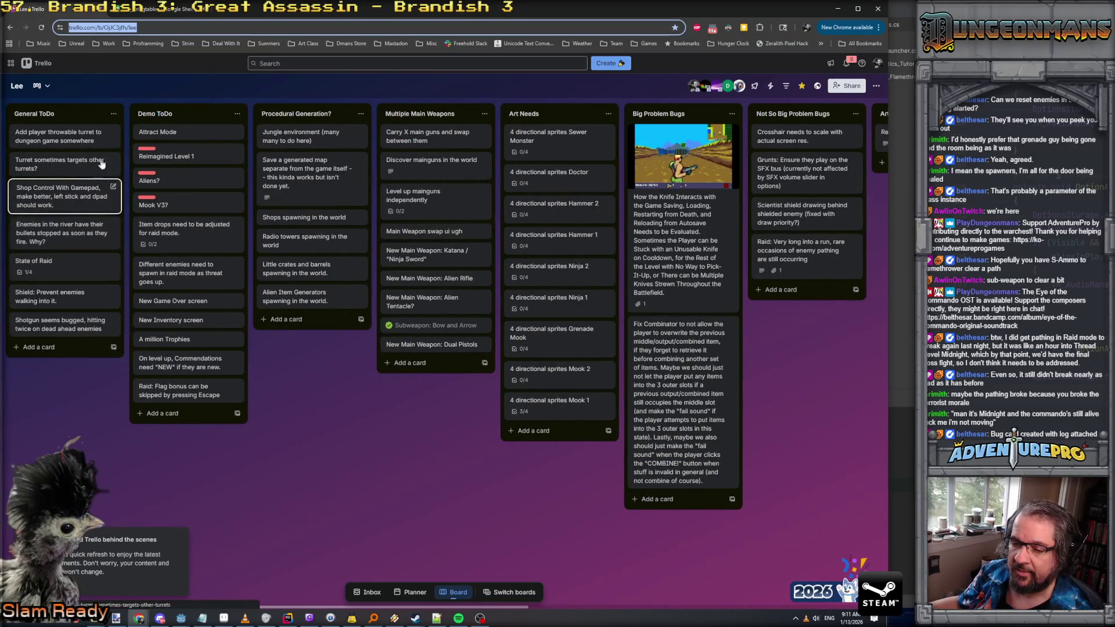
pyautogui.click(41, 27)
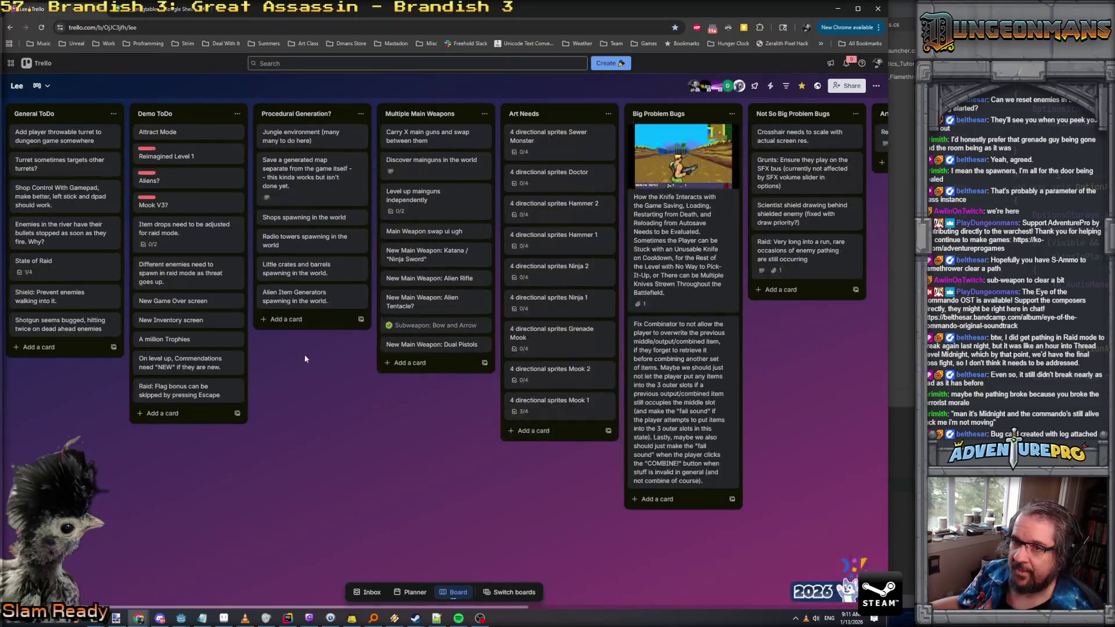
pyautogui.hscroll(8, 302, 356)
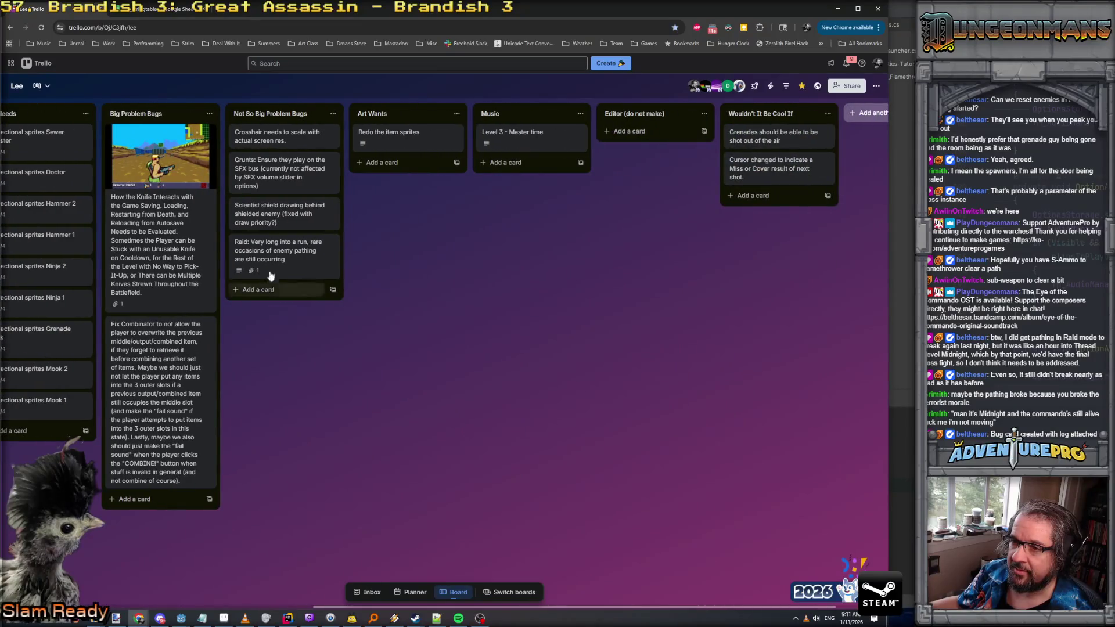
pyautogui.click(284, 255)
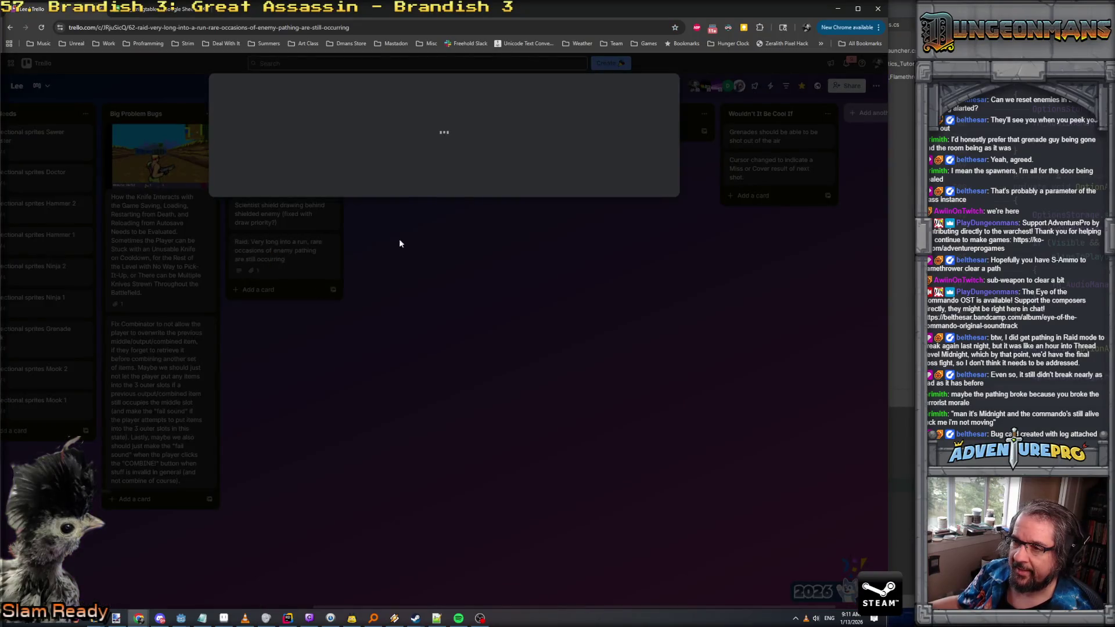
# Preview the attached godot2026-01-12T18.43.14.log and open it in Notepad++, answering the reload prompt
pyautogui.click(308, 311)
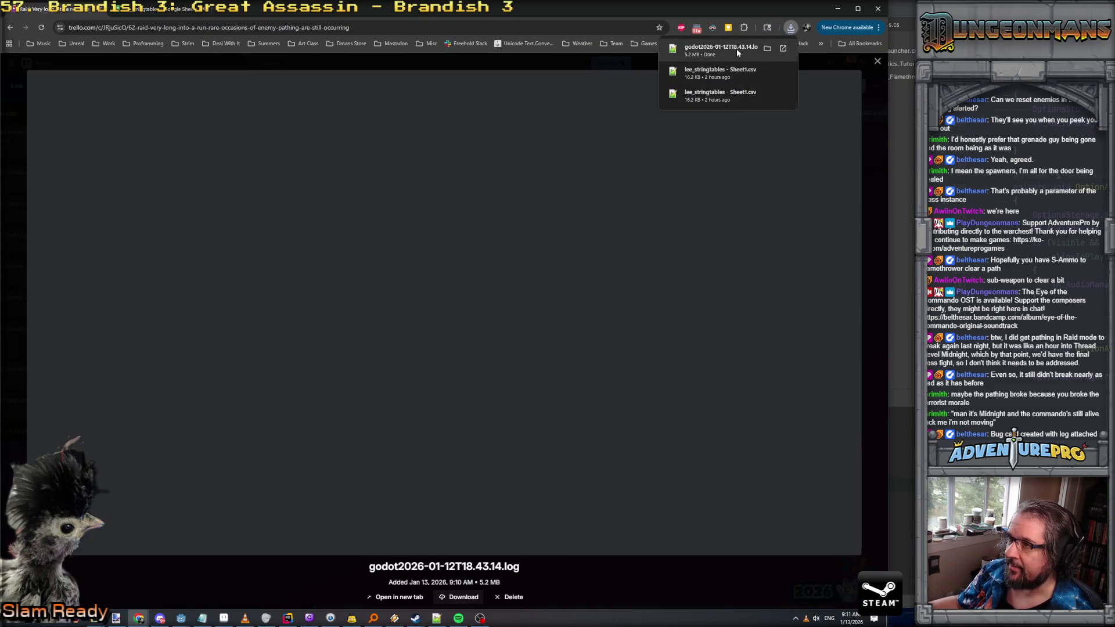
pyautogui.click(736, 49)
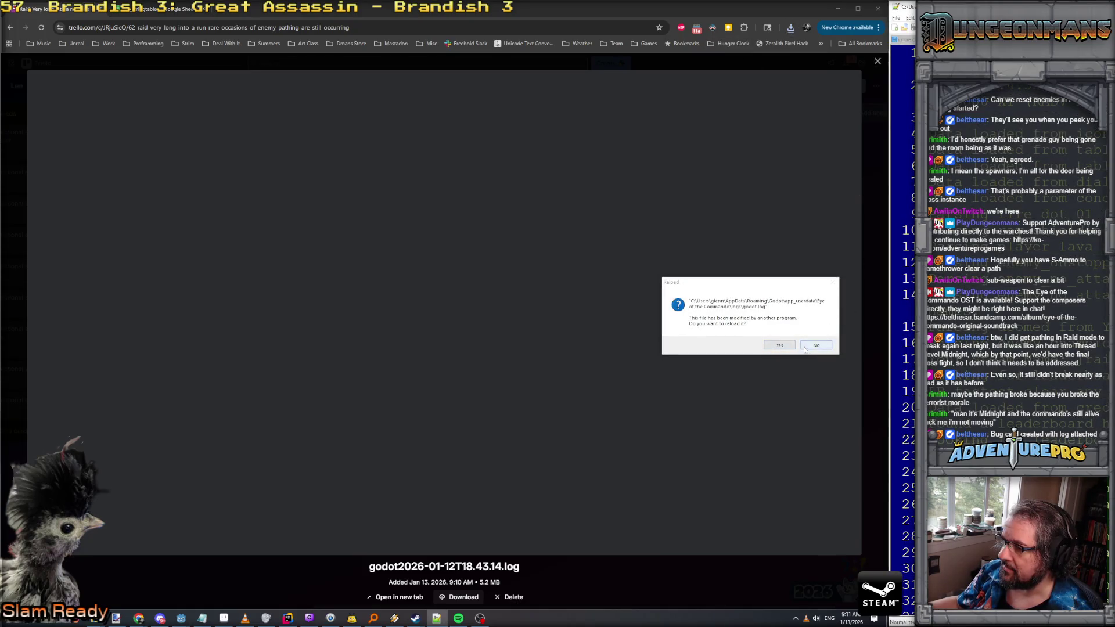
pyautogui.click(780, 349)
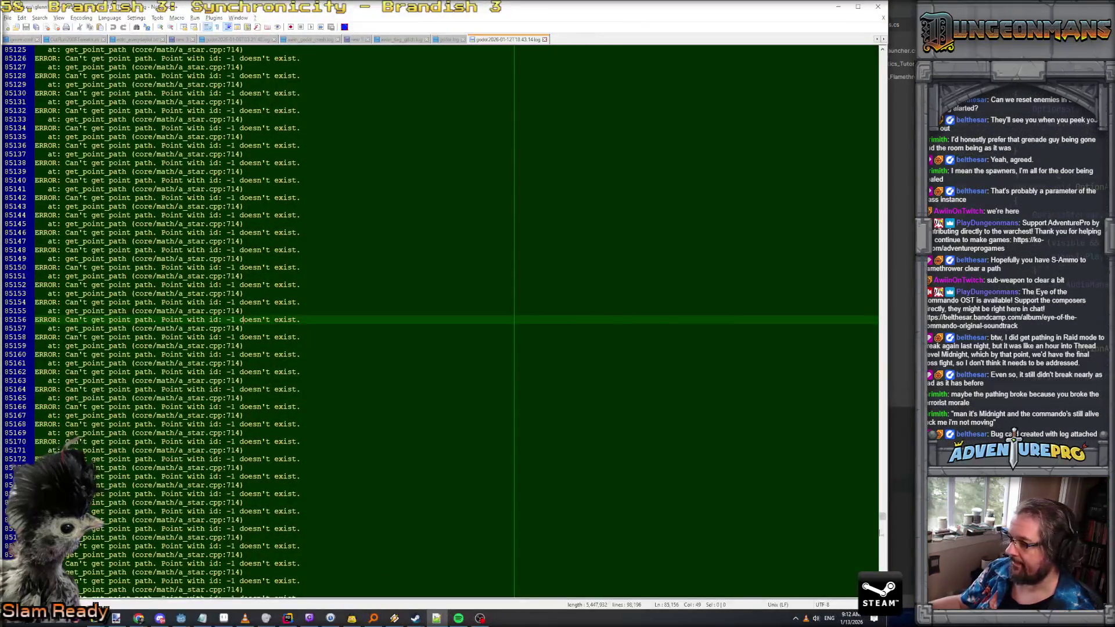
# Scroll from the top of the log to line 238 and select the 'Point with id: -1' error
pyautogui.moveTo(881, 523); pyautogui.dragTo(883, 85)
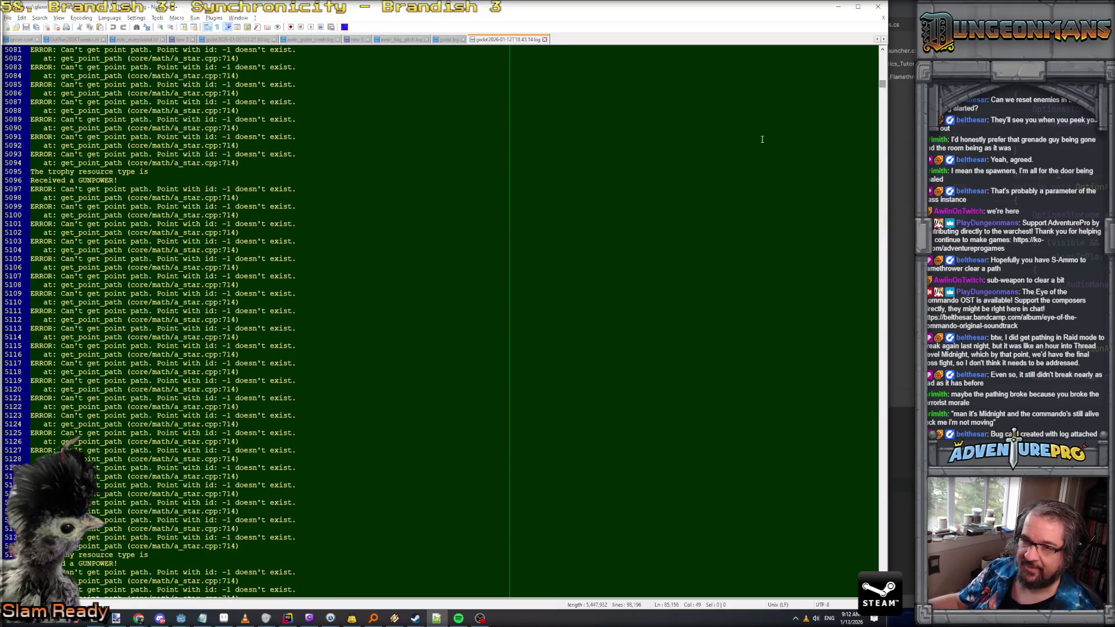
pyautogui.scroll(16, 685, 101)
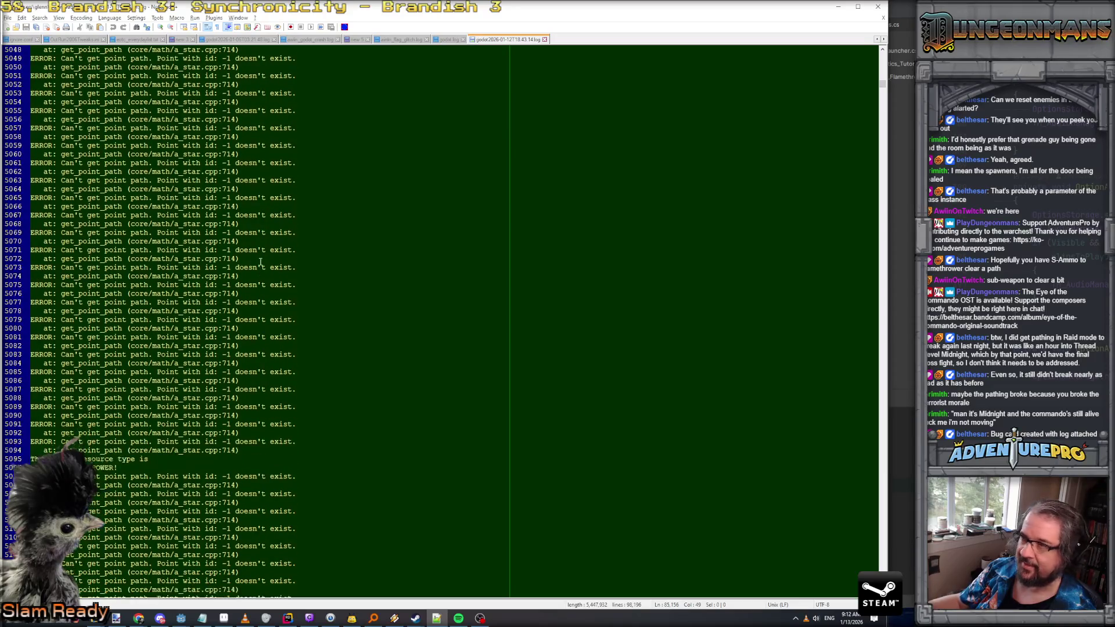
pyautogui.moveTo(885, 88); pyautogui.dragTo(882, 55)
pyautogui.scroll(-20, 587, 174)
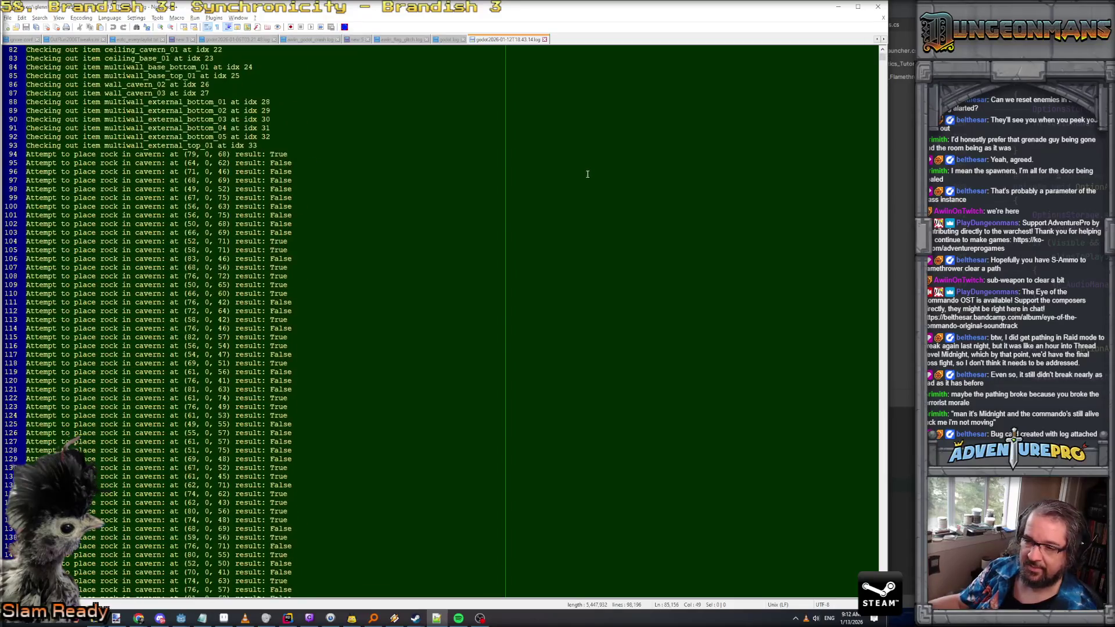
pyautogui.scroll(-20, 587, 174)
pyautogui.scroll(14, 587, 174)
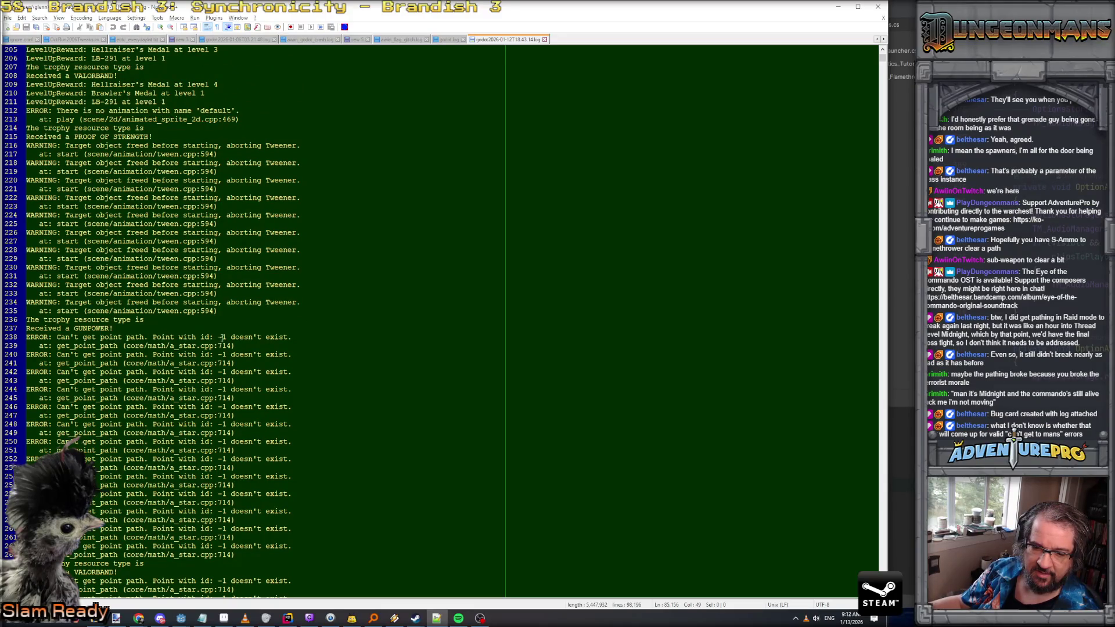
pyautogui.scroll(5, 280, 343)
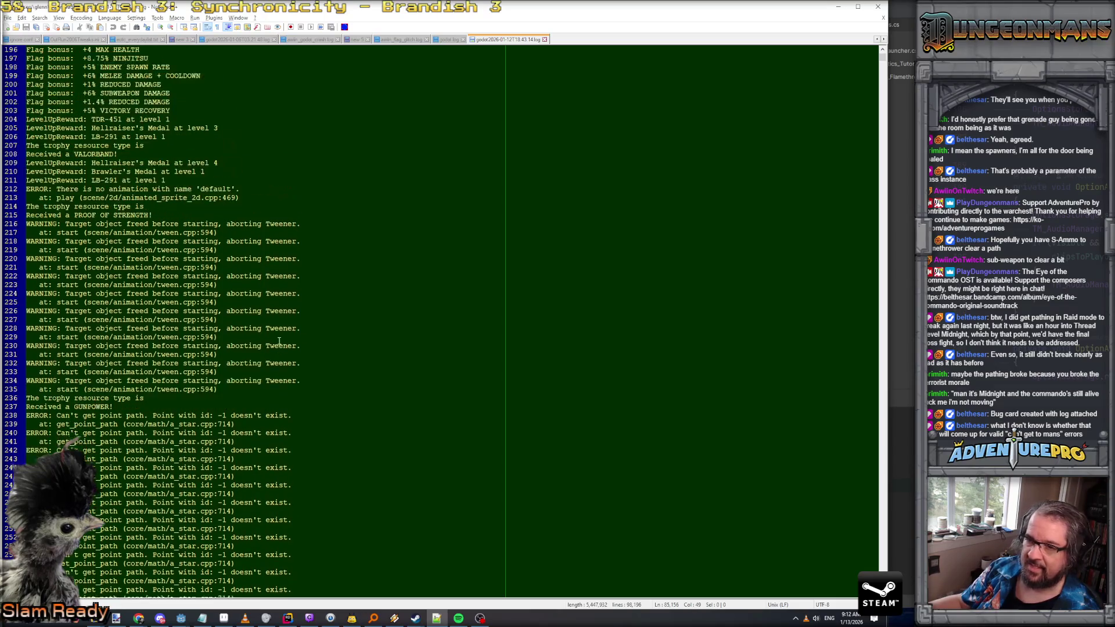
pyautogui.scroll(-5, 219, 362)
pyautogui.moveTo(149, 337); pyautogui.dragTo(311, 333)
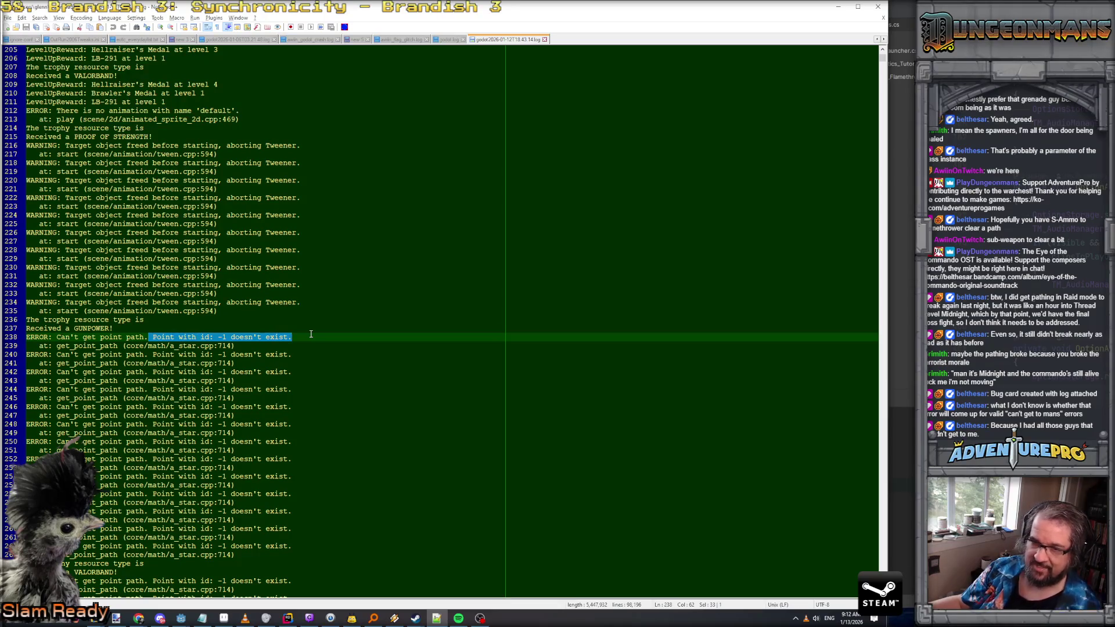
pyautogui.click(218, 338)
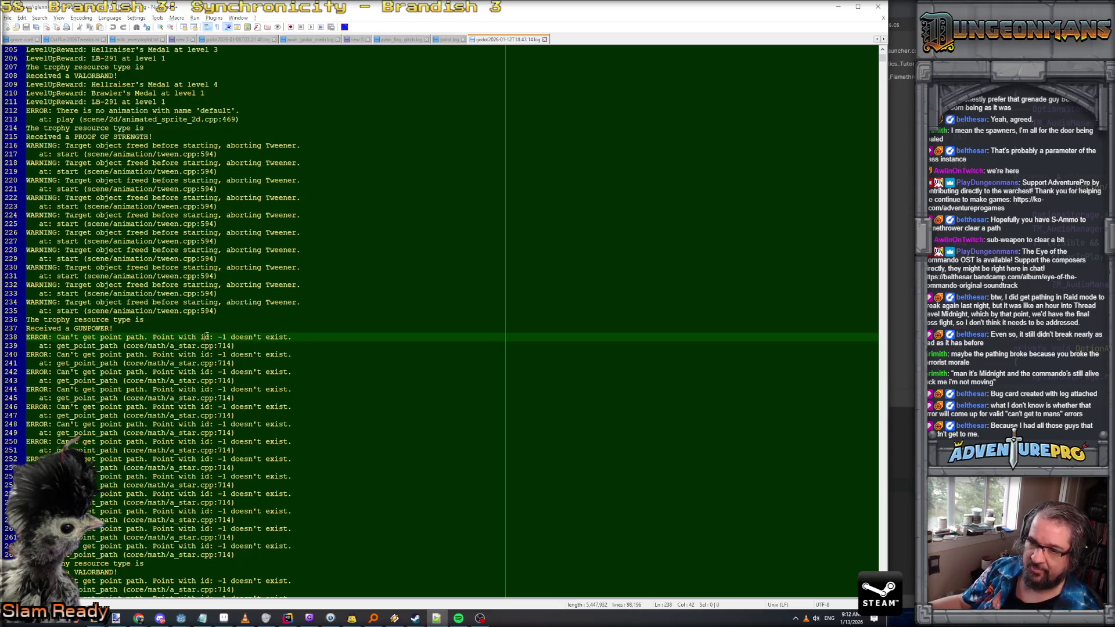
# Follow the repeated point-path errors down from line 238, selecting the -1 id on line 650
pyautogui.moveTo(180, 337); pyautogui.dragTo(283, 338)
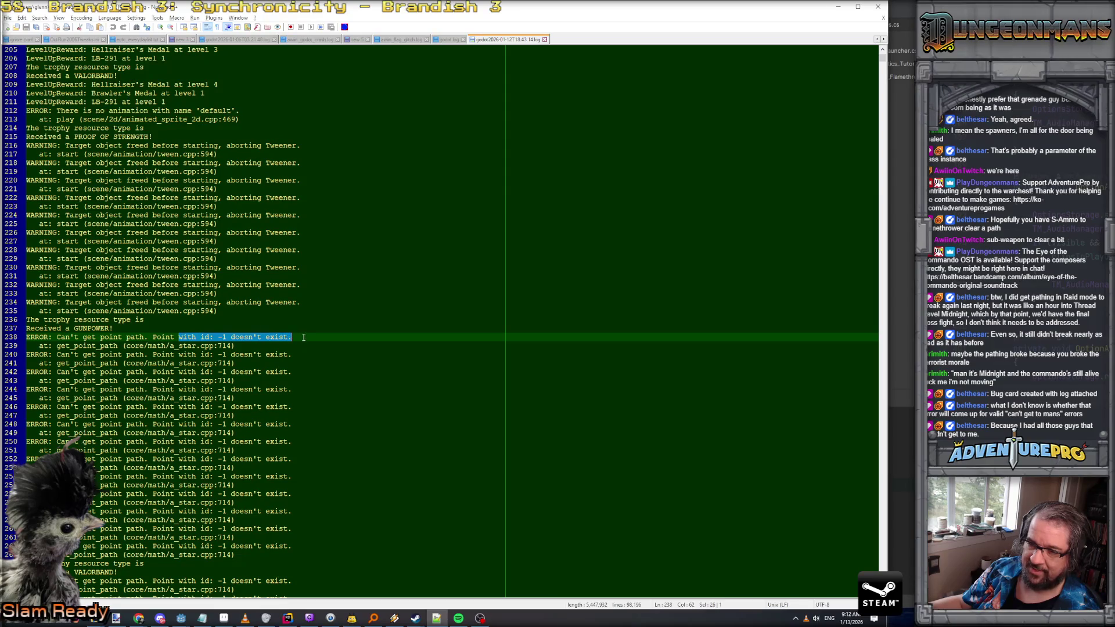
pyautogui.scroll(-2, 303, 336)
pyautogui.scroll(6, 304, 336)
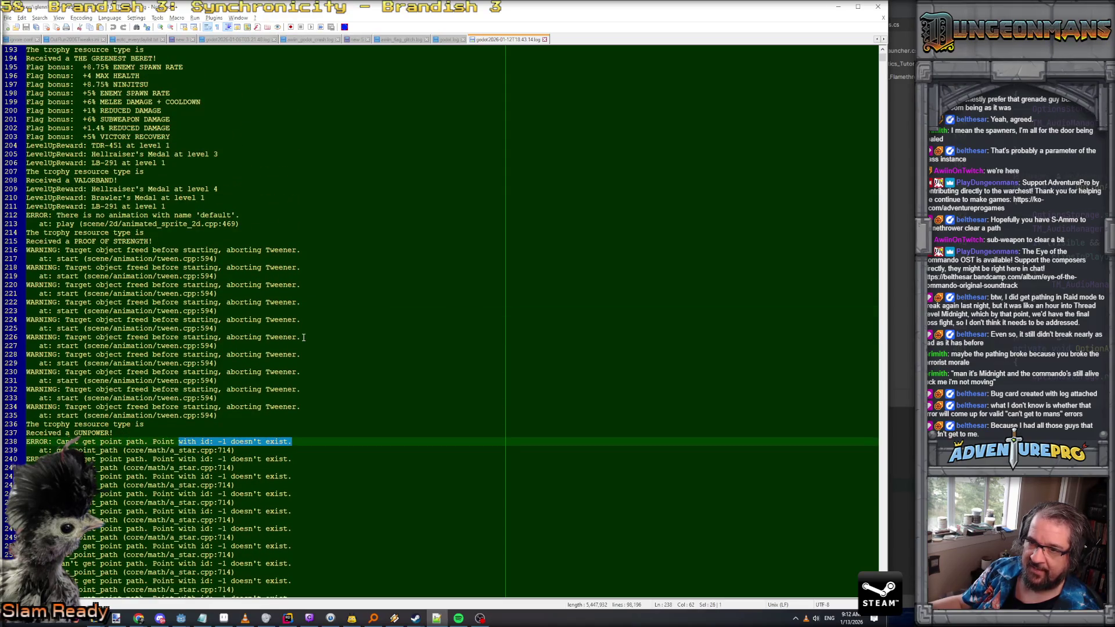
pyautogui.scroll(-2, 303, 338)
pyautogui.scroll(20, 303, 338)
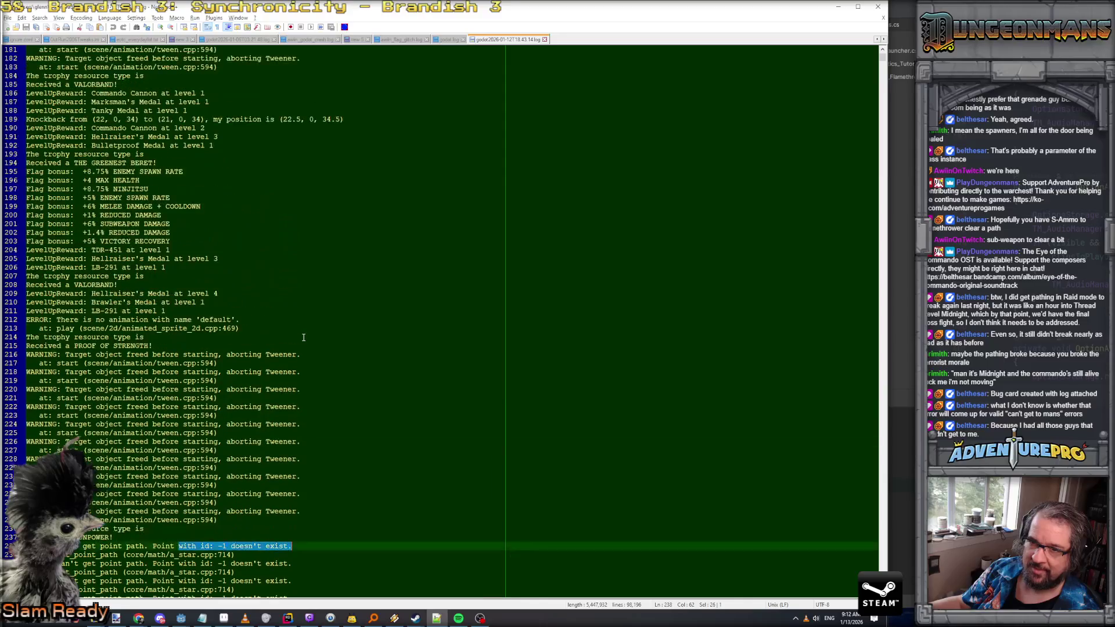
pyautogui.scroll(-20, 303, 337)
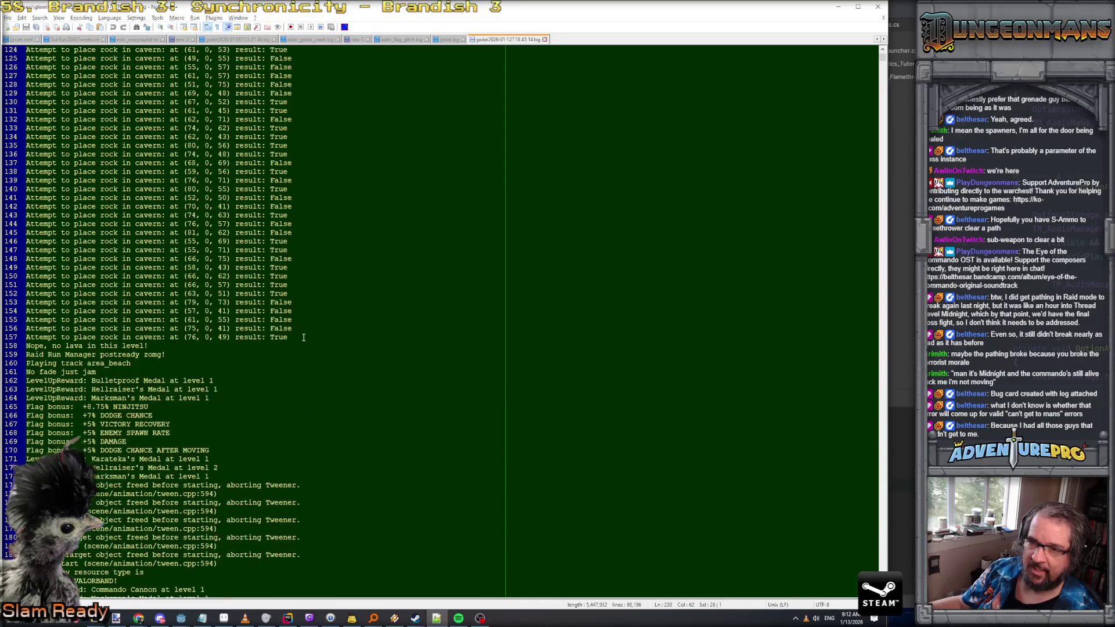
pyautogui.scroll(-6, 303, 337)
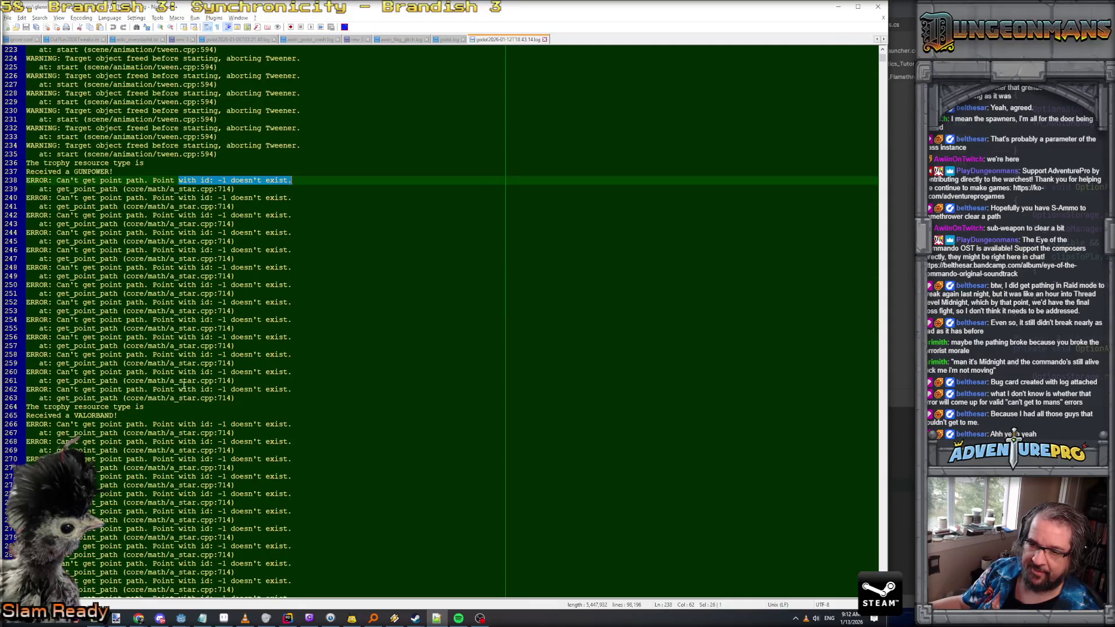
pyautogui.scroll(-20, 190, 376)
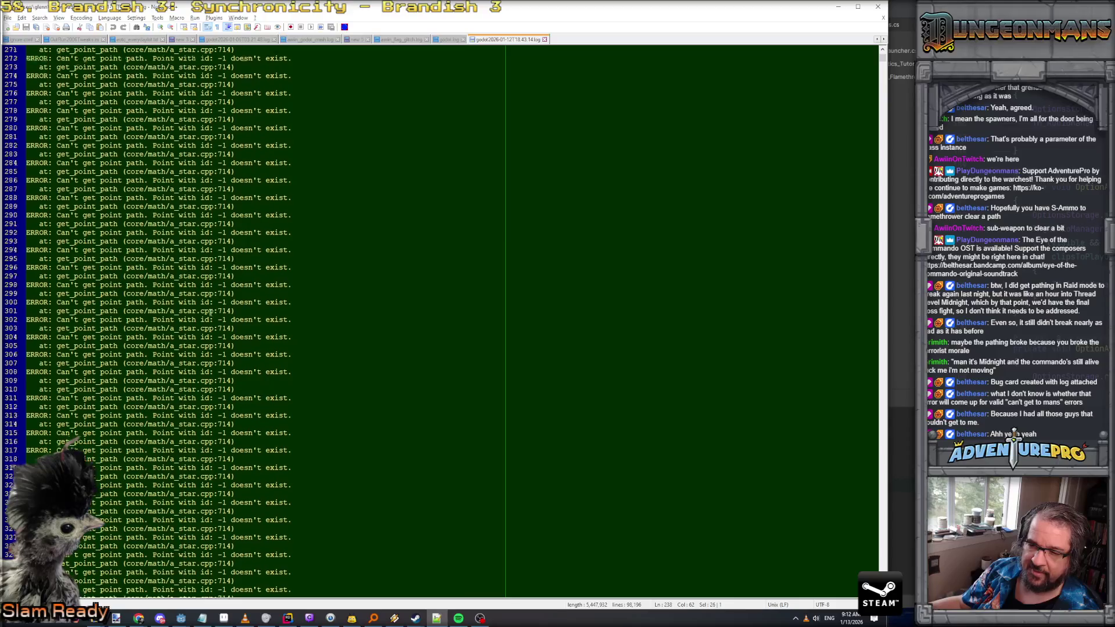
pyautogui.scroll(-20, 210, 314)
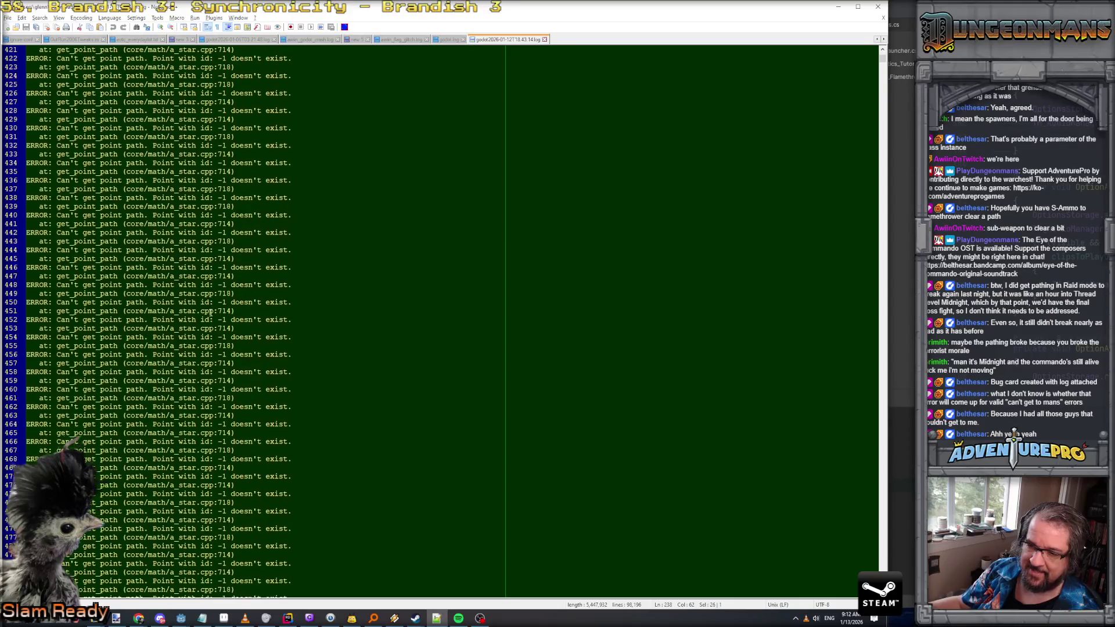
pyautogui.scroll(-20, 211, 313)
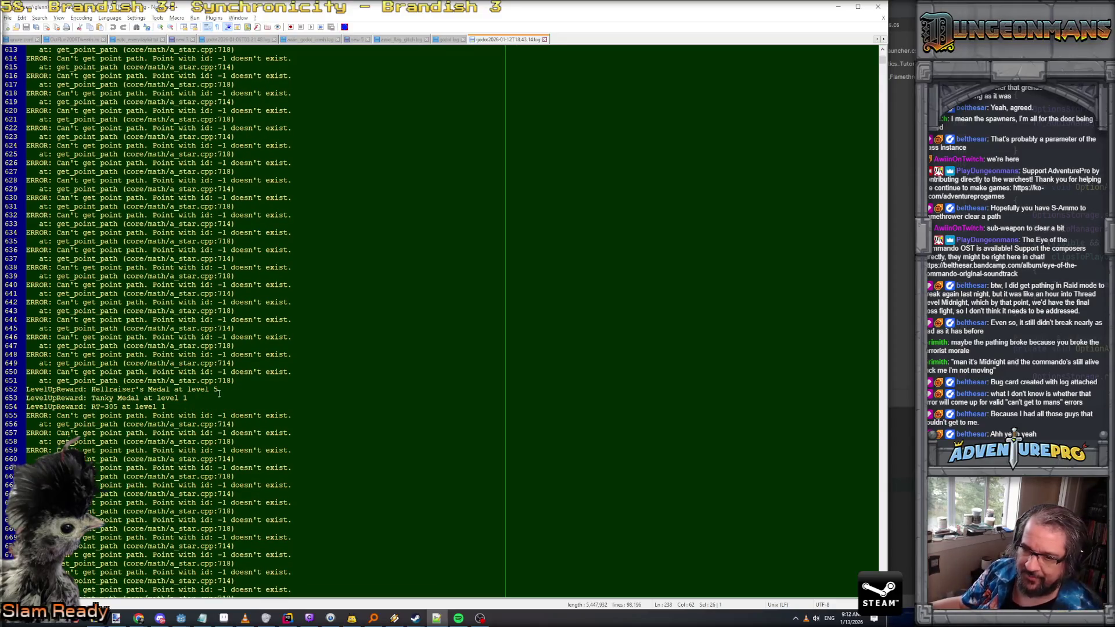
pyautogui.moveTo(213, 373); pyautogui.dragTo(229, 372)
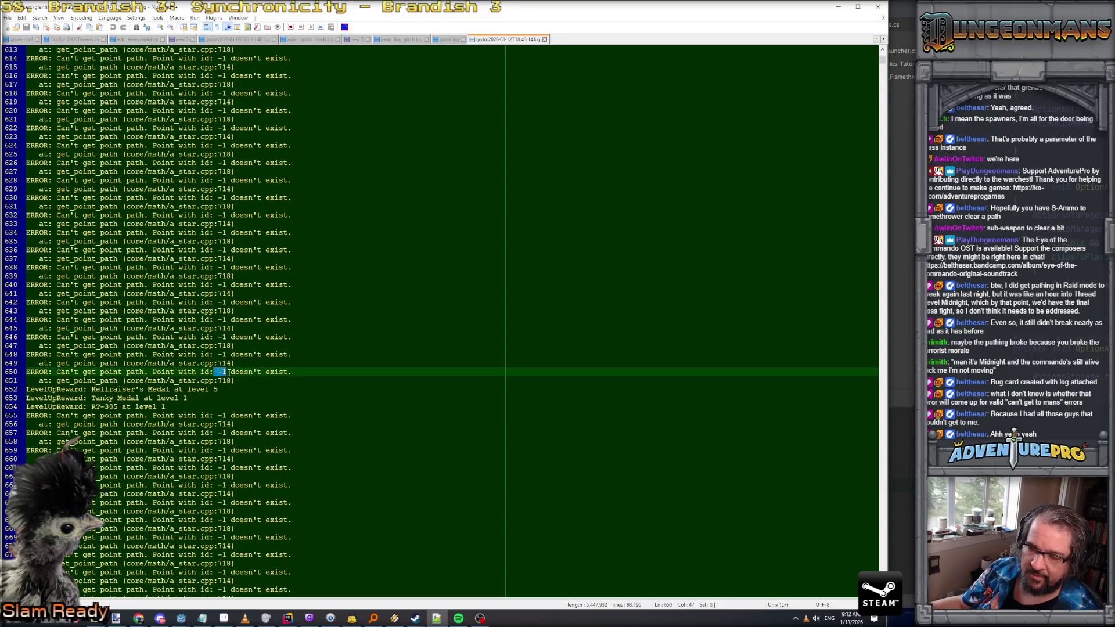
# Jump to the end of the log, close the file and minimize Notepad++
pyautogui.scroll(-10, 281, 411)
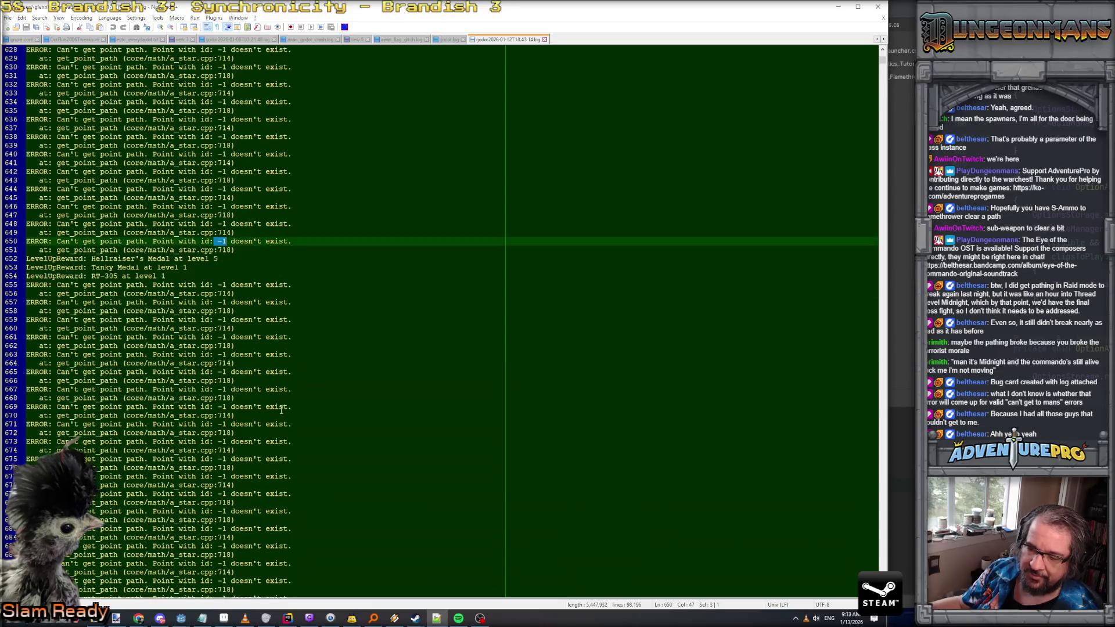
pyautogui.moveTo(882, 62)
pyautogui.mouseDown()
pyautogui.moveTo(882, 342)
pyautogui.moveTo(897, 465)
pyautogui.moveTo(888, 595)
pyautogui.mouseUp()
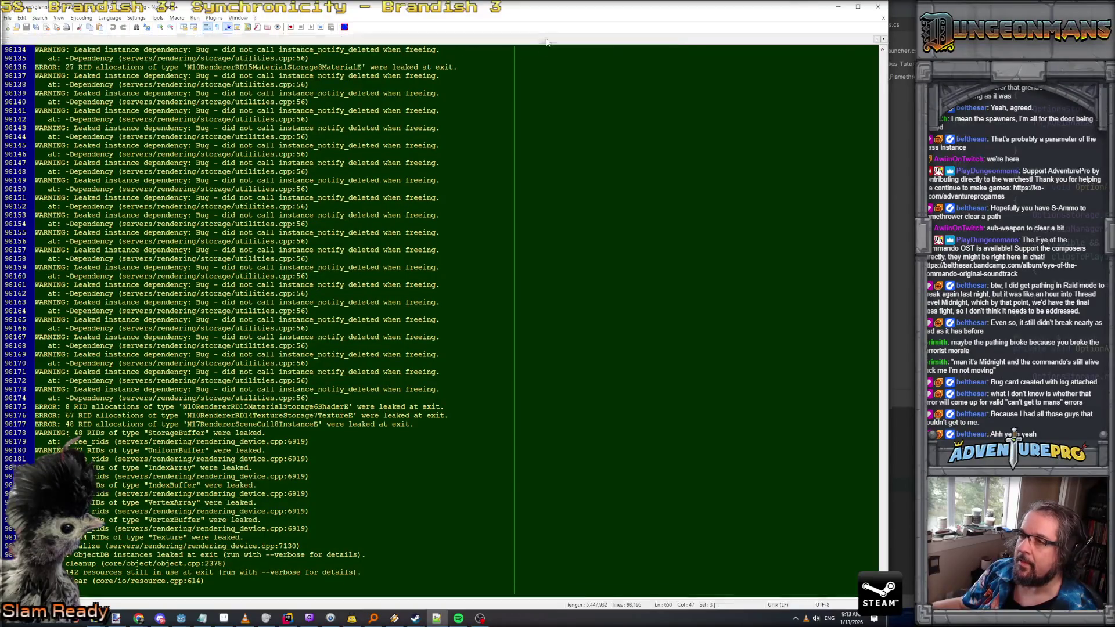
pyautogui.click(544, 38)
pyautogui.click(838, 7)
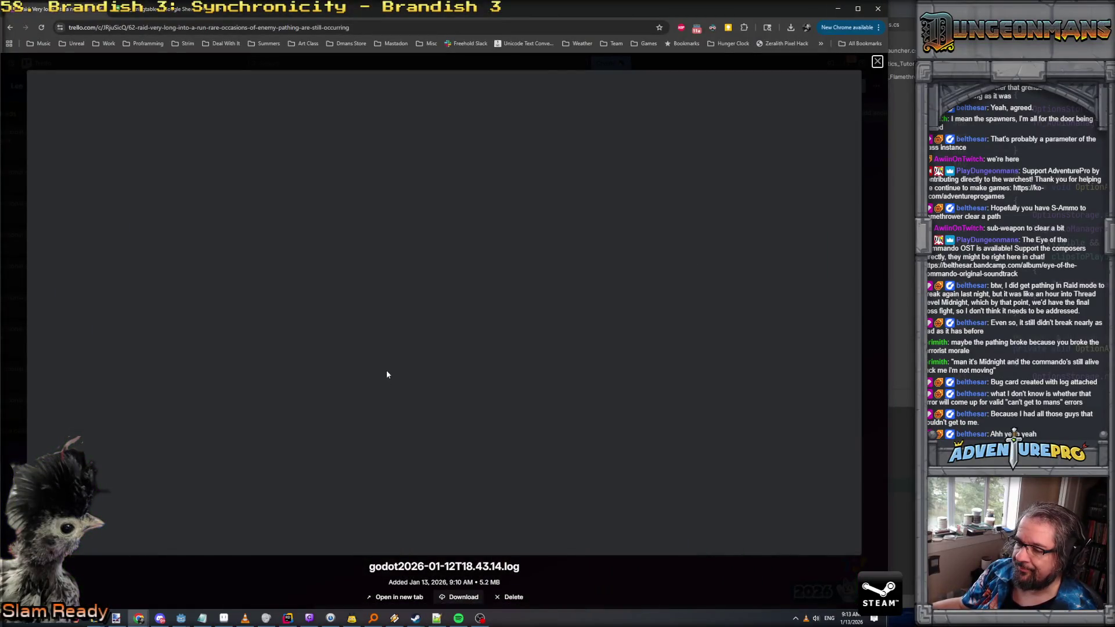
# Close the log attachment preview and the card, then scroll the board back to its left edge
pyautogui.click(877, 62)
pyautogui.click(688, 296)
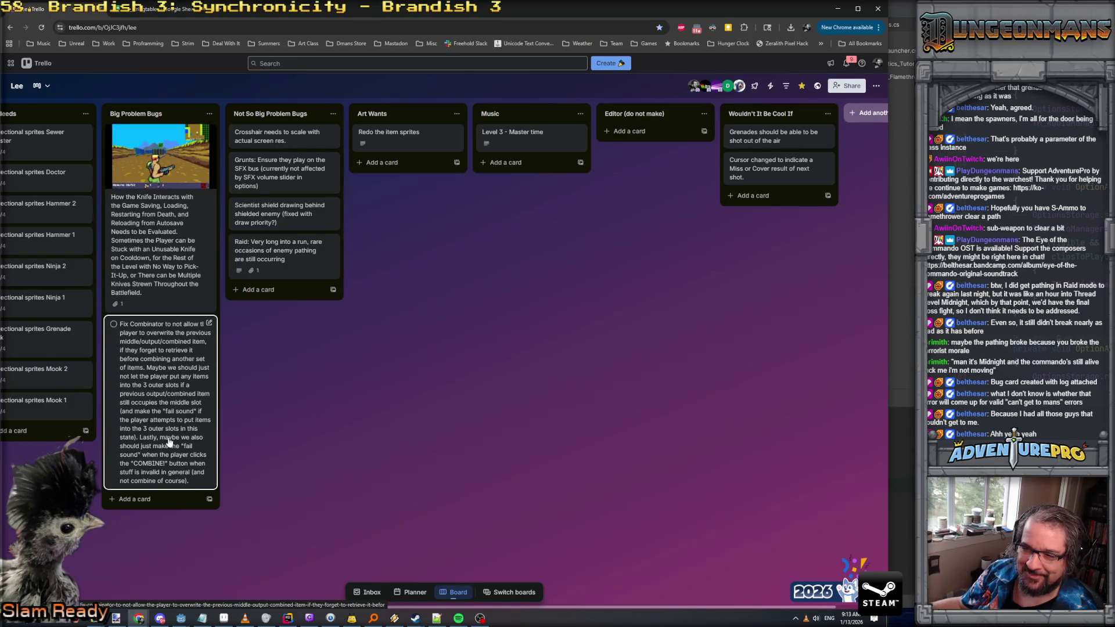
pyautogui.hscroll(-5, 277, 364)
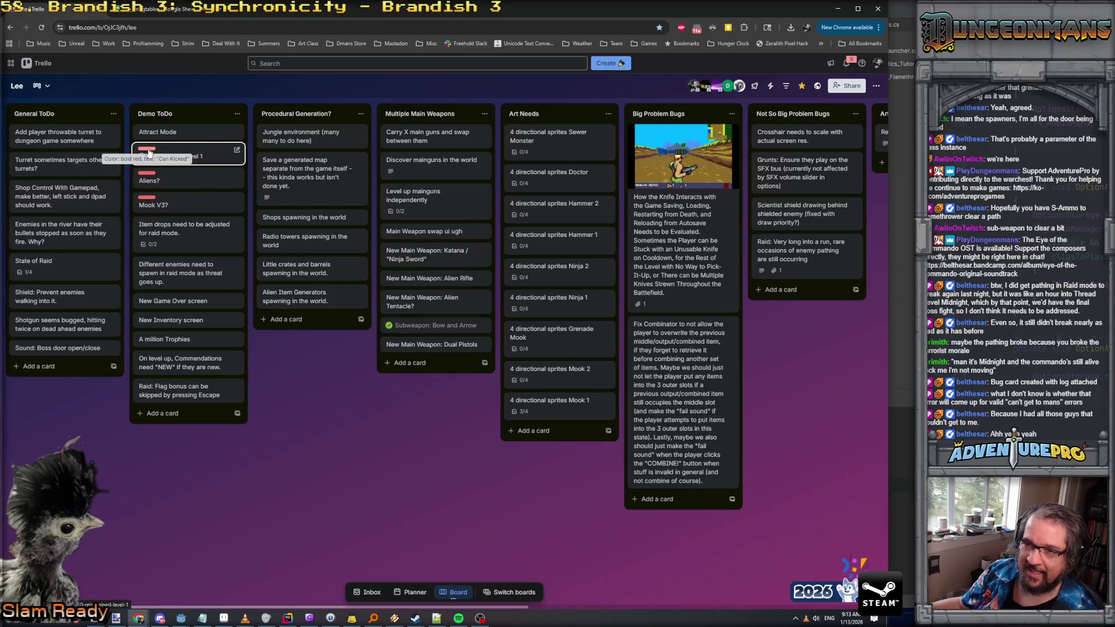
# Toggle the label text and view the Reimagined Level 1 card, then minimize Chrome to reveal Rider
pyautogui.click(148, 152)
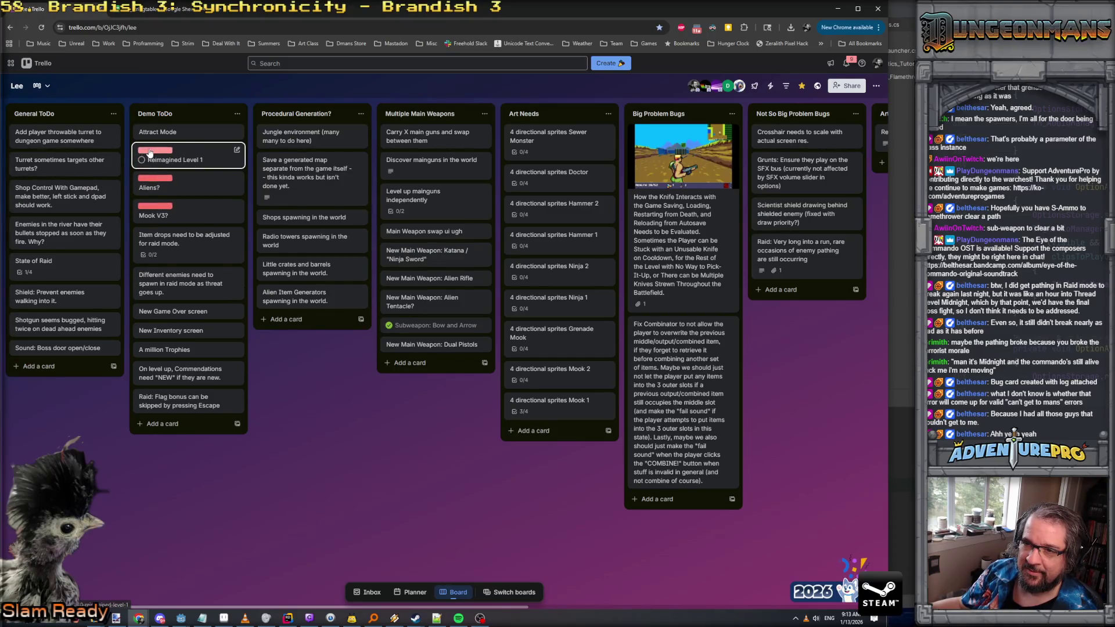
pyautogui.click(204, 154)
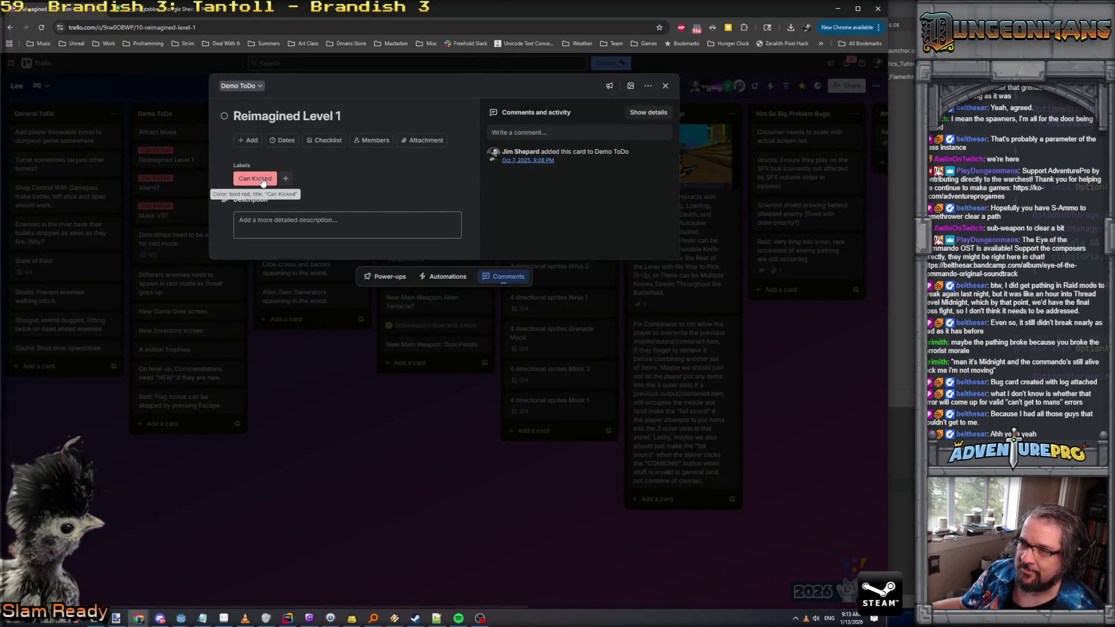
pyautogui.click(301, 389)
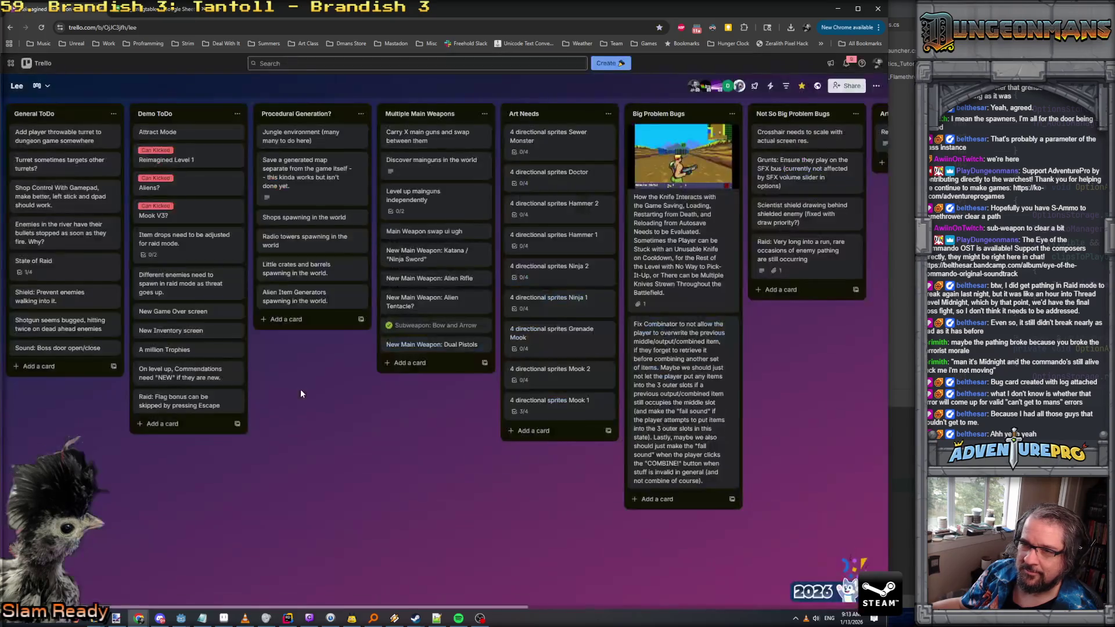
pyautogui.click(163, 152)
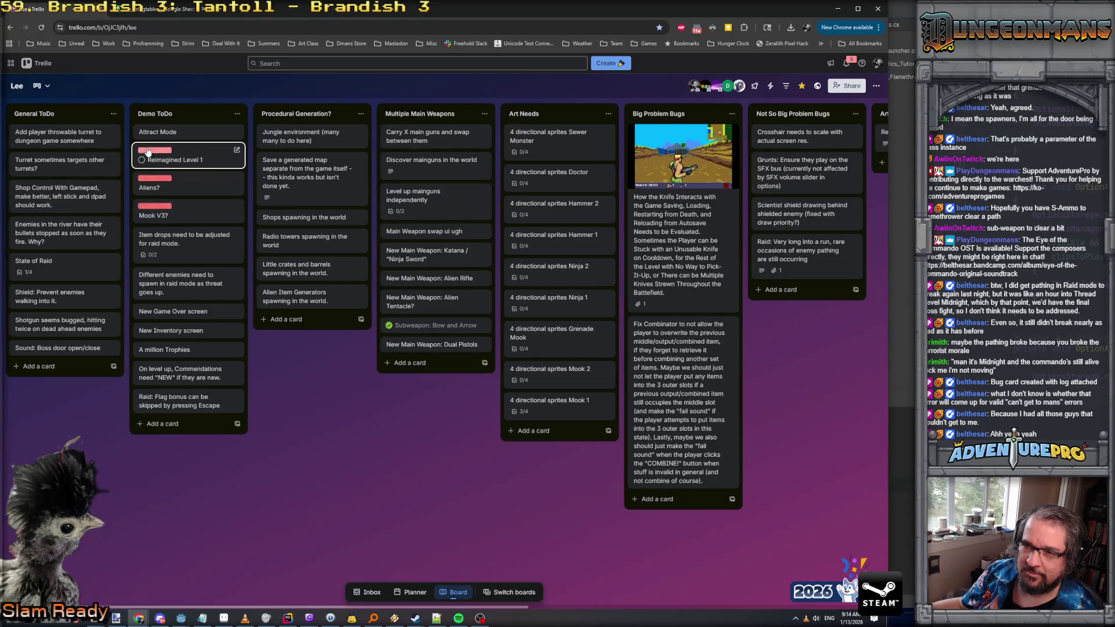
pyautogui.click(195, 150)
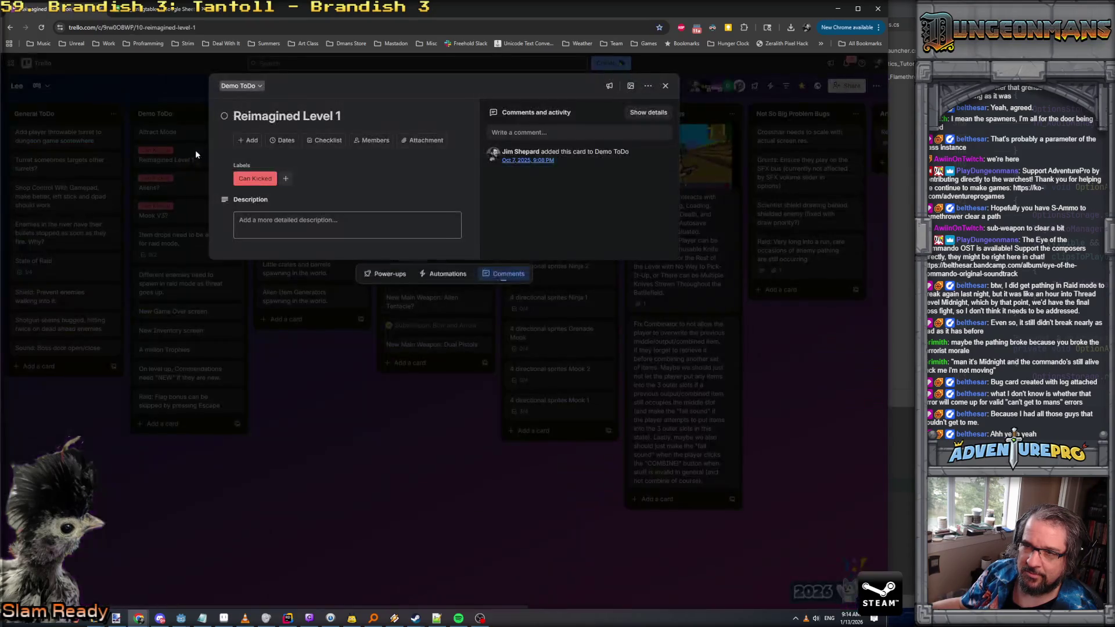
pyautogui.click(428, 405)
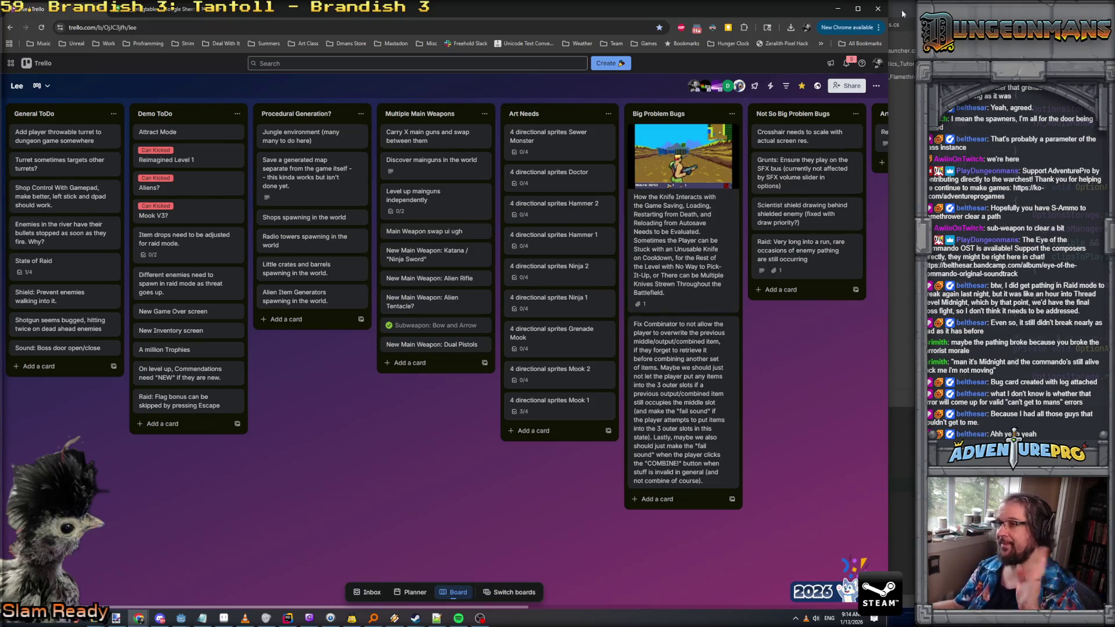
pyautogui.click(836, 8)
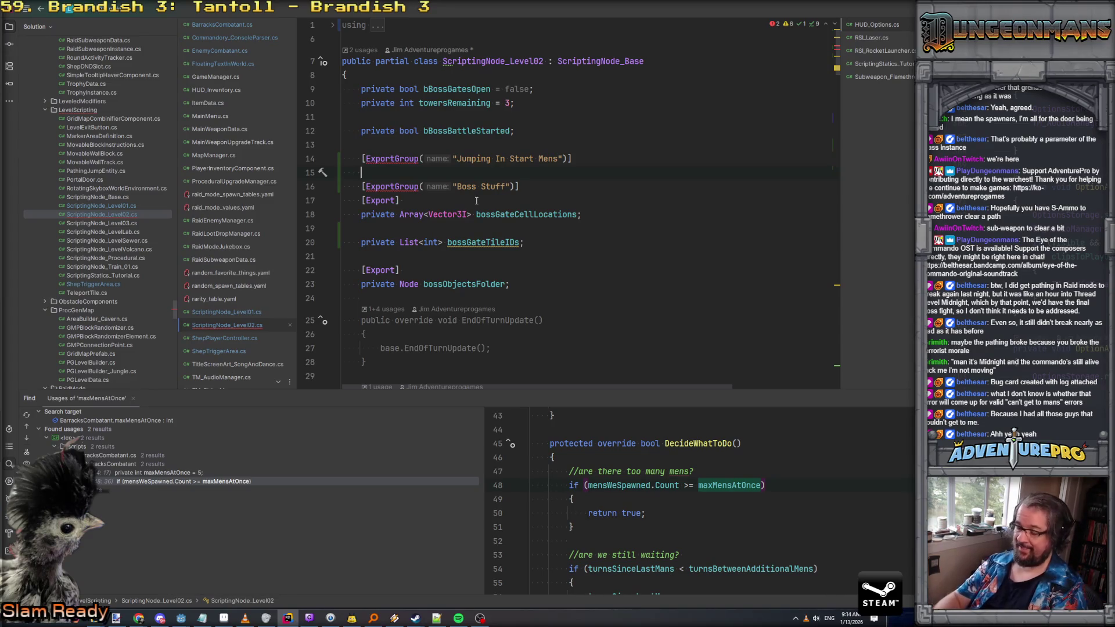
# Start a new [Export] attribute line under the Jumping In Start Mens group
pyautogui.press('Return')
pyautogui.press('Up')
pyautogui.write('[e')
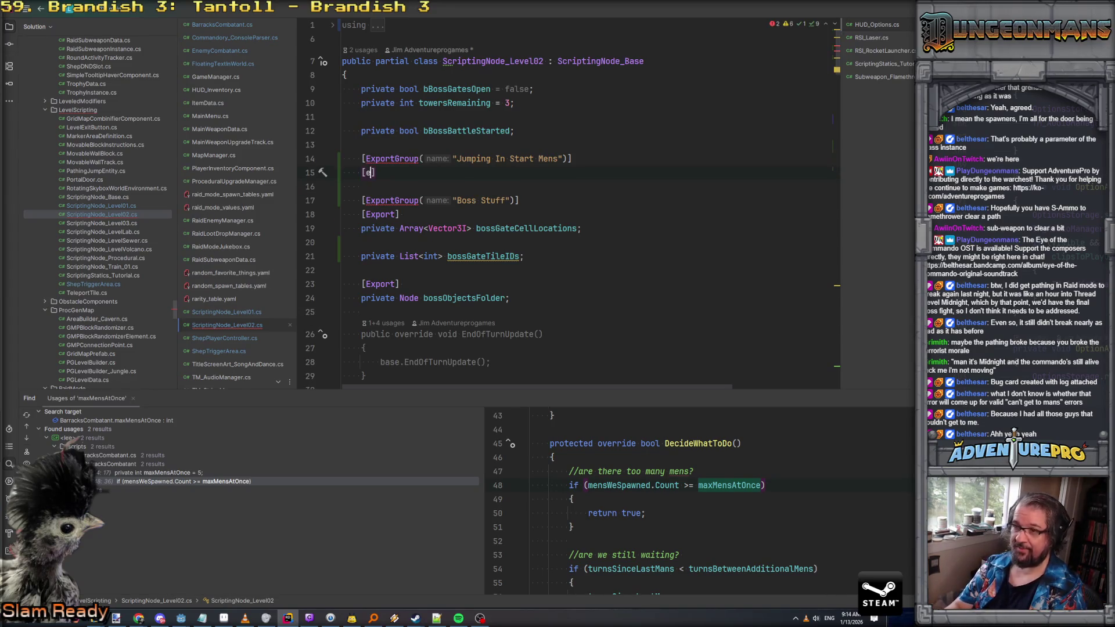
pyautogui.write('xport')
pyautogui.press('End')
pyautogui.write('Array')
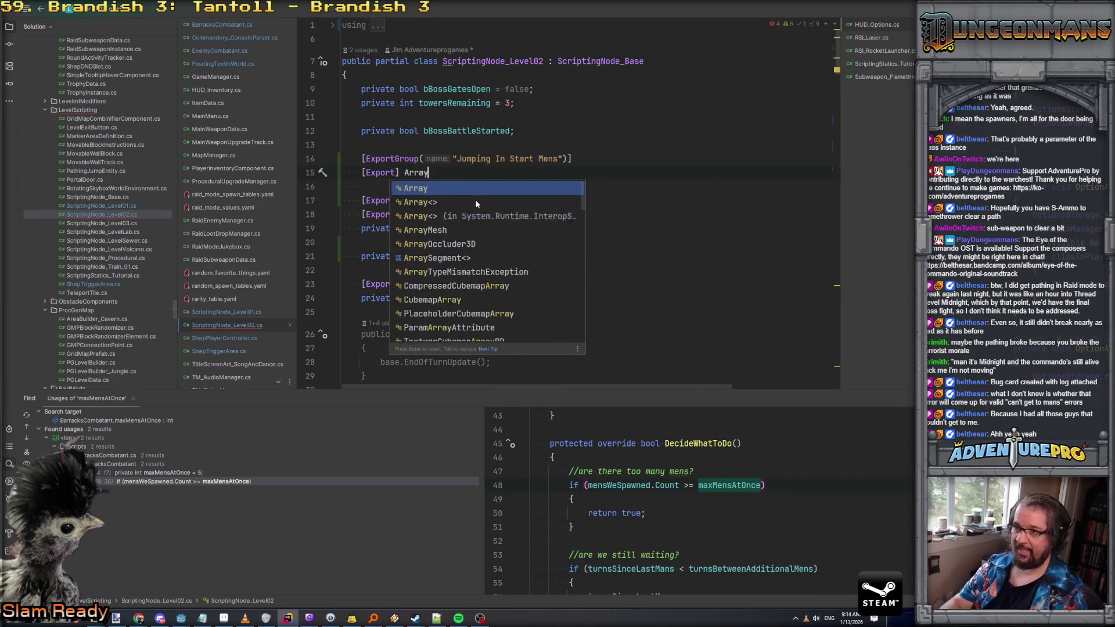
pyautogui.press('BackSpace')
pyautogui.press('BackSpace')
pyautogui.press('BackSpace')
pyautogui.press('BackSpace')
pyautogui.press('BackSpace')
# Declare the field as Godot.Collections.Array<EnemyCombatant> jumpingInMens, undoing Rider's attribute reformat
pyautogui.write('G')
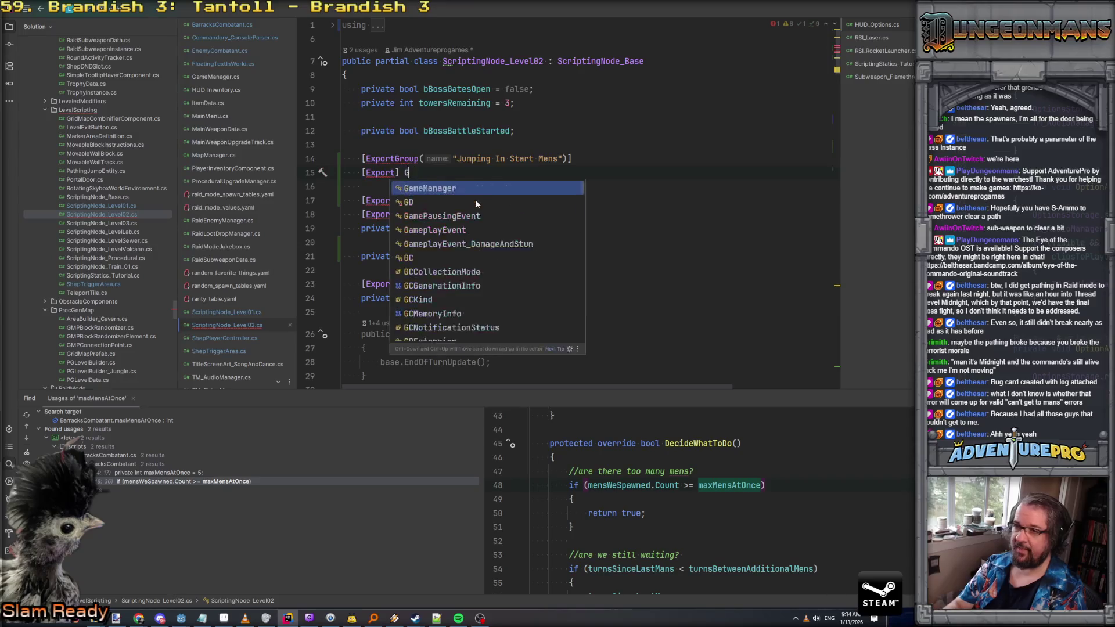
pyautogui.write('odot.Coll')
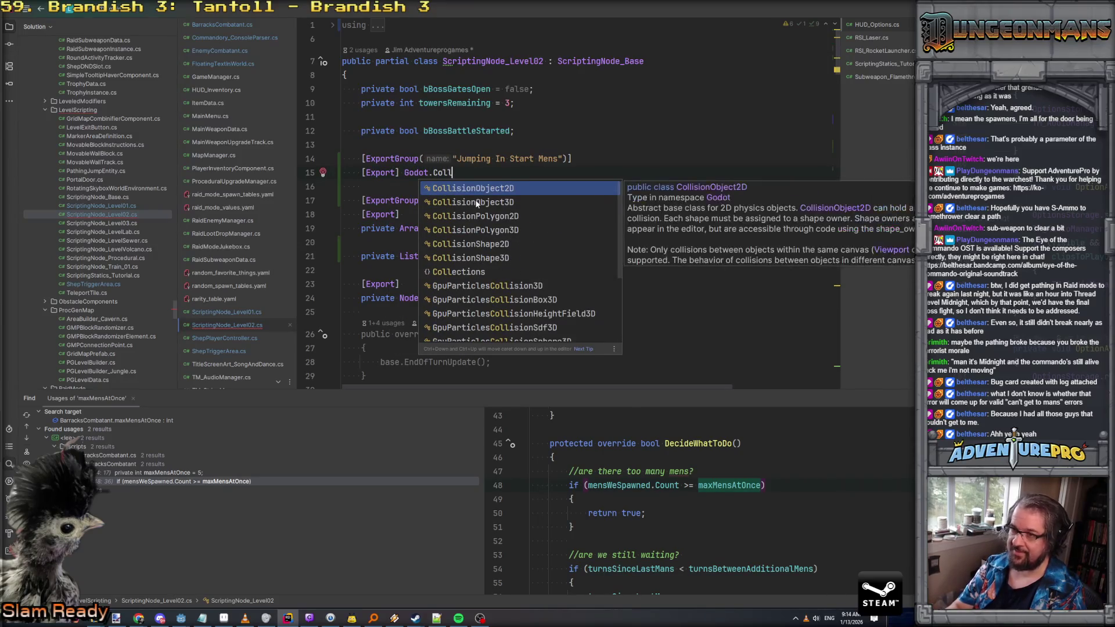
pyautogui.press('Down')
pyautogui.press('Down')
pyautogui.press('Down')
pyautogui.press('Return')
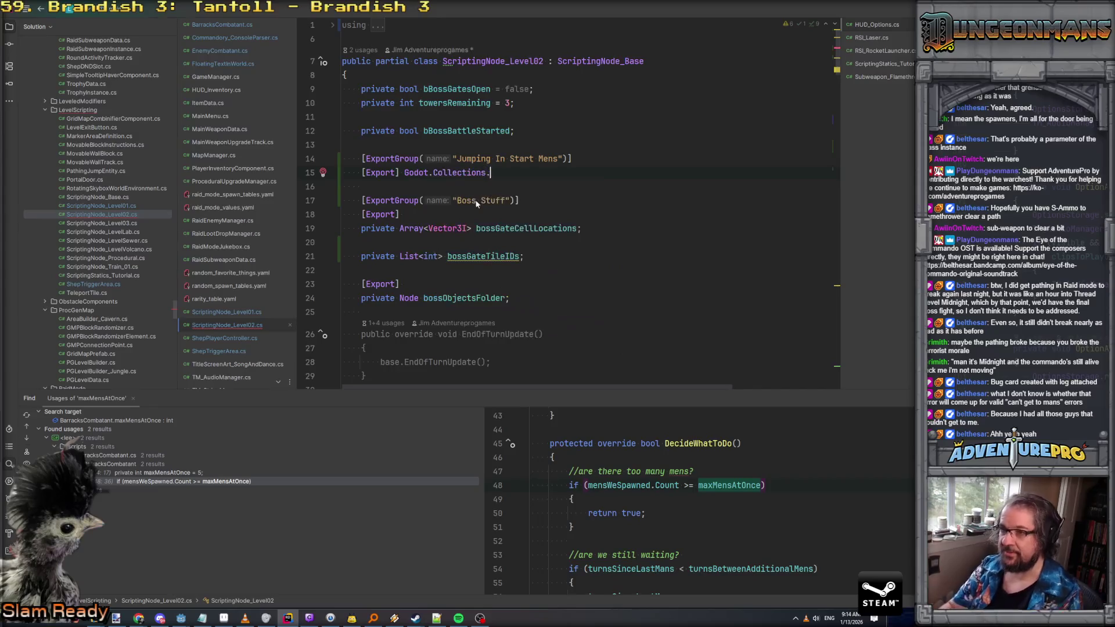
pyautogui.write('.Arr')
pyautogui.press('Down')
pyautogui.press('Return')
pyautogui.write('Enemy>')
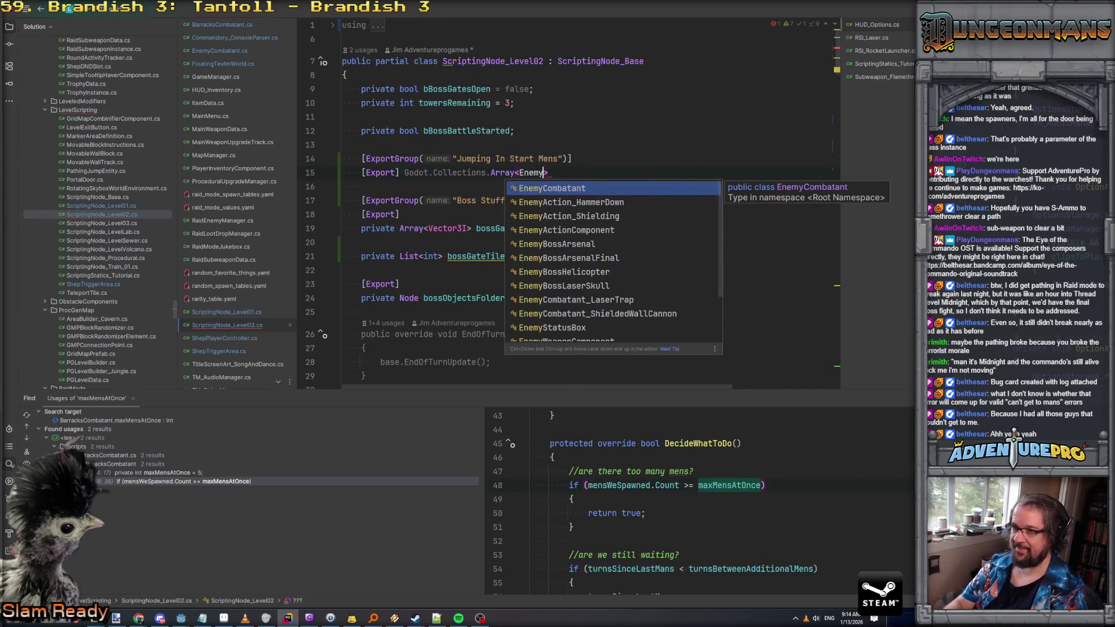
pyautogui.press('Return')
pyautogui.write('> jumpingInMens;')
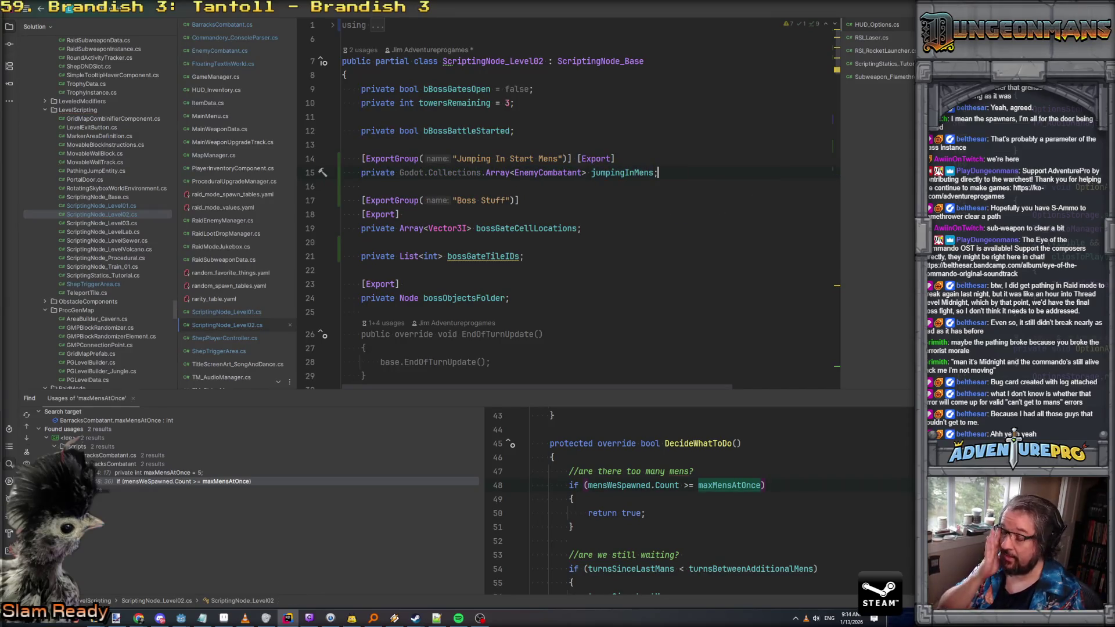
pyautogui.click(578, 159)
pyautogui.hotkey('ctrl', 'z')
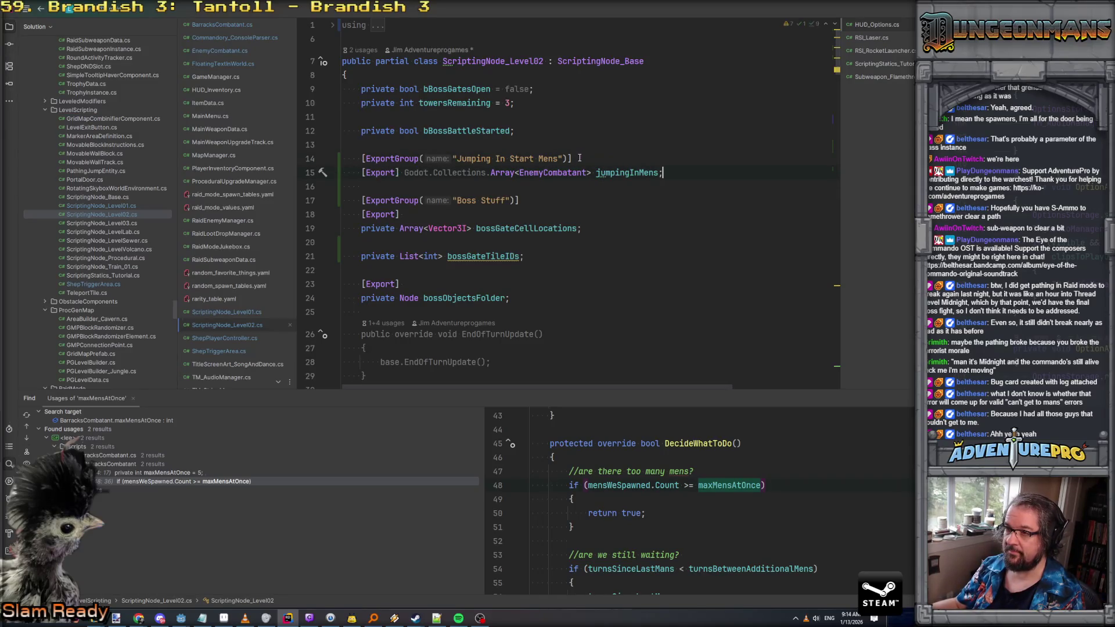
pyautogui.click(679, 174)
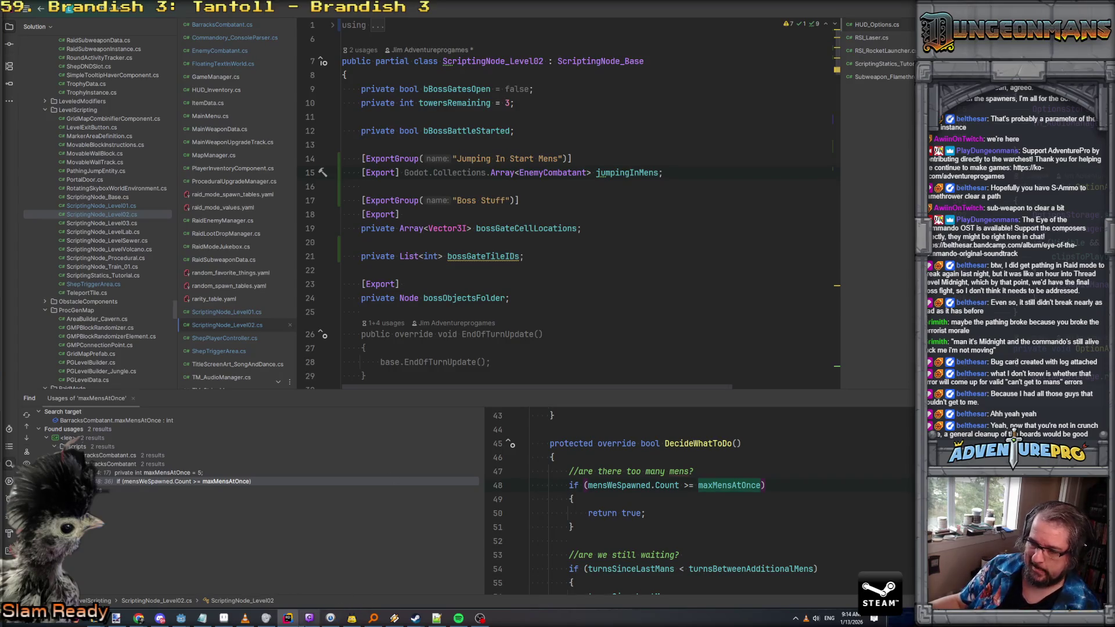
pyautogui.moveTo(292, 622)
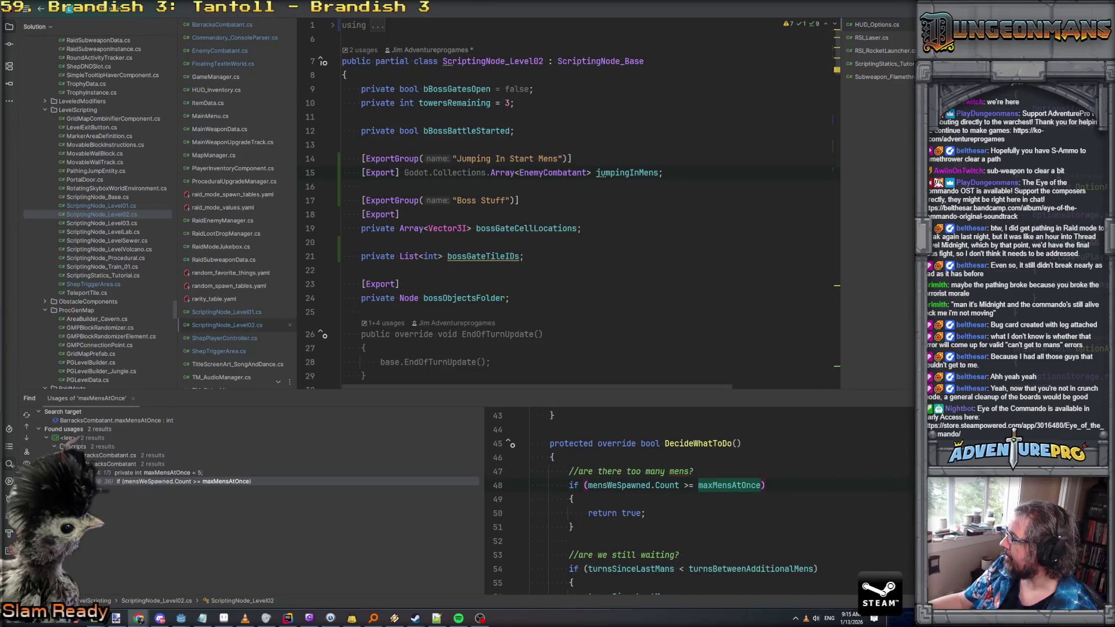
pyautogui.hotkey('alt', 'Tab')
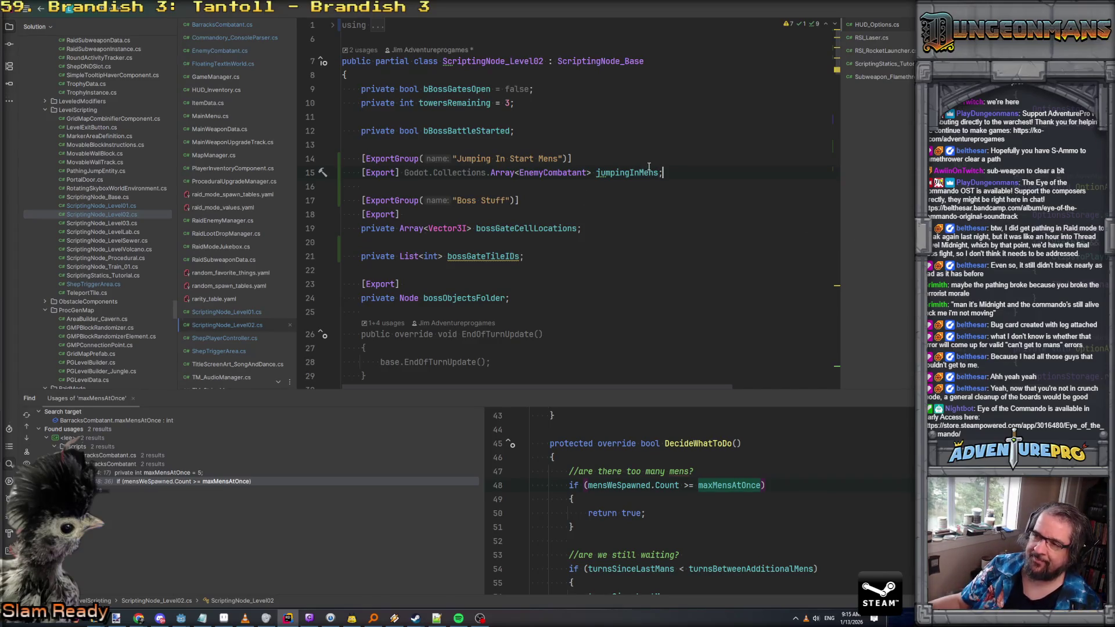
pyautogui.moveTo(628, 174)
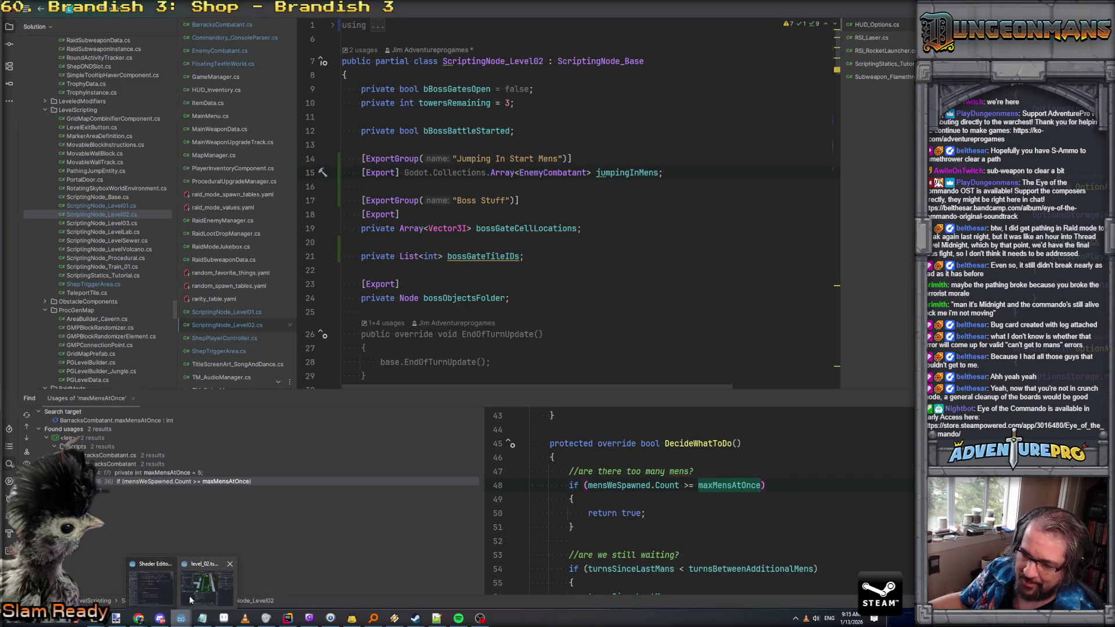
# In Godot's Inspector, expand Jumping In Start Mens and give the Jumping In Mens array three slots
pyautogui.click(238, 572)
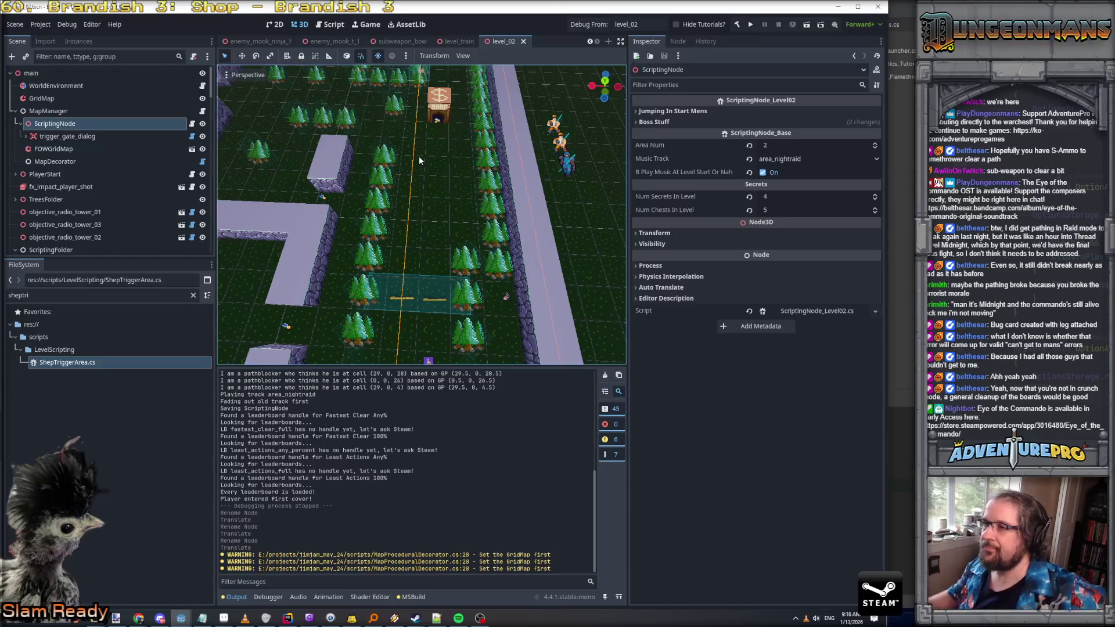
pyautogui.click(643, 112)
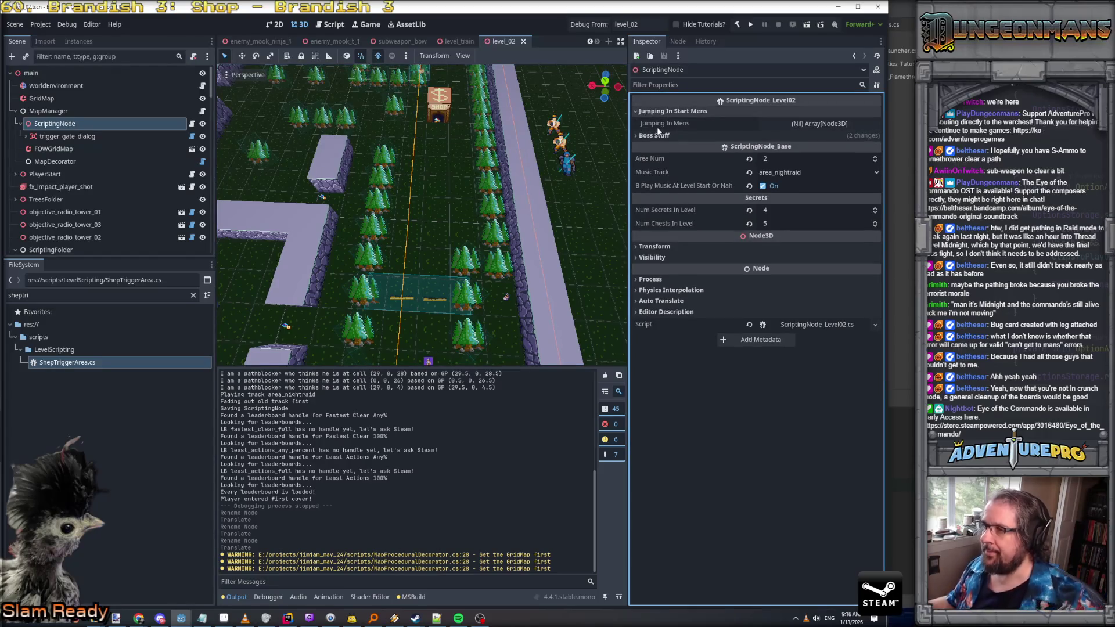
pyautogui.click(784, 124)
pyautogui.click(765, 154)
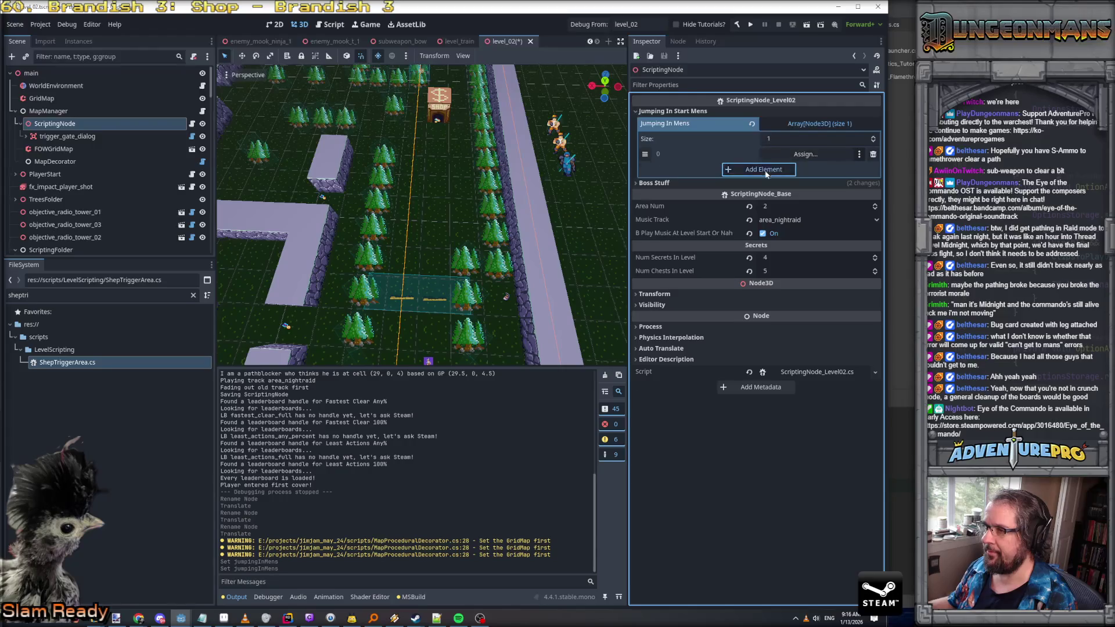
pyautogui.click(765, 170)
pyautogui.click(765, 185)
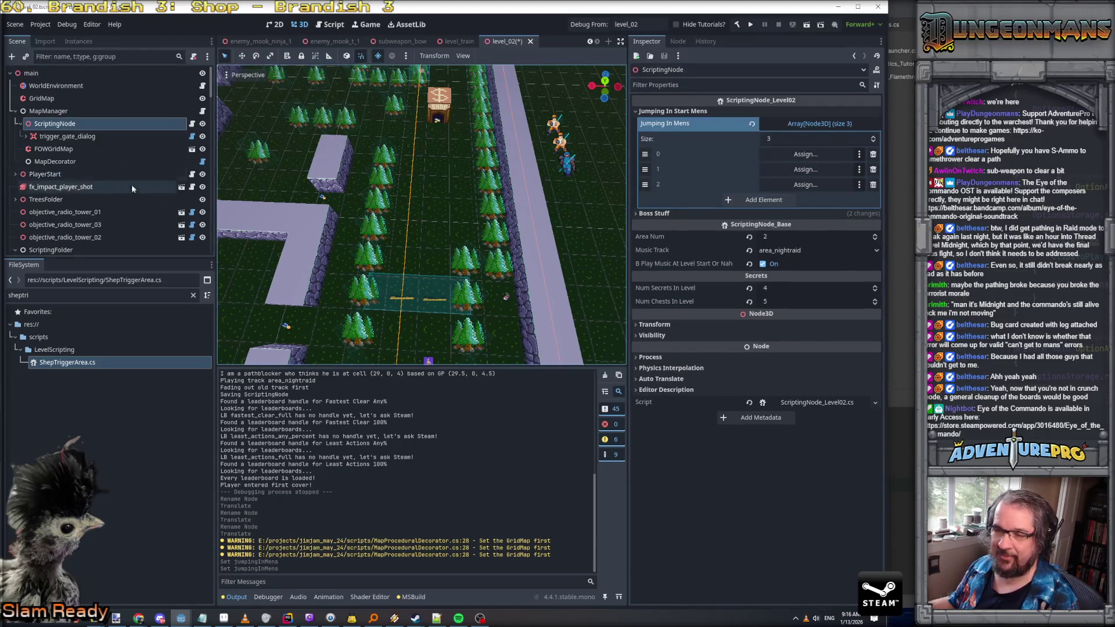
# Drag the three jumper mook enemies, including enemy_mook_t2_jumper_01 and enemy_mook_t1_jumper_03, into slots 0–2
pyautogui.scroll(-2, 93, 203)
pyautogui.scroll(-5, 93, 204)
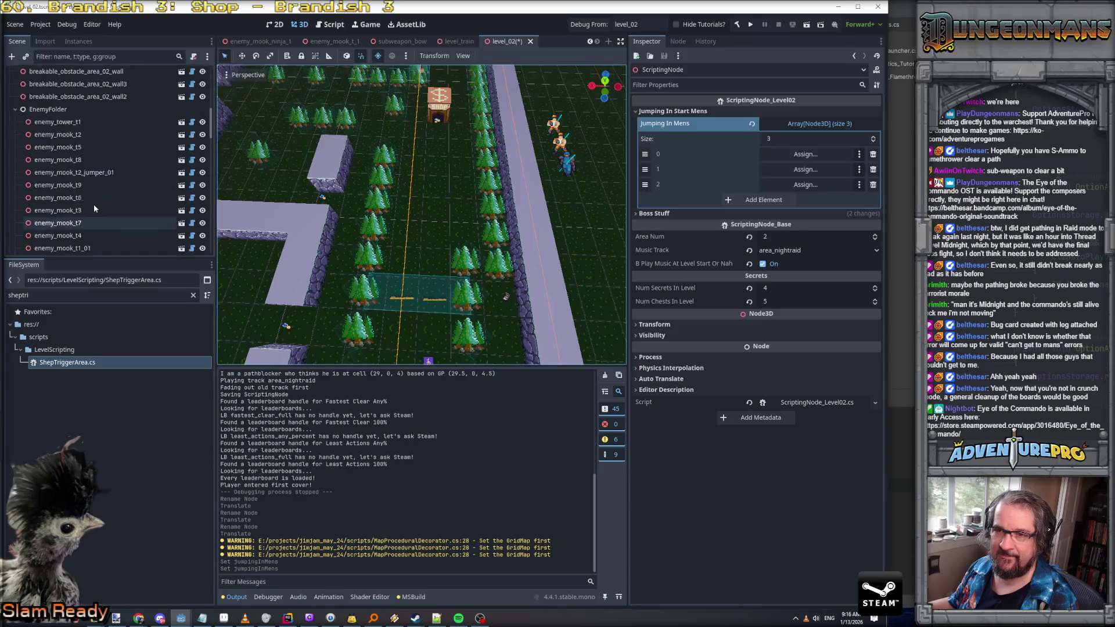
pyautogui.click(97, 199)
pyautogui.moveTo(96, 199); pyautogui.dragTo(807, 154)
pyautogui.scroll(-2, 140, 206)
pyautogui.scroll(-10, 139, 205)
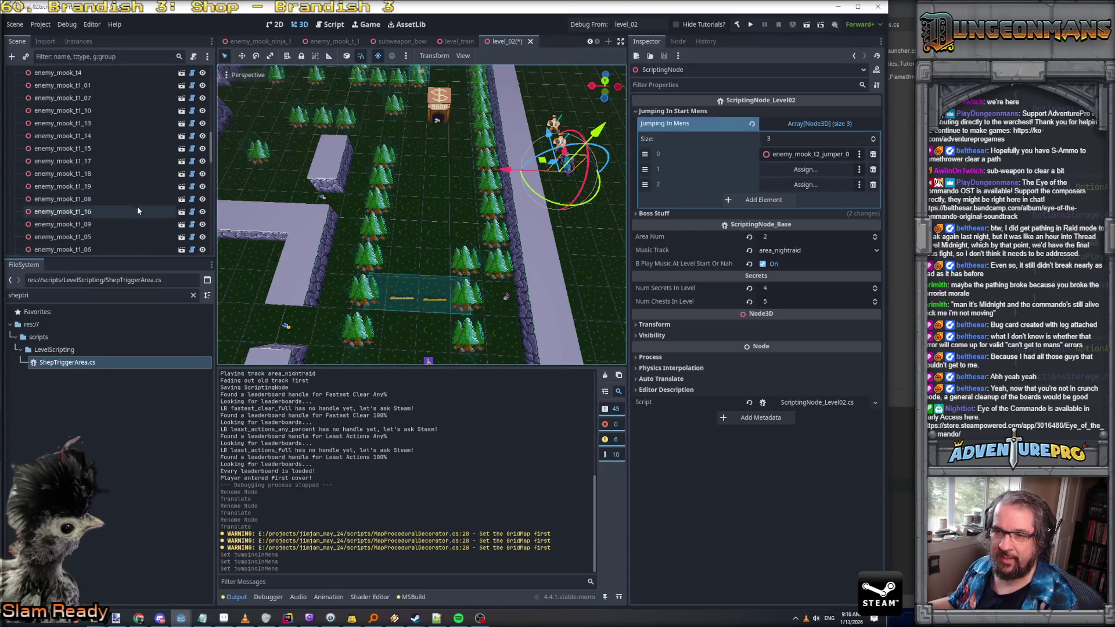
pyautogui.moveTo(137, 207); pyautogui.dragTo(791, 172)
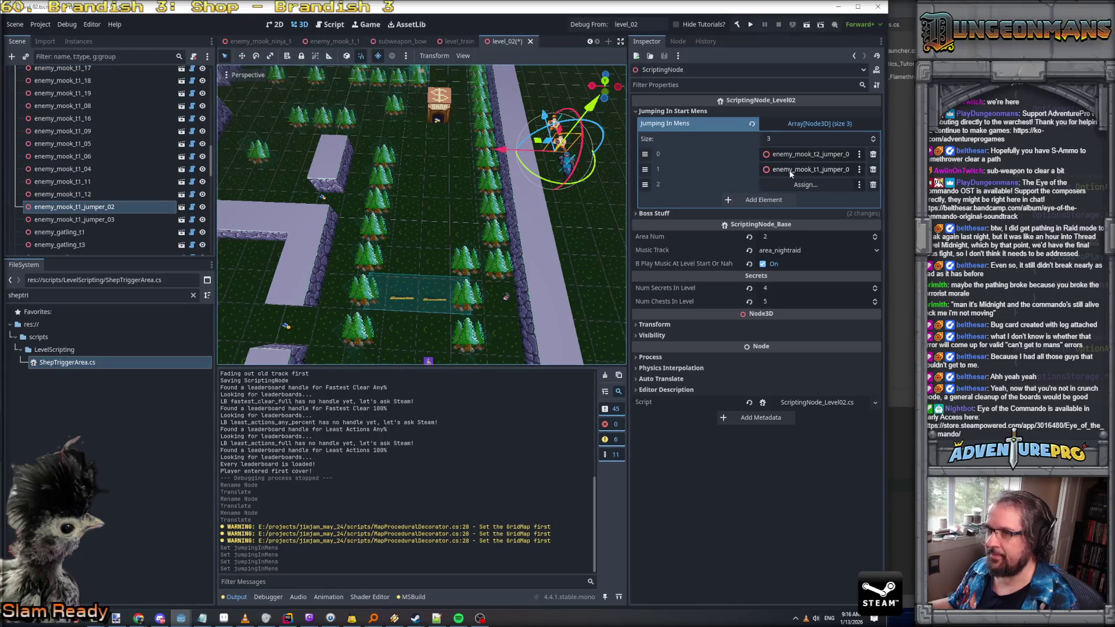
pyautogui.moveTo(101, 220); pyautogui.dragTo(776, 192)
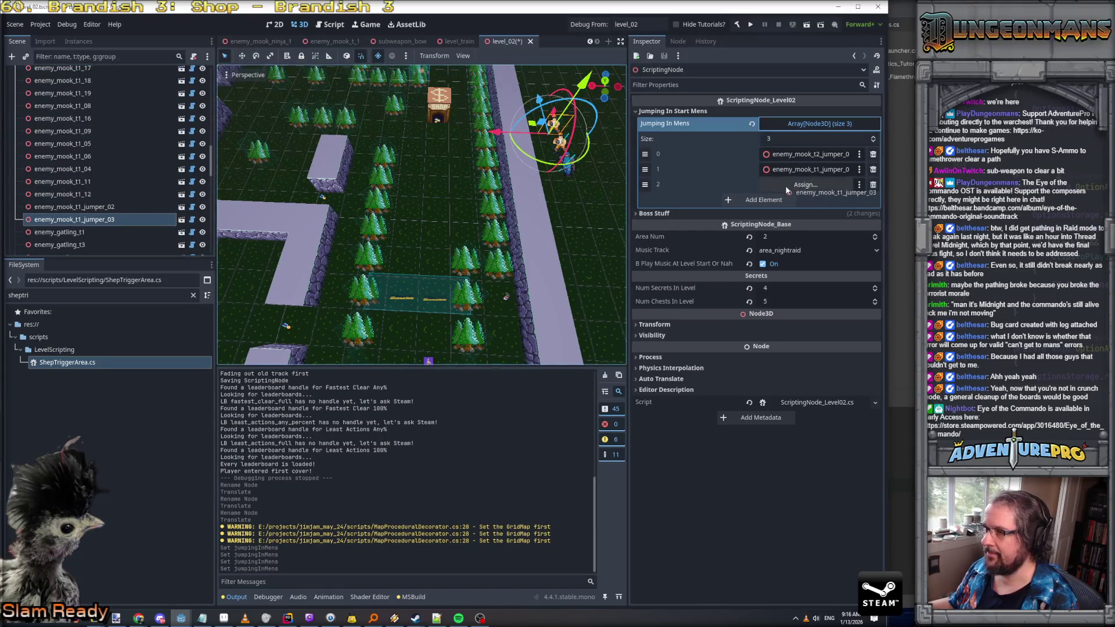
pyautogui.scroll(-5, 541, 178)
pyautogui.scroll(5, 541, 179)
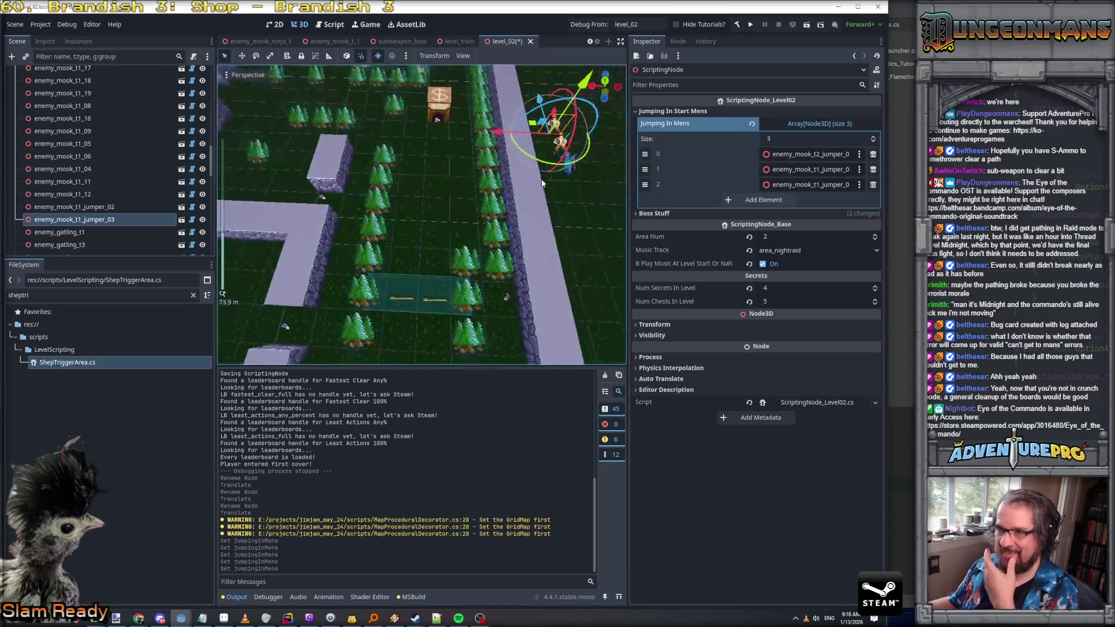
# Alt+Tab between the editors, ending back in Rider
pyautogui.hotkey('alt', 'Tab')
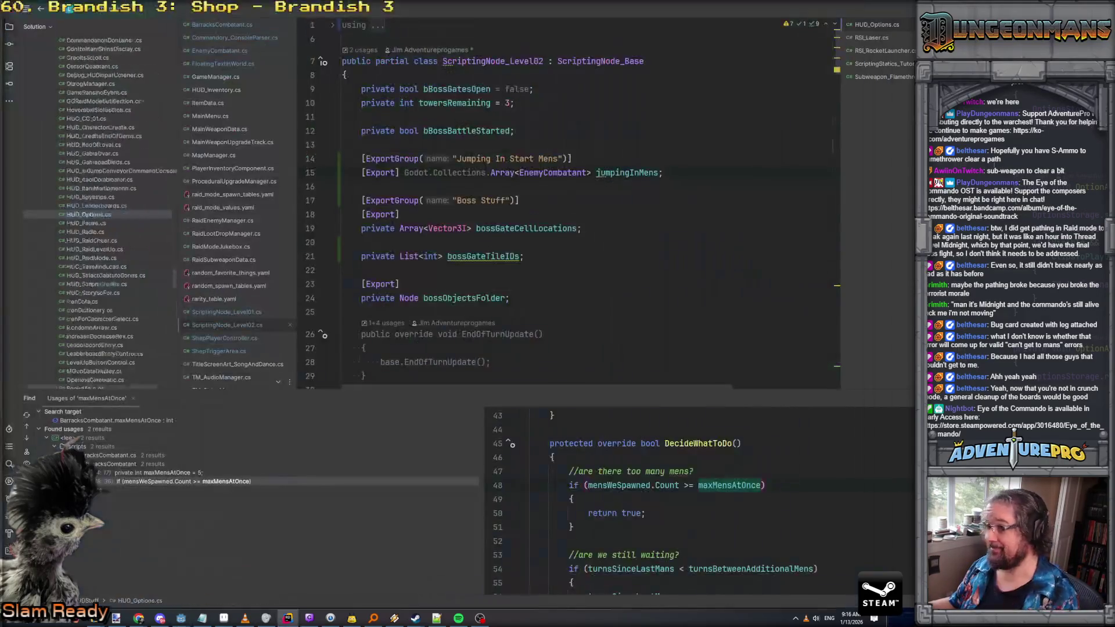
pyautogui.hotkey('alt', 'Tab')
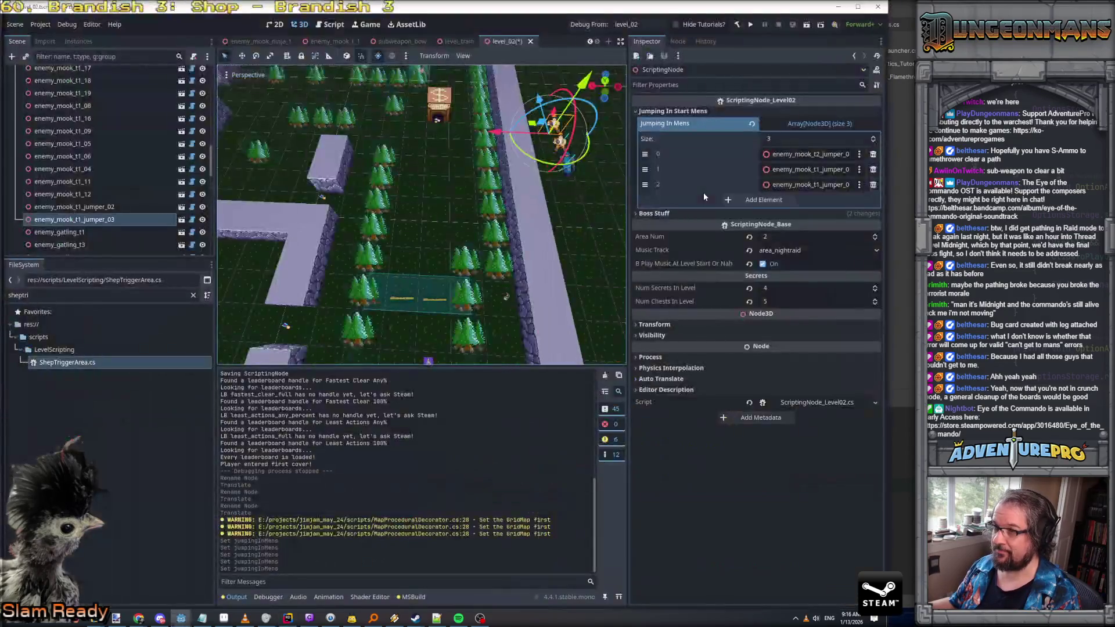
pyautogui.hotkey('alt', 'Tab')
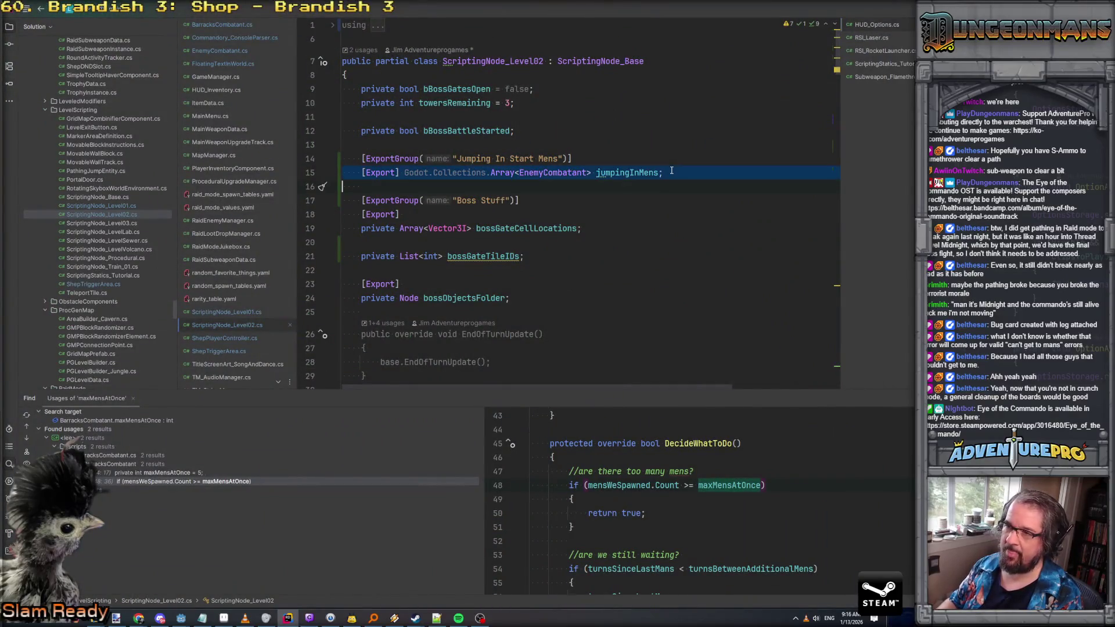
# Duplicate the jumpingInMens line into an exported Godot.Collections.Array<Vector3I> jumpDestinations field, then return to Godot
pyautogui.hotkey('ctrl', 'd')
pyautogui.doubleClick(542, 186)
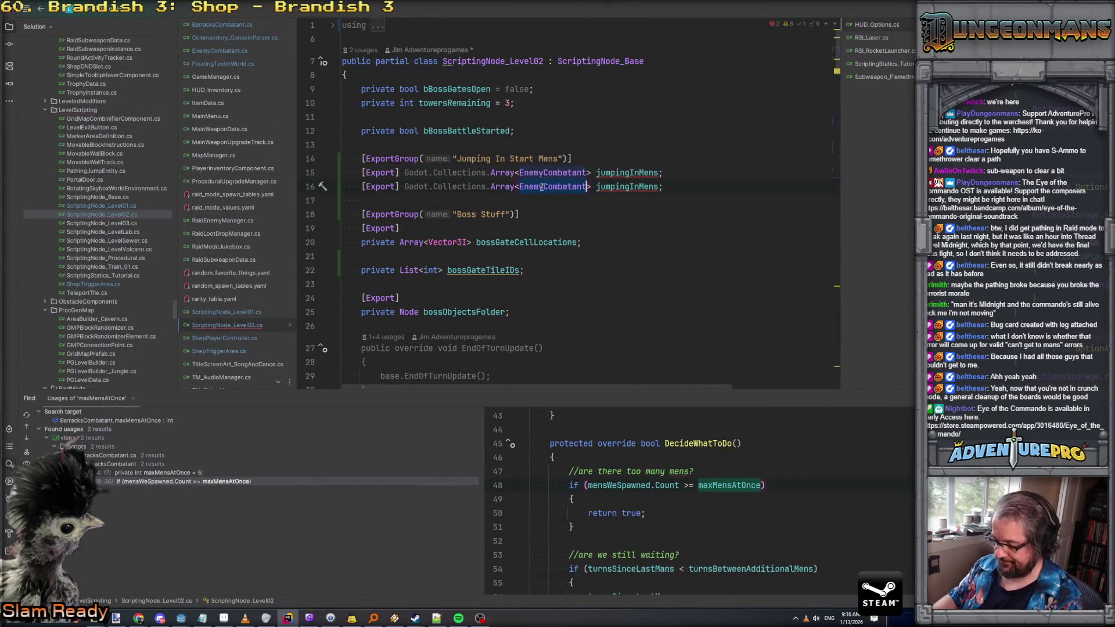
pyautogui.write('Vector3I')
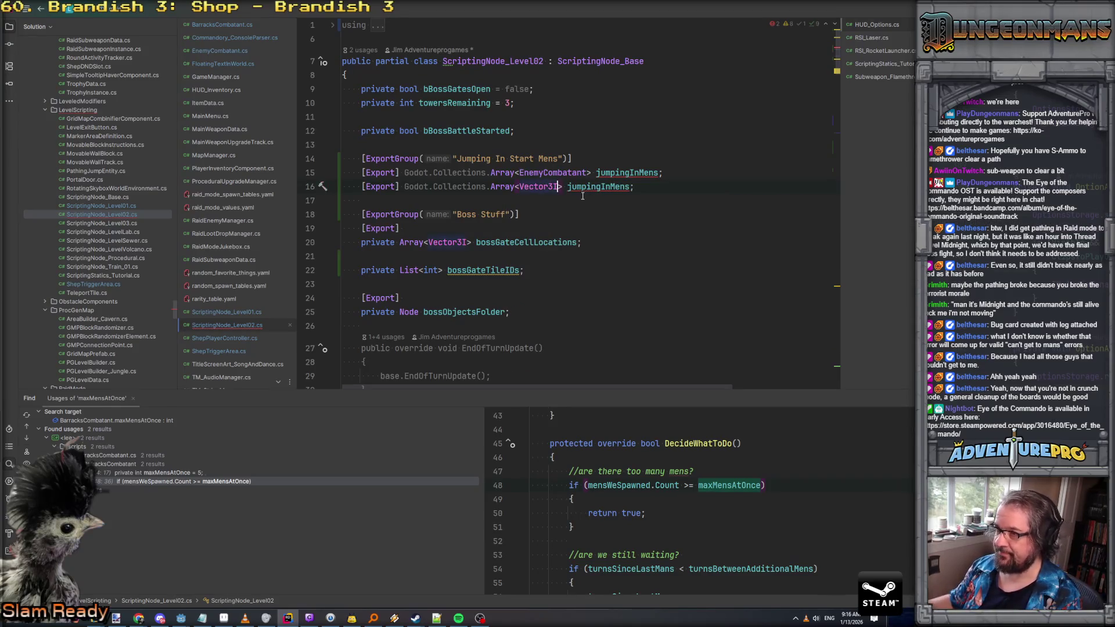
pyautogui.click(631, 187)
pyautogui.press('BackSpace')
pyautogui.press('BackSpace')
pyautogui.press('BackSpace')
pyautogui.write('Destinations')
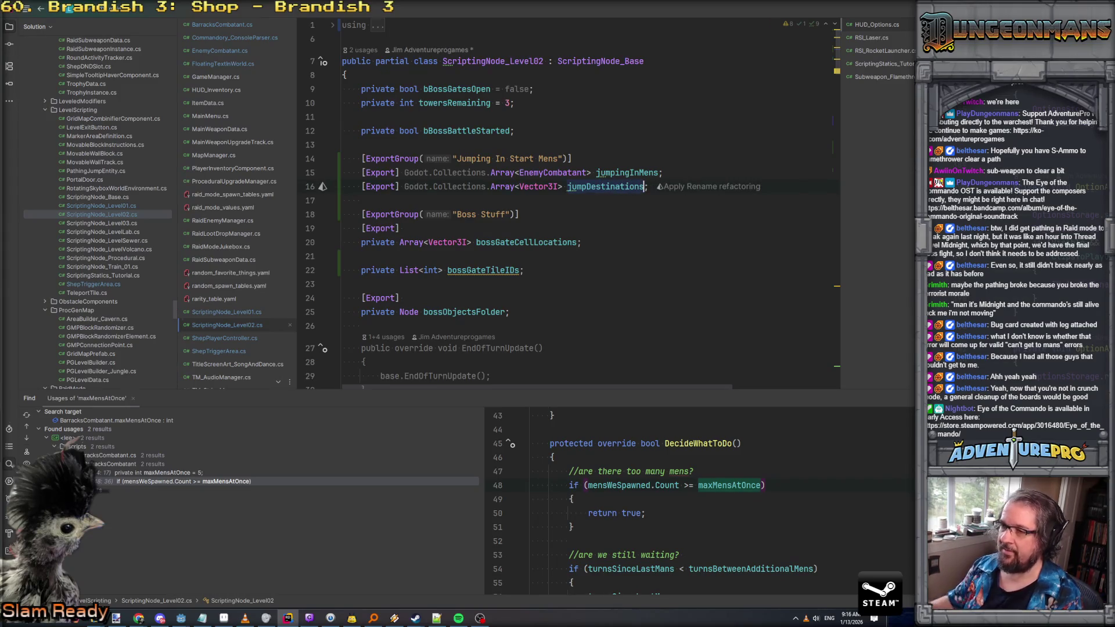
pyautogui.hotkey('alt', 'Tab')
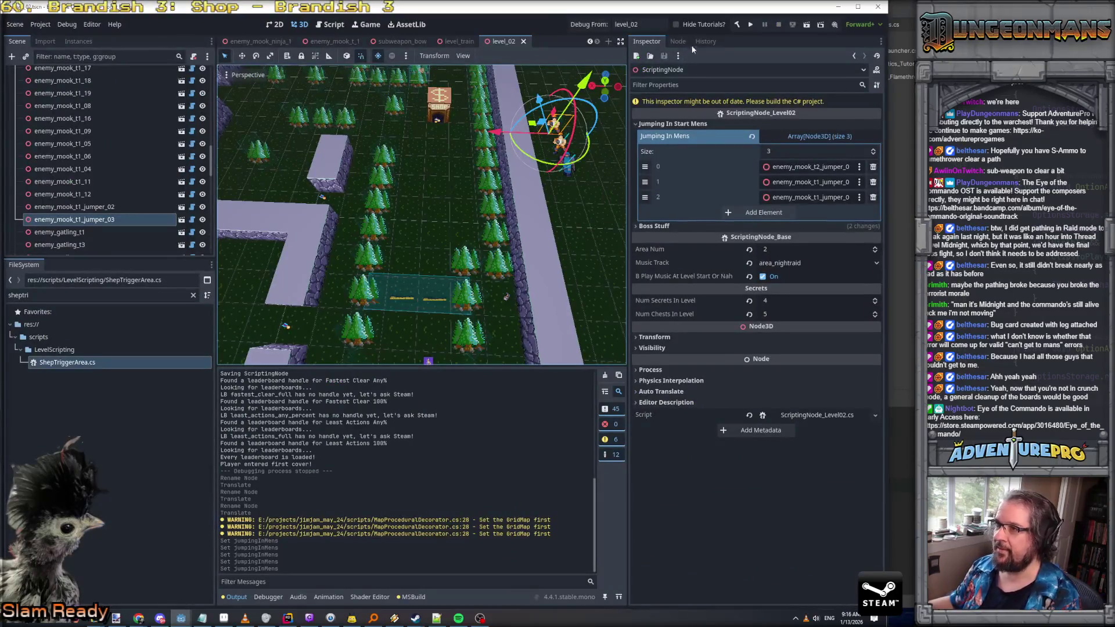
# Rebuild the C# project and add three entries to the ScriptingNode's Jump Destinations list
pyautogui.click(737, 25)
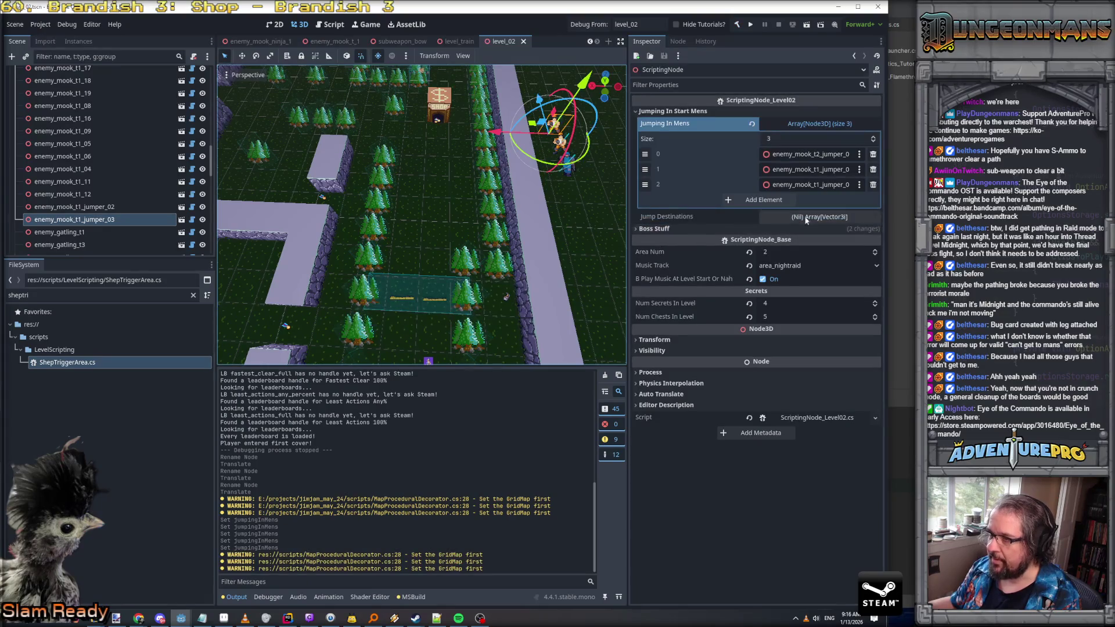
pyautogui.click(809, 217)
pyautogui.click(771, 253)
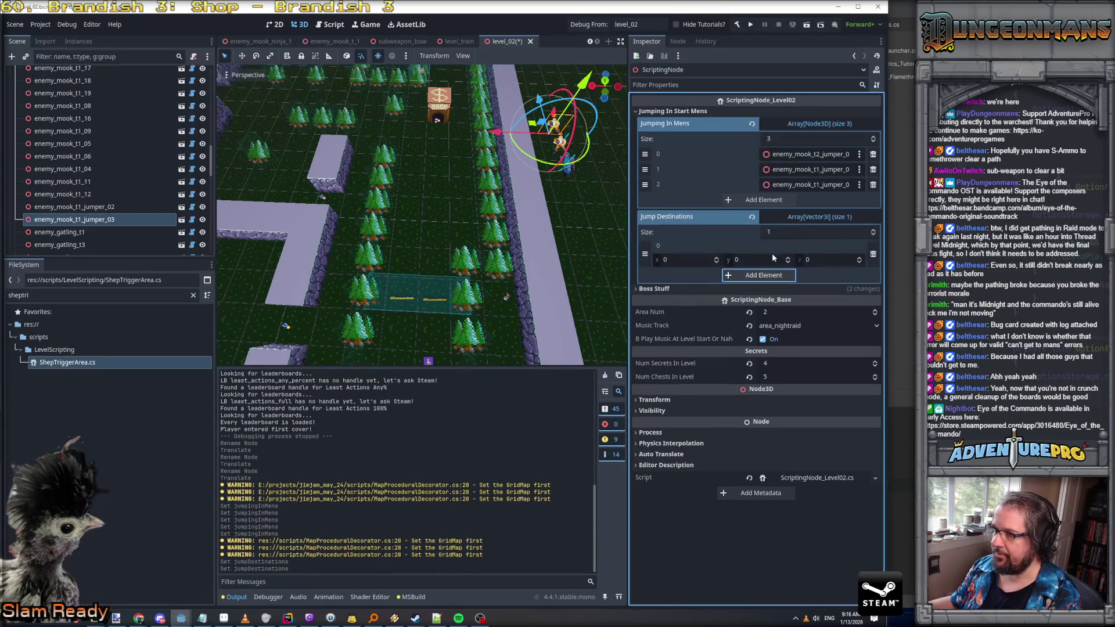
pyautogui.click(771, 277)
pyautogui.click(769, 302)
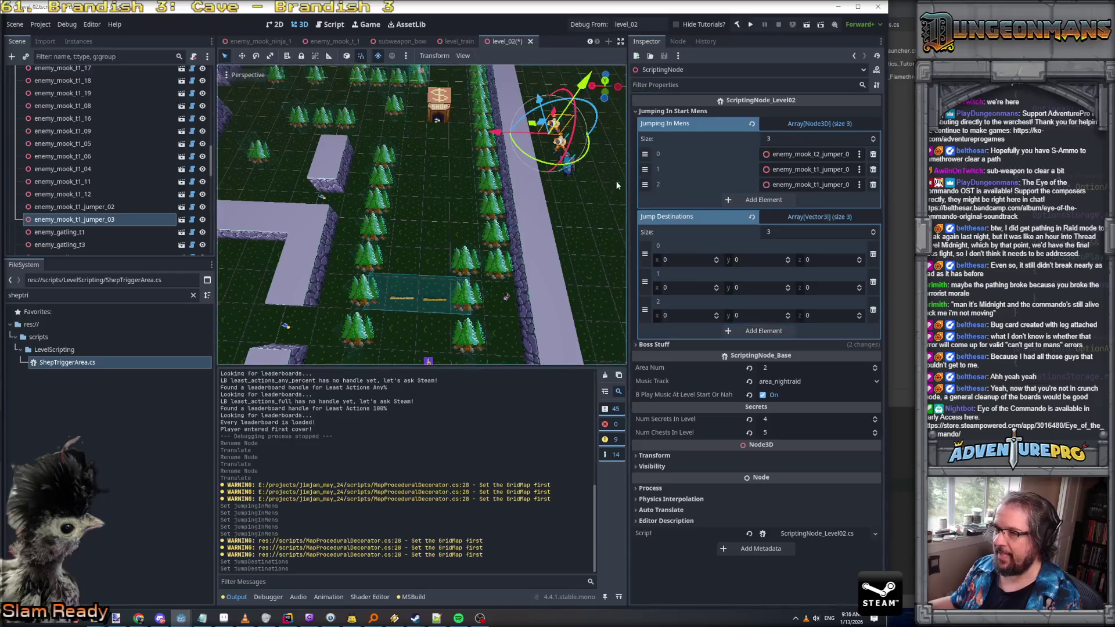
# Drag enemy_mook_t2_jumper_01 along X to read its position, then move it back
pyautogui.click(566, 170)
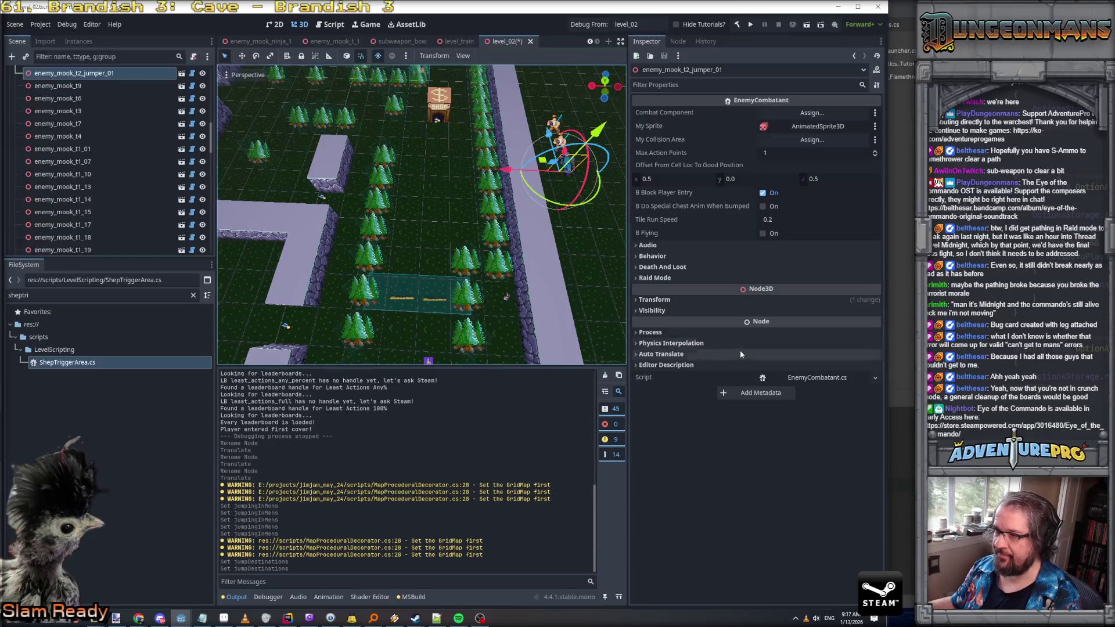
pyautogui.moveTo(504, 170); pyautogui.dragTo(393, 173)
pyautogui.click(654, 300)
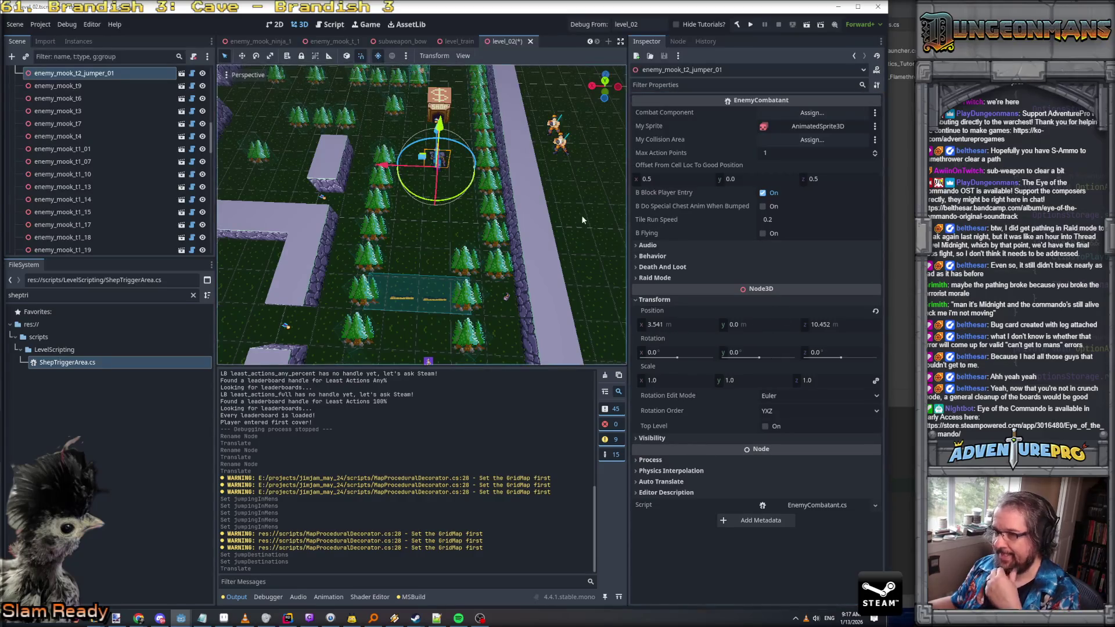
pyautogui.moveTo(427, 174); pyautogui.dragTo(552, 170)
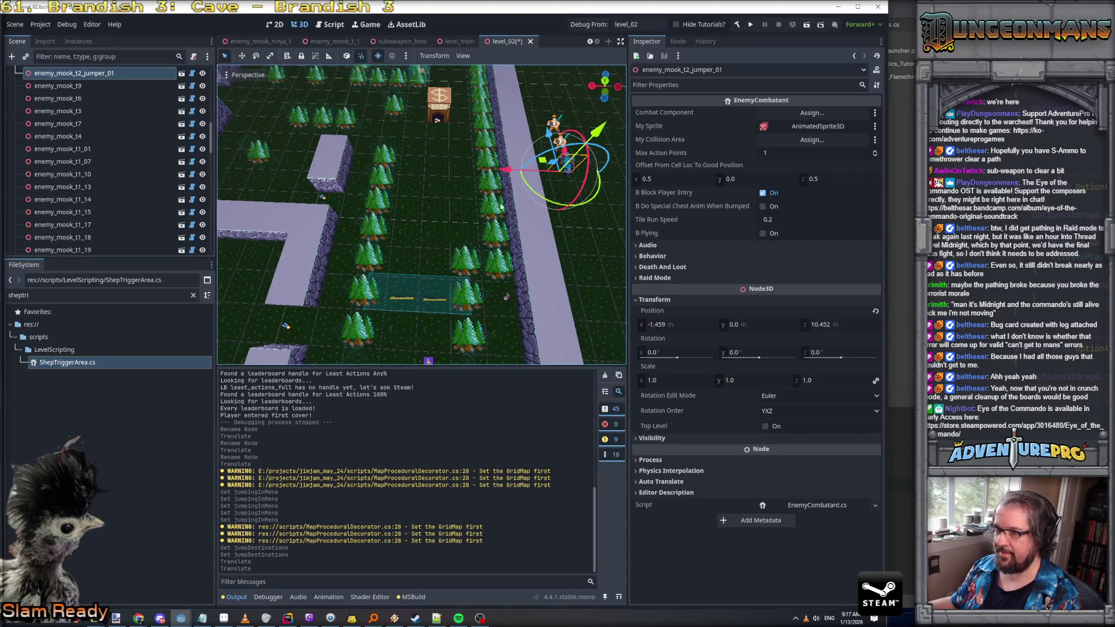
pyautogui.scroll(5, 134, 93)
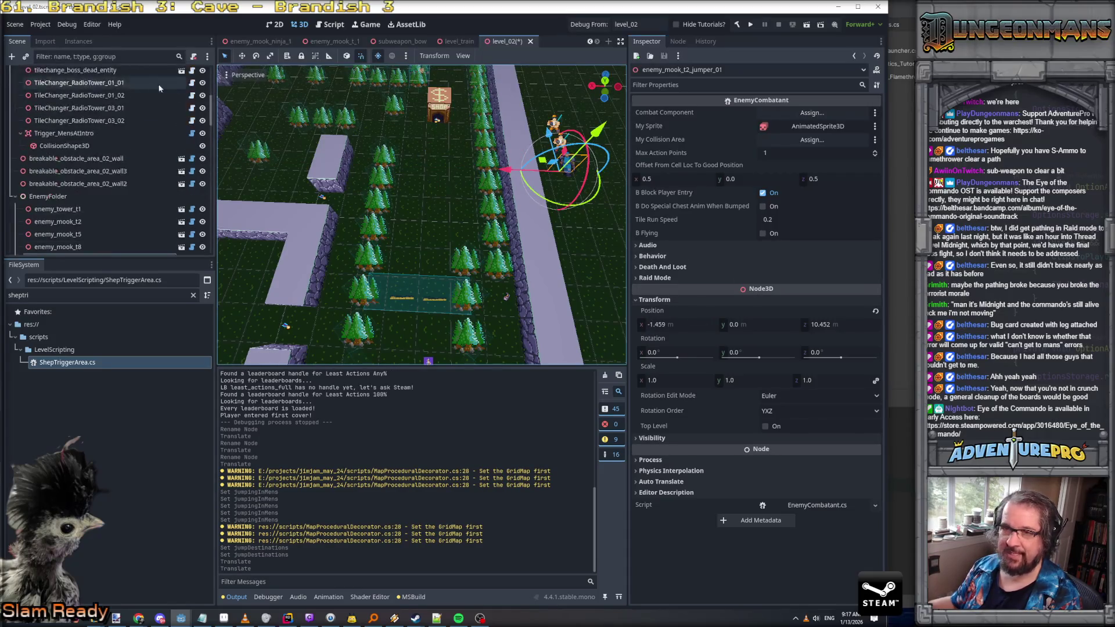
pyautogui.scroll(2, 150, 86)
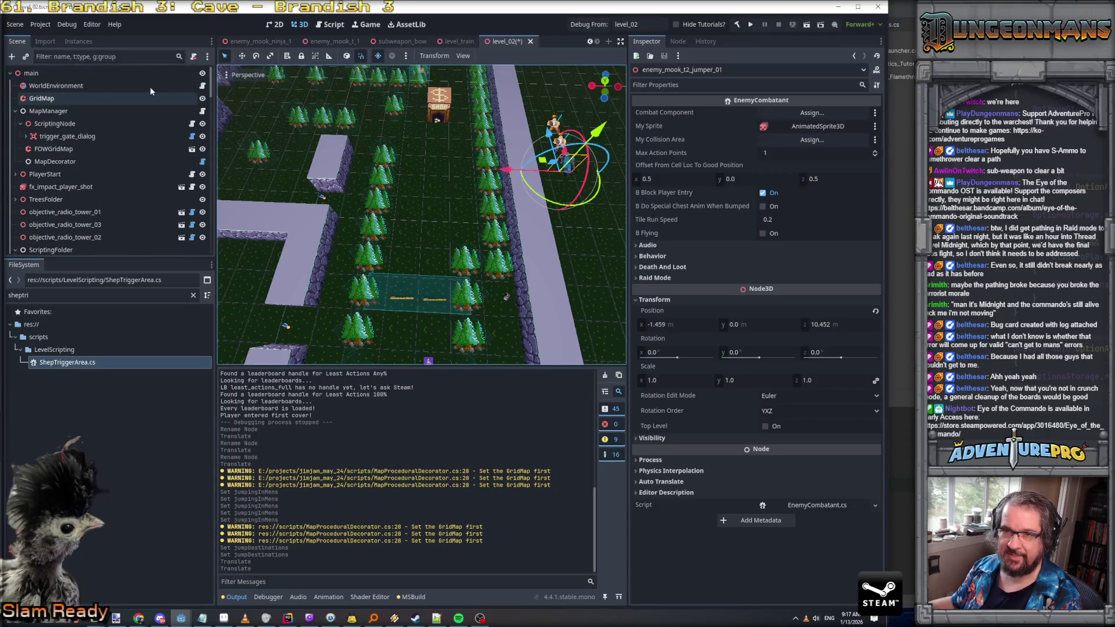
# Set the ScriptingNode's first jump destination to (3, 0, 10)
pyautogui.click(99, 100)
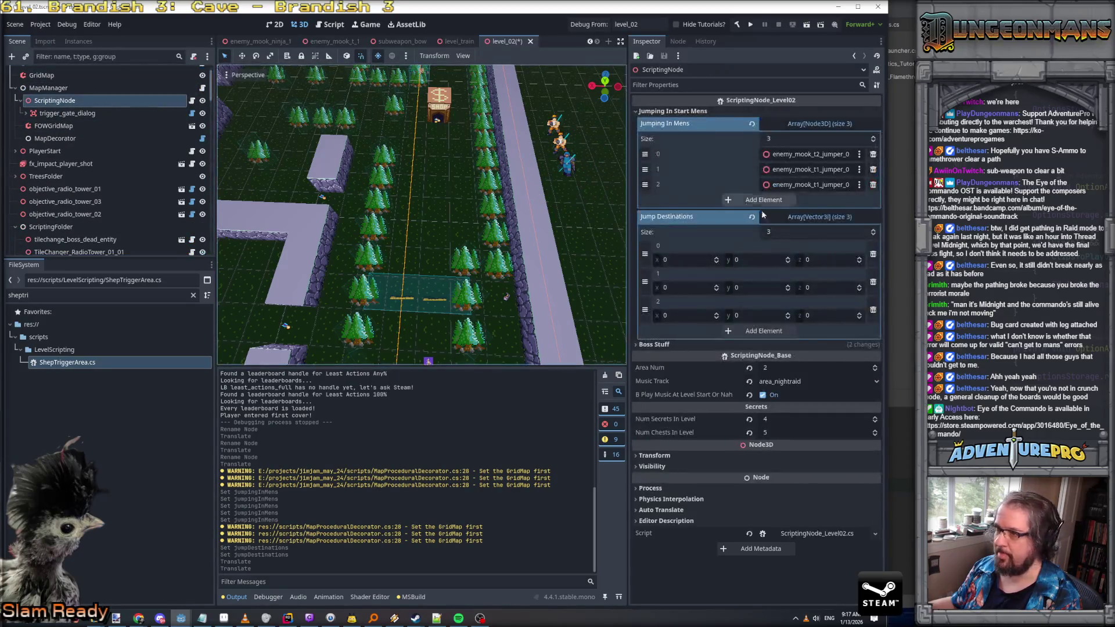
pyautogui.click(706, 261)
pyautogui.write('3')
pyautogui.click(832, 260)
pyautogui.write('10')
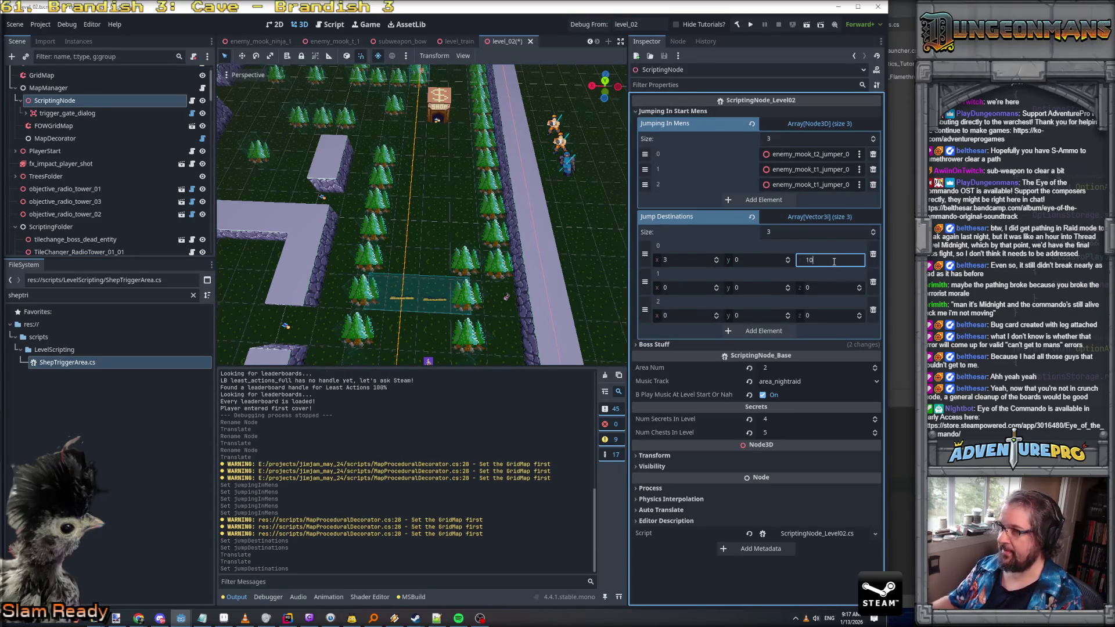
pyautogui.press('Return')
# Set the second and third jump destinations to (2, 0, 11) and (4, 0, 12)
pyautogui.click(691, 288)
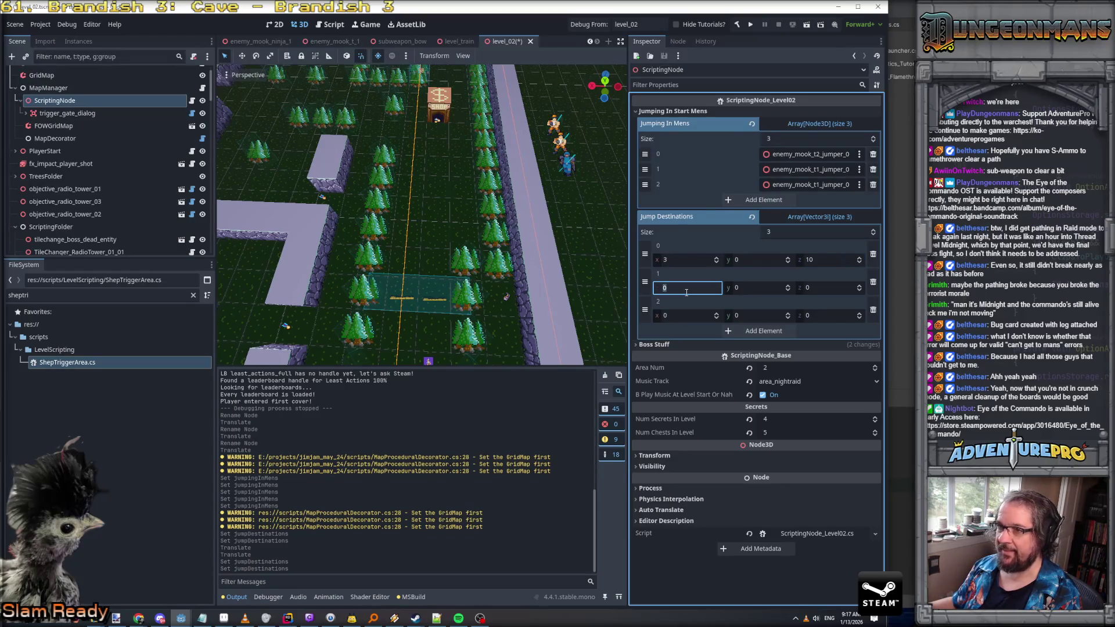
pyautogui.write('2')
pyautogui.click(830, 286)
pyautogui.write('11')
pyautogui.click(696, 315)
pyautogui.write('4')
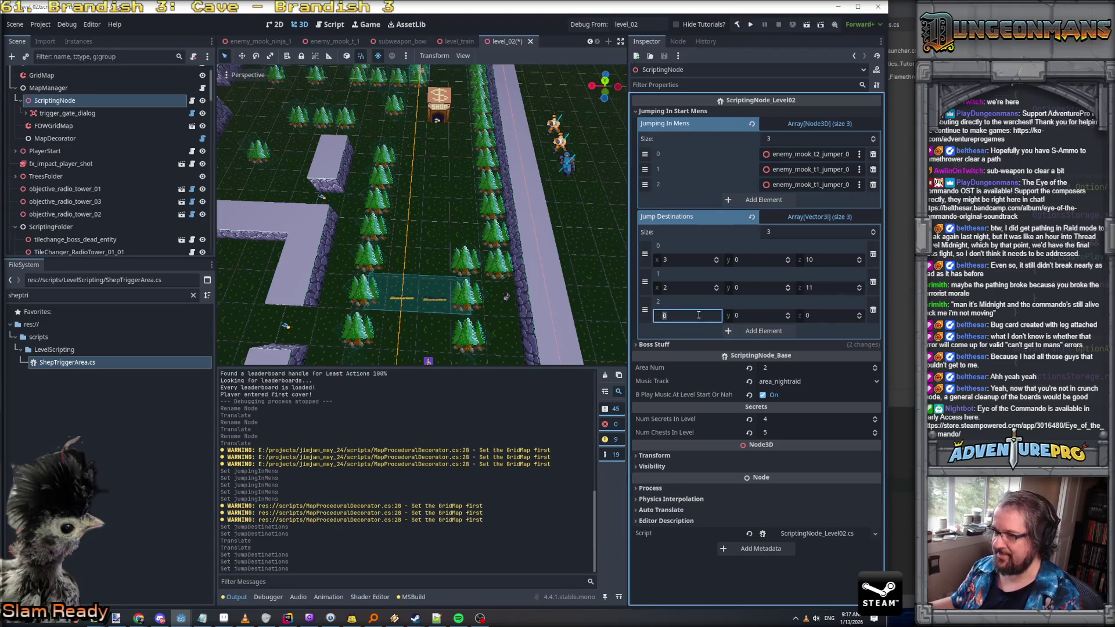
pyautogui.click(823, 317)
pyautogui.write('12')
pyautogui.press('Return')
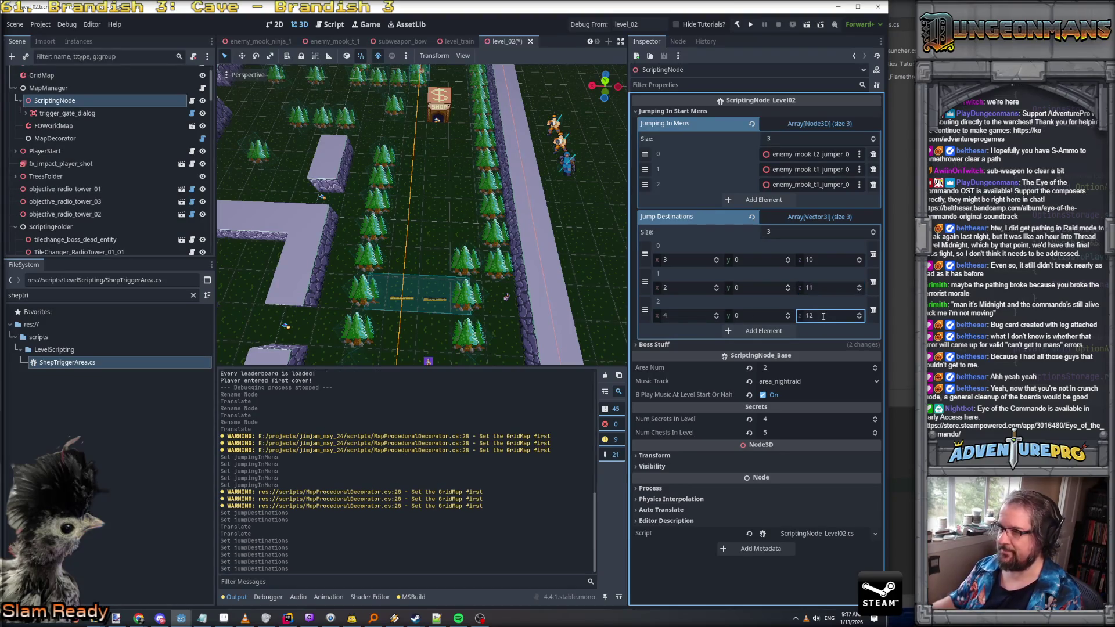
# Save the level_02 scene and switch back to Rider
pyautogui.hotkey('ctrl', 's')
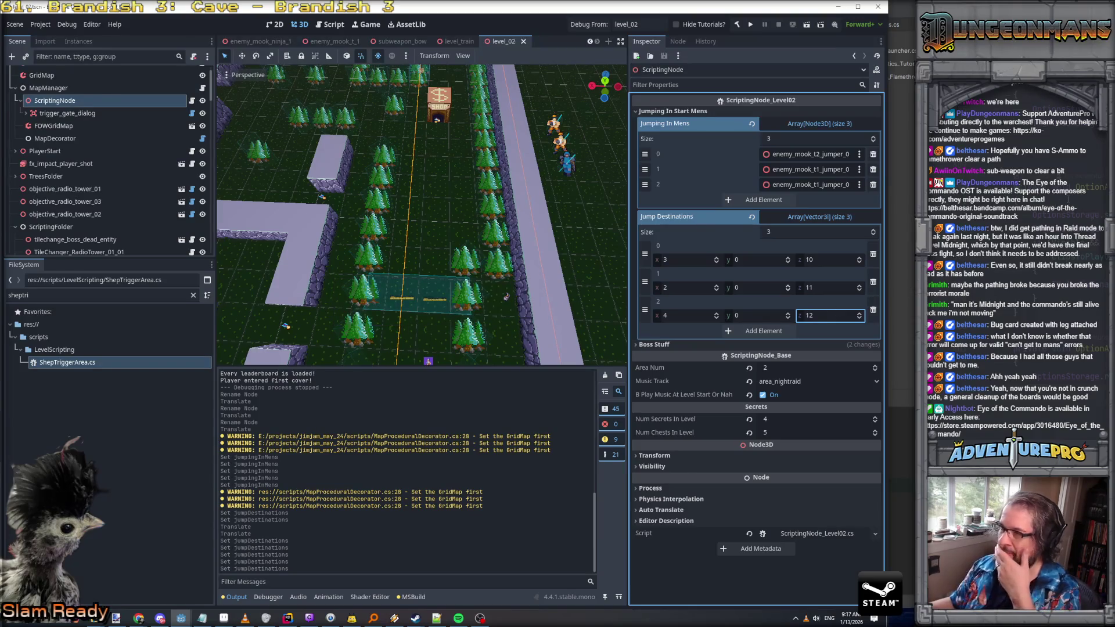
pyautogui.hotkey('alt', 'Tab')
pyautogui.scroll(-20, 615, 178)
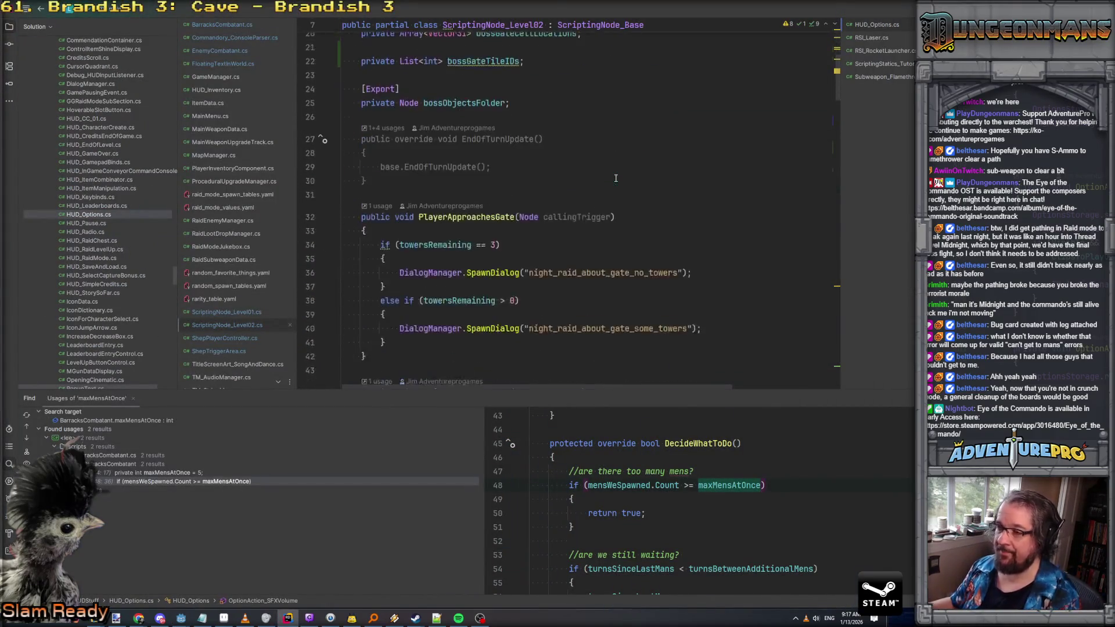
# At the top of OnPlayerEnterFirstCover, add an idx = 0 counter and begin a while loop
pyautogui.scroll(-12, 616, 178)
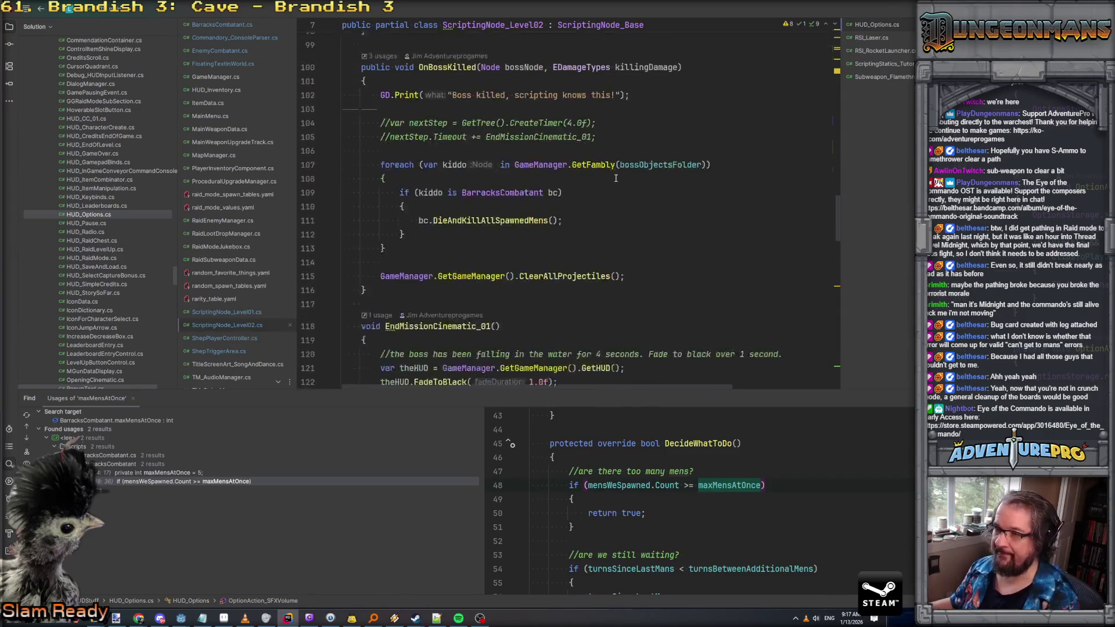
pyautogui.scroll(-15, 616, 178)
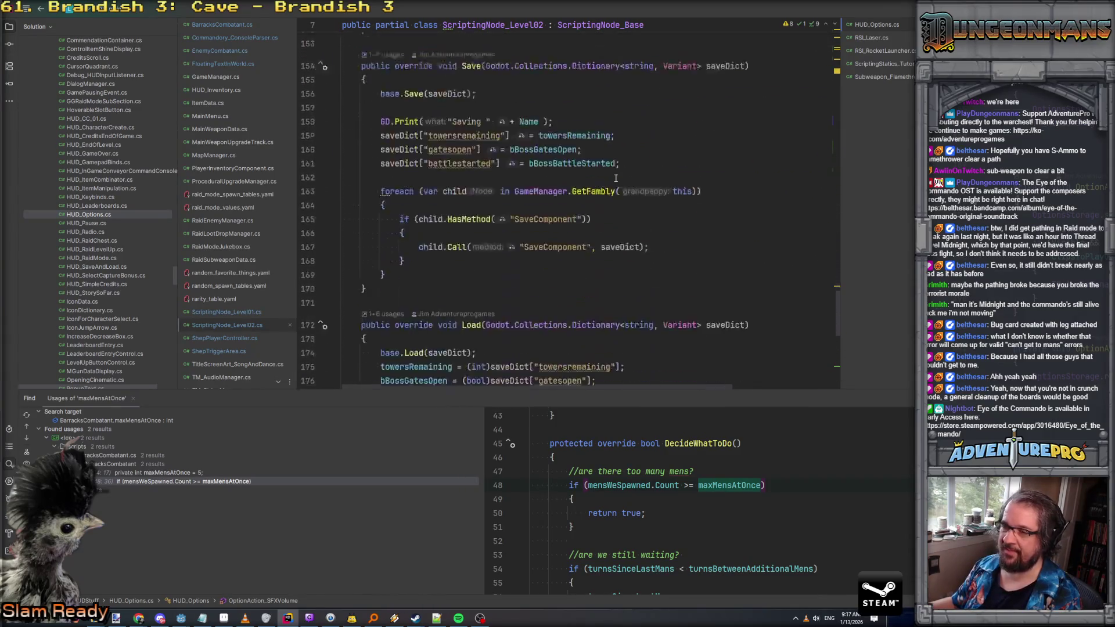
pyautogui.scroll(20, 615, 177)
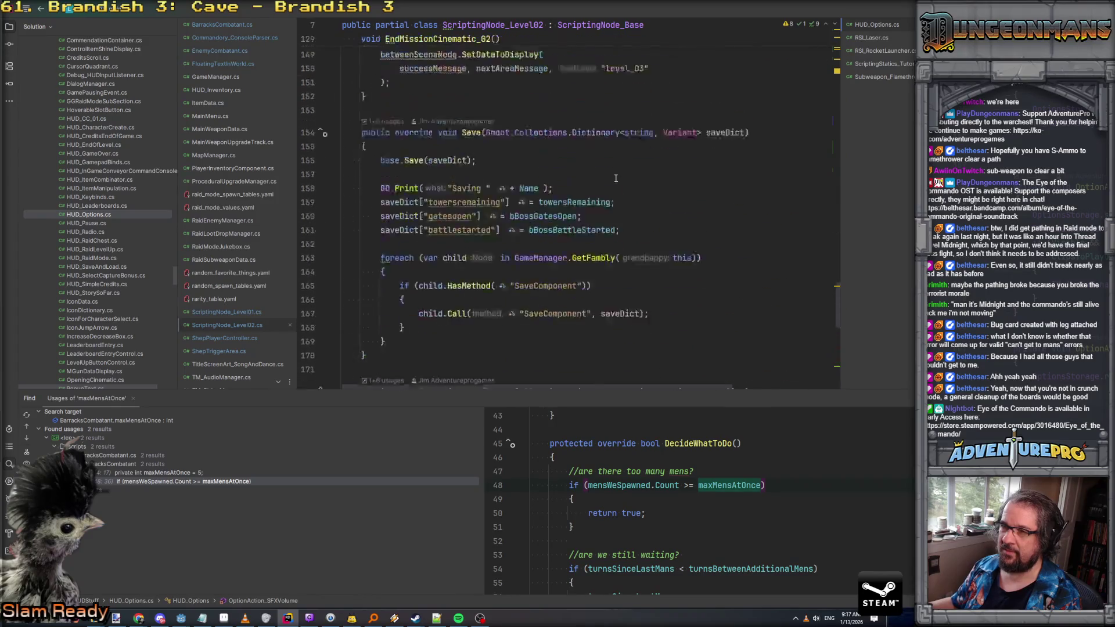
pyautogui.scroll(12, 615, 178)
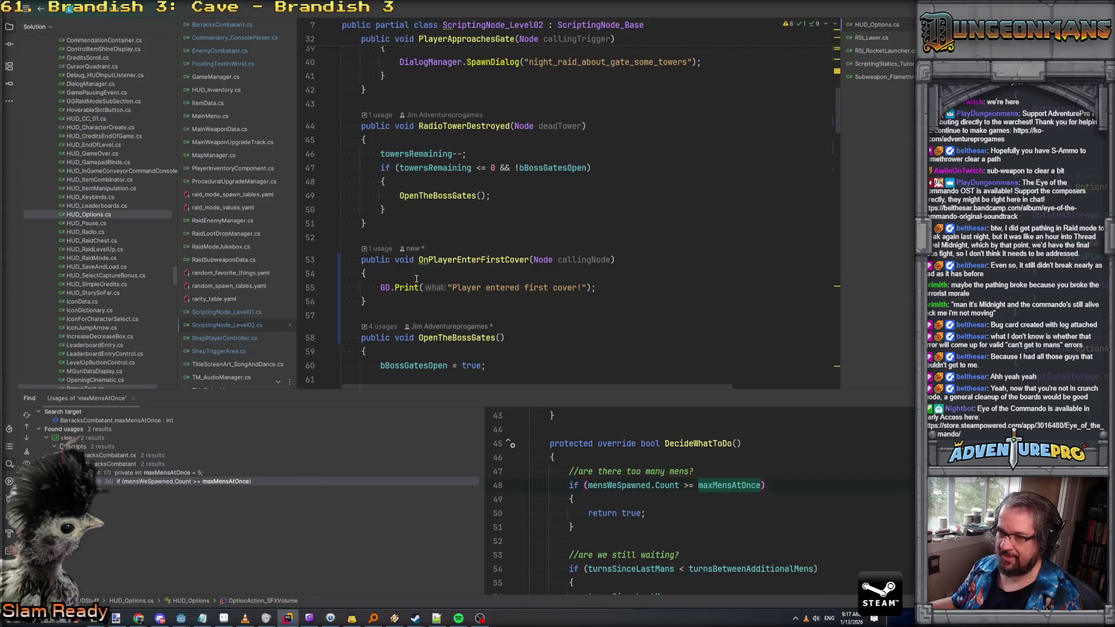
pyautogui.click(416, 278)
pyautogui.press('Return')
pyautogui.press('Return')
pyautogui.press('Up')
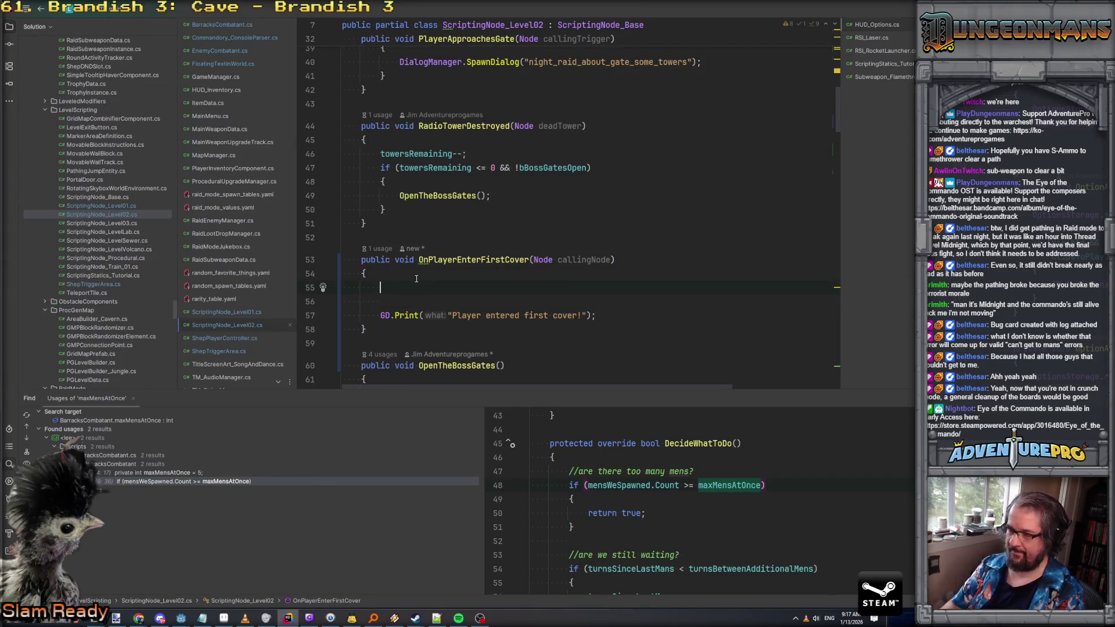
pyautogui.write('int if')
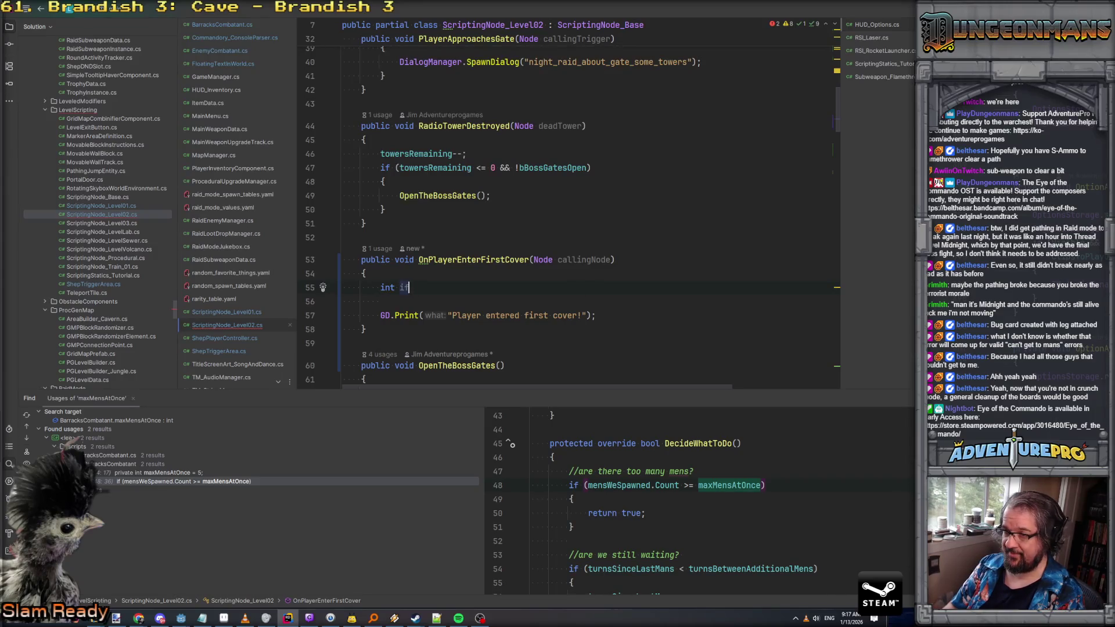
pyautogui.press('BackSpace')
pyautogui.write('dx = 0;')
pyautogui.press('Return')
pyautogui.write('while( idx')
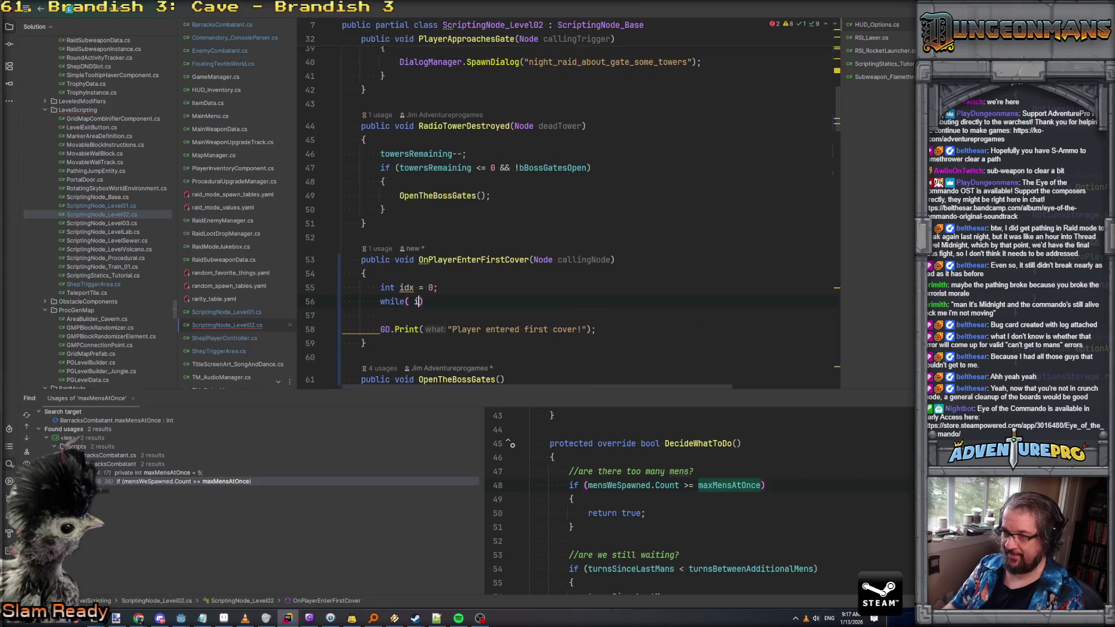
# Replace the while attempt with an empty for loop over jumpingInMens.Count, rejecting the AI suggestion
pyautogui.hotkey('ctrl', 'z')
pyautogui.hotkey('ctrl', 'z')
pyautogui.hotkey('ctrl', 'z')
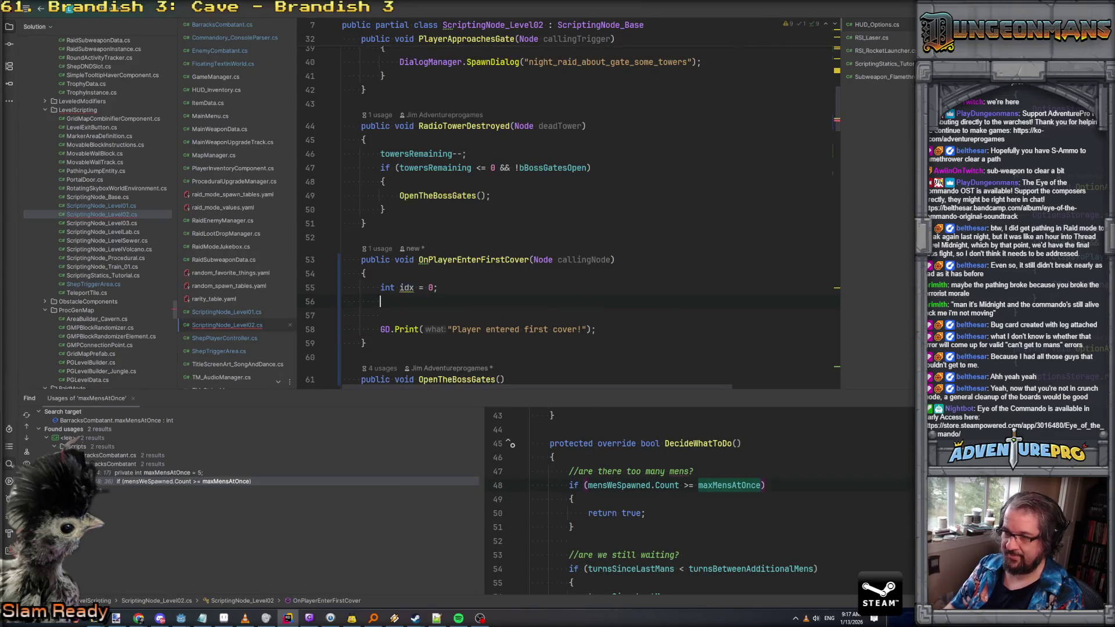
pyautogui.write('for(int t= 0; t ')
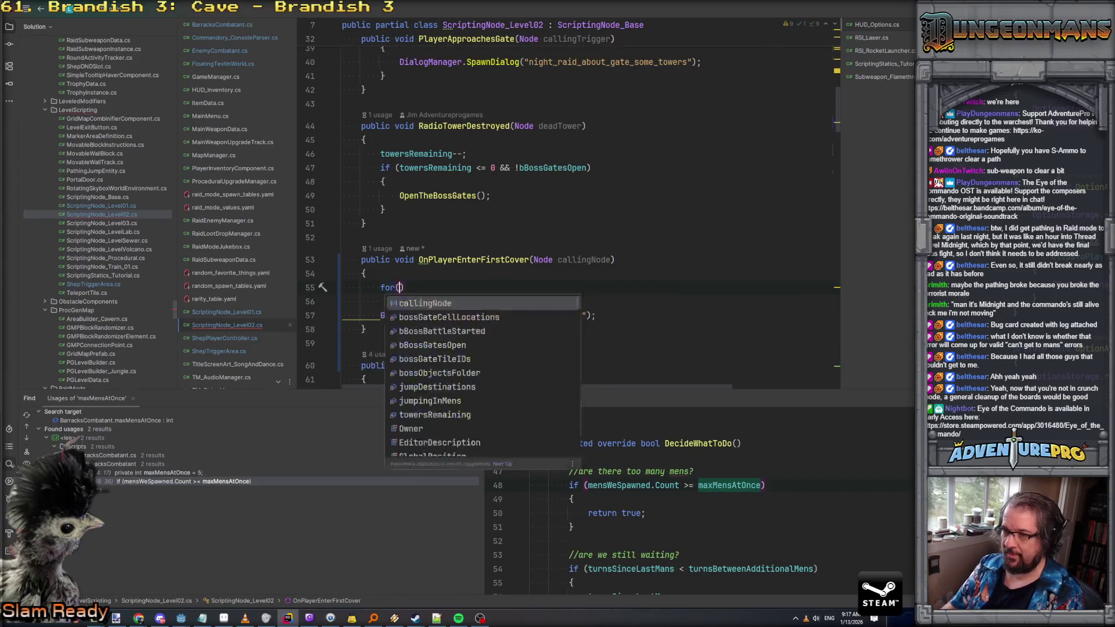
pyautogui.write('< jumpingInMens.Count; t++)')
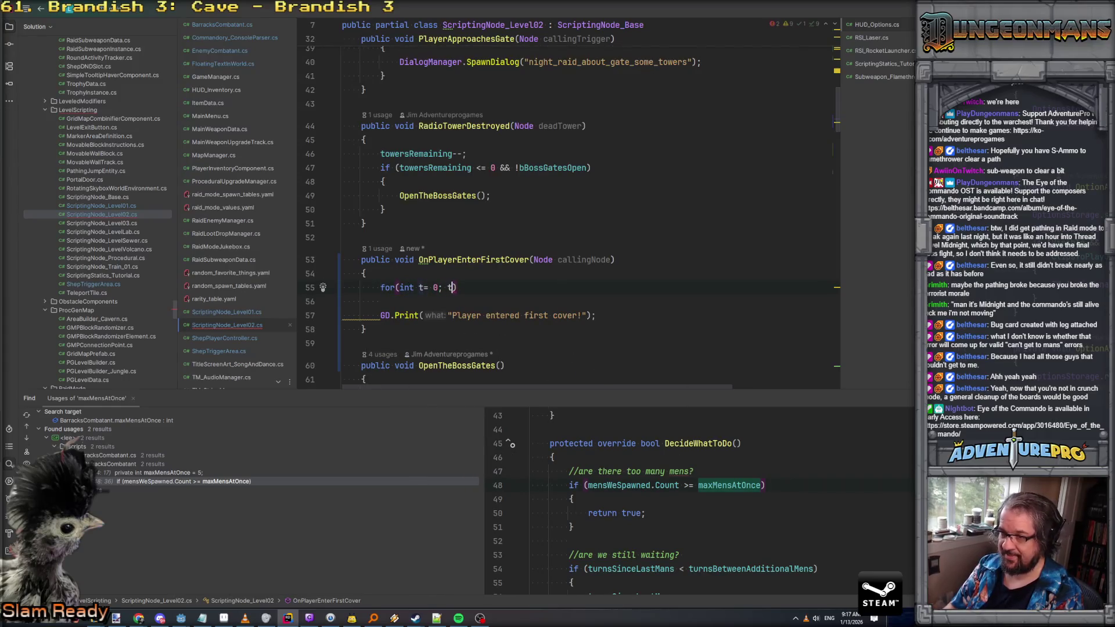
pyautogui.hotkey('shift', 'Down')
pyautogui.write('{')
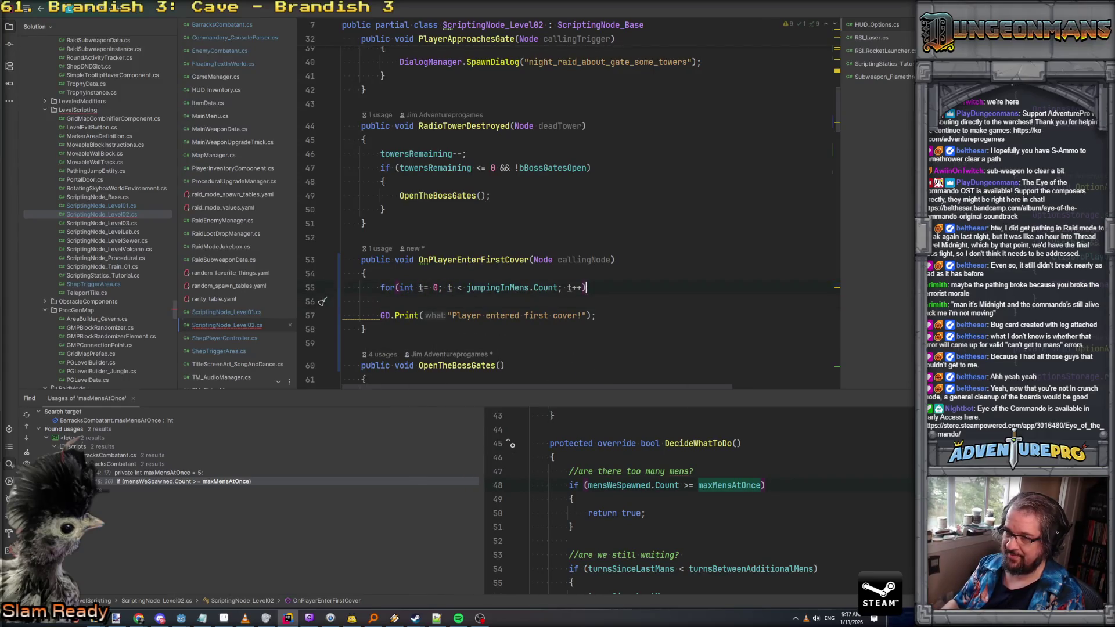
pyautogui.press('Return')
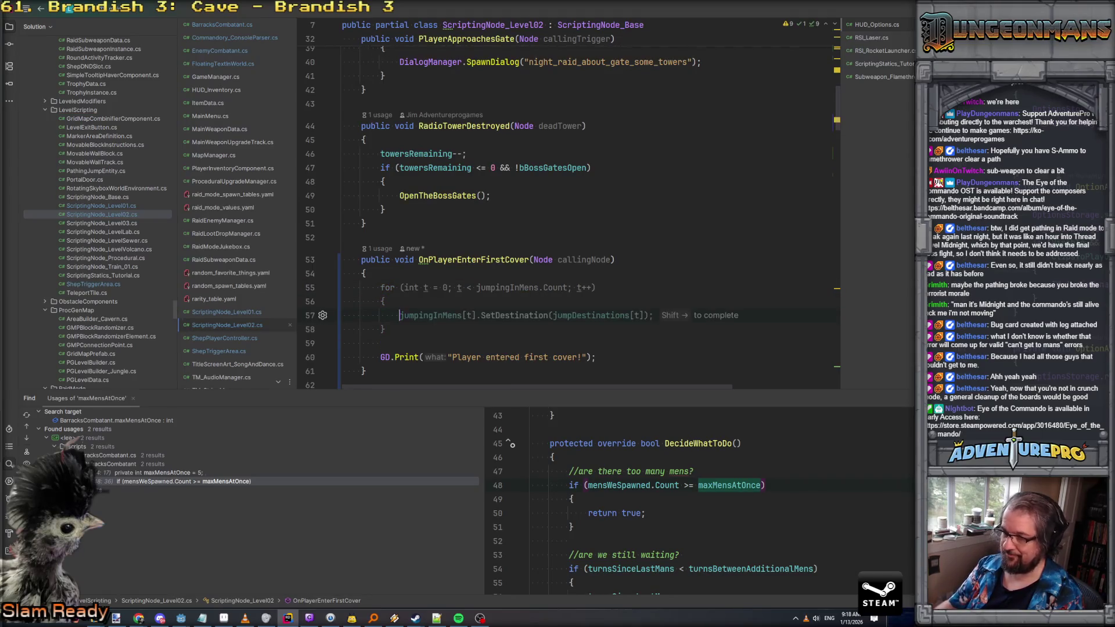
pyautogui.press('Escape')
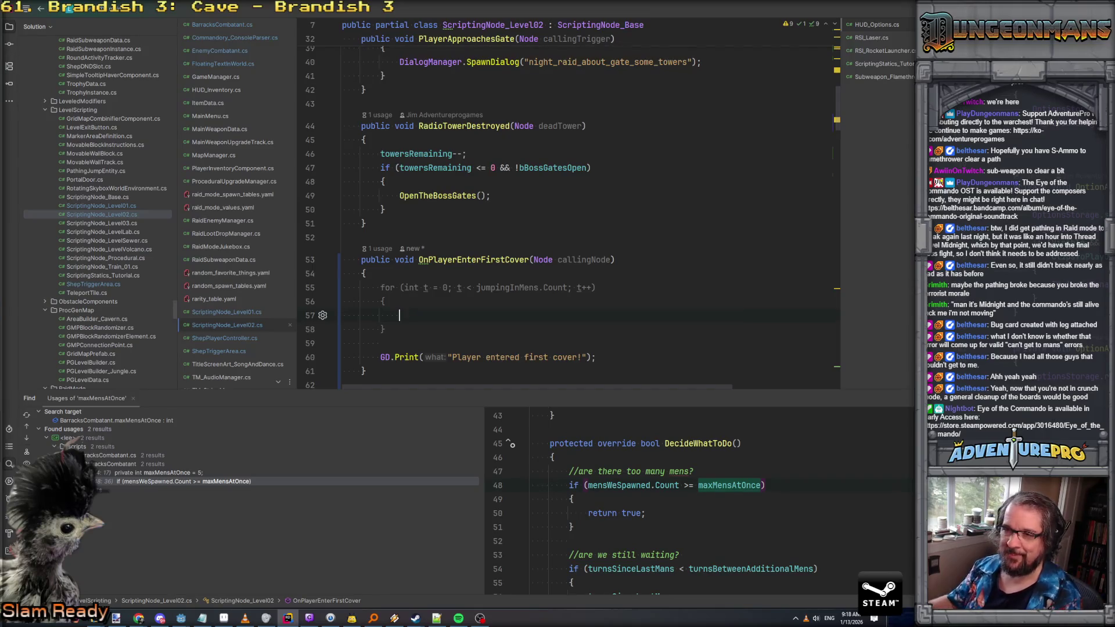
# Find 'knife' in ScriptingNode_Level01 and copy MakeKnifeEnemyJumpOut's three body lines
pyautogui.click(246, 312)
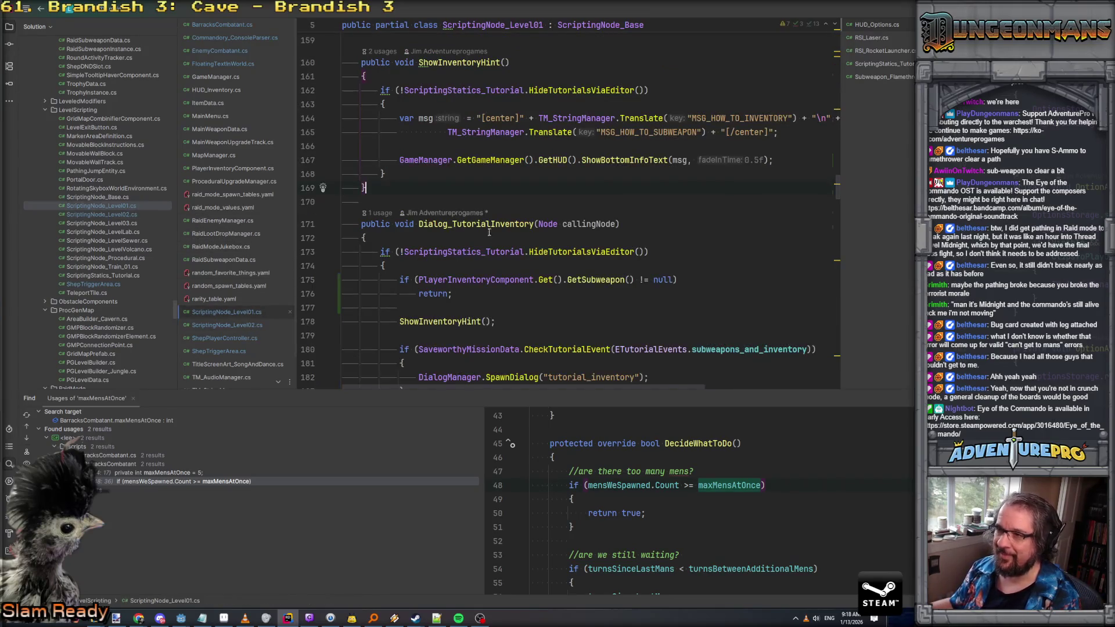
pyautogui.scroll(5, 489, 232)
pyautogui.hotkey('ctrl', 'f')
pyautogui.write('kn')
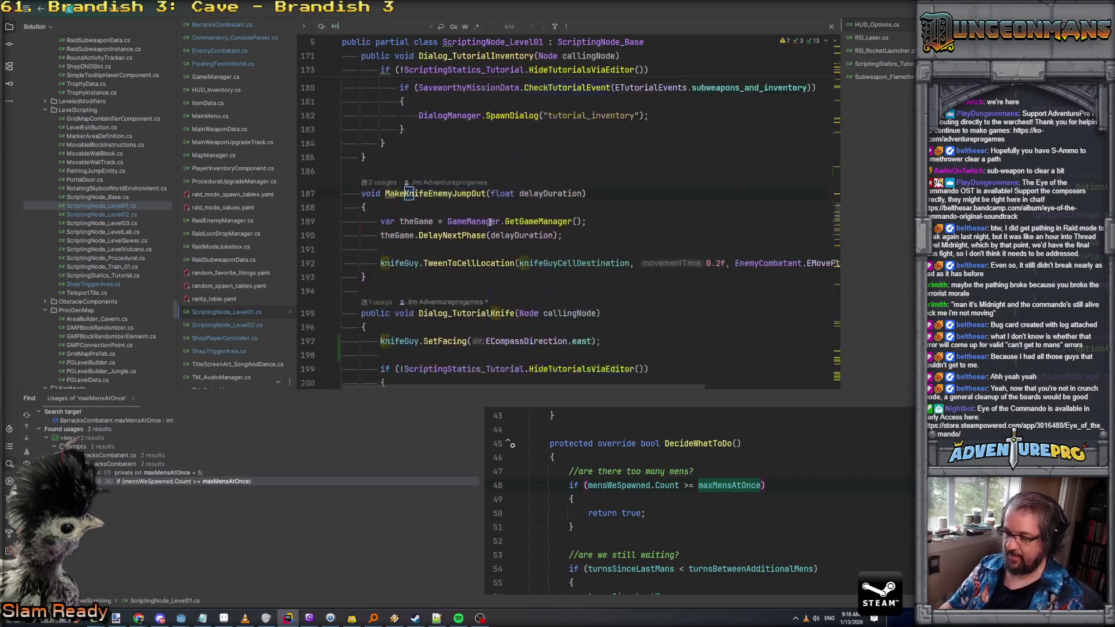
pyautogui.write('ife')
pyautogui.click(422, 242)
pyautogui.hotkey('shift', 'Down')
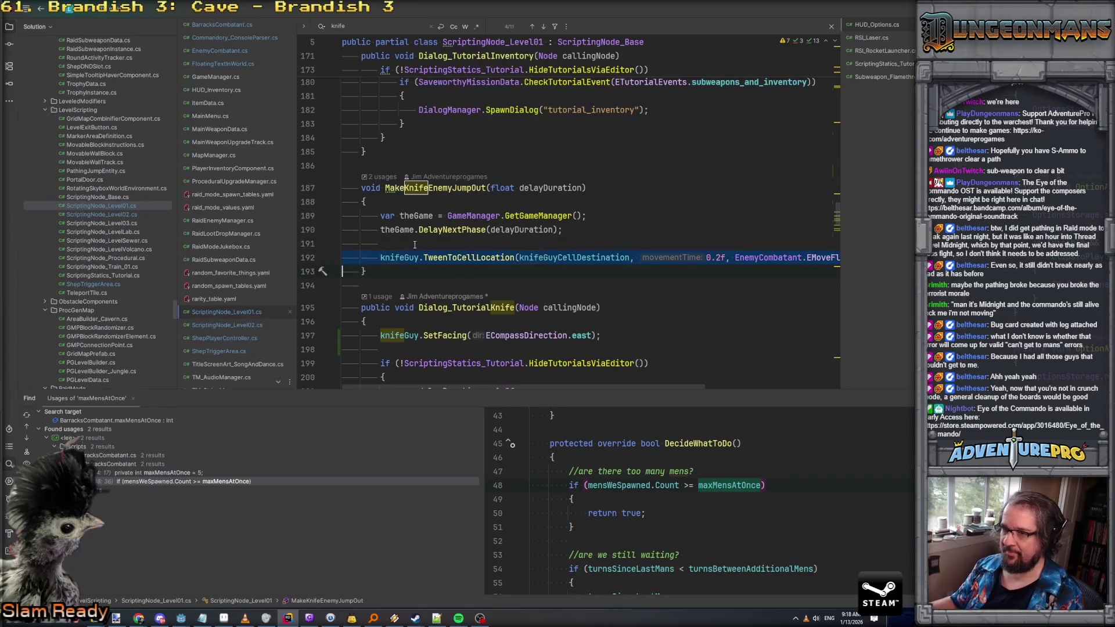
pyautogui.click(381, 258)
pyautogui.hotkey('shift', 'Up')
pyautogui.hotkey('shift', 'Up')
pyautogui.hotkey('shift', 'Up')
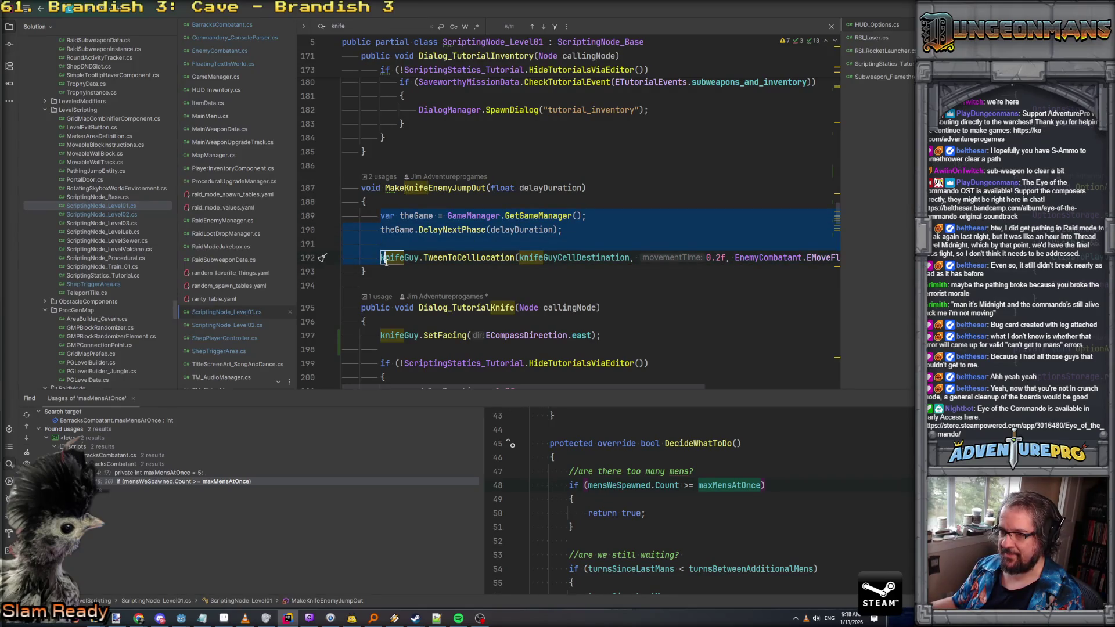
# Return to ScriptingNode_Level02 with the caret just above the for loop
pyautogui.hotkey('ctrl', 'Tab')
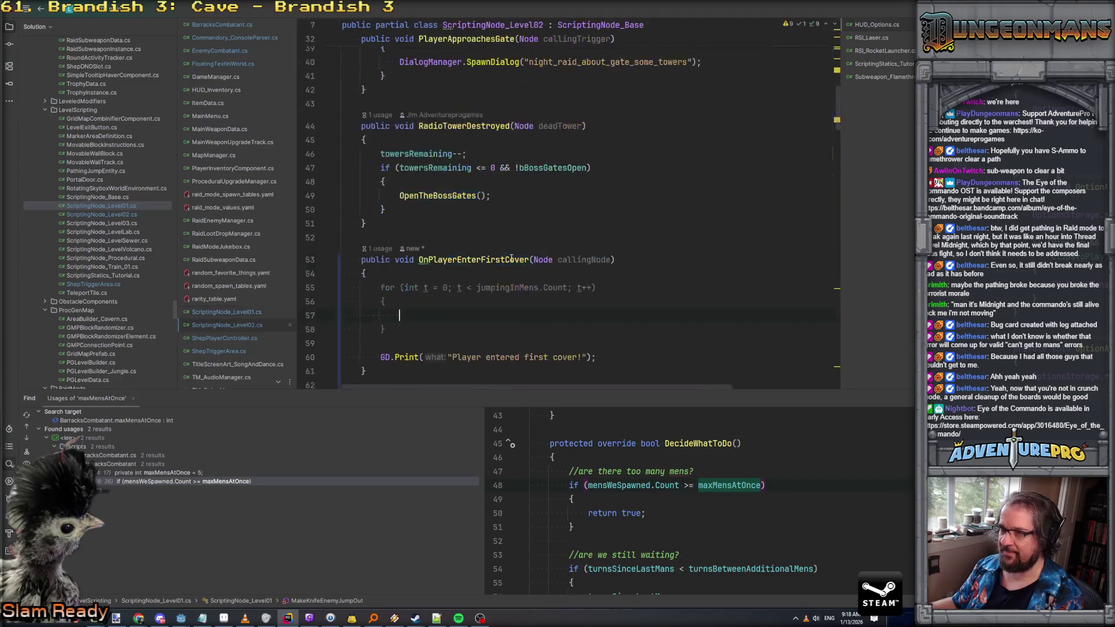
pyautogui.hotkey('ctrl', 'Tab')
pyautogui.click(447, 281)
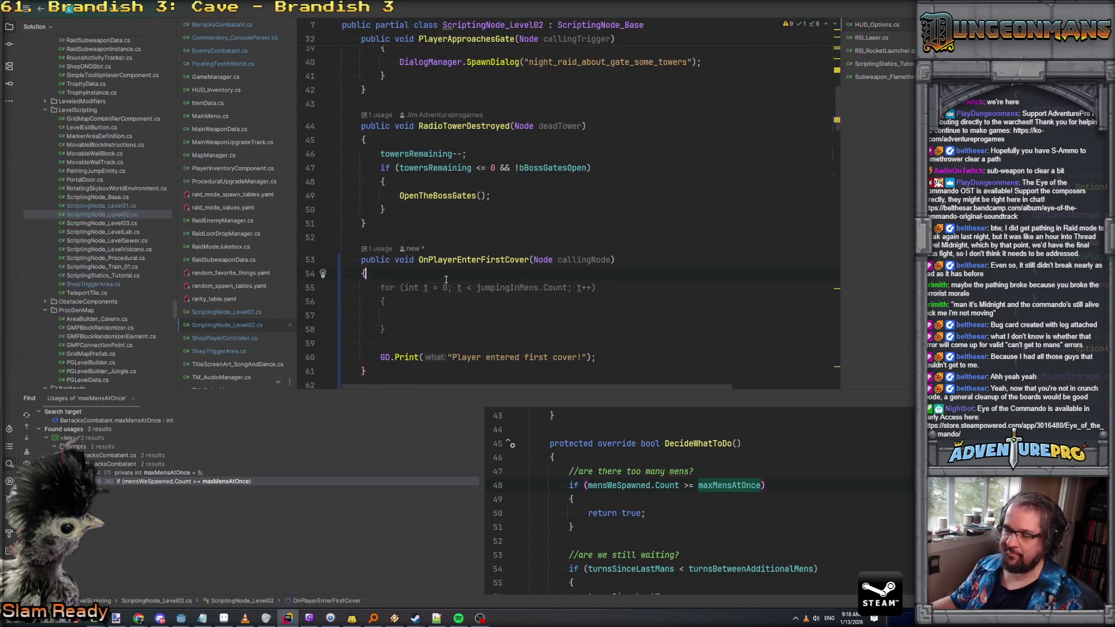
# Paste the copied lines, set DelayNextPhase(1.0f), and move the tween call into the for loop
pyautogui.write('var theGame = GameManager.GetGameManager(); theGame.DelayNextPhase(delayDuration);  knifeGuy.TweenToCellLocation(knifeGuyCellDestination, 0.2f, EnemyCombatant.EMoveFlags.jump);')
pyautogui.write('1.0f')
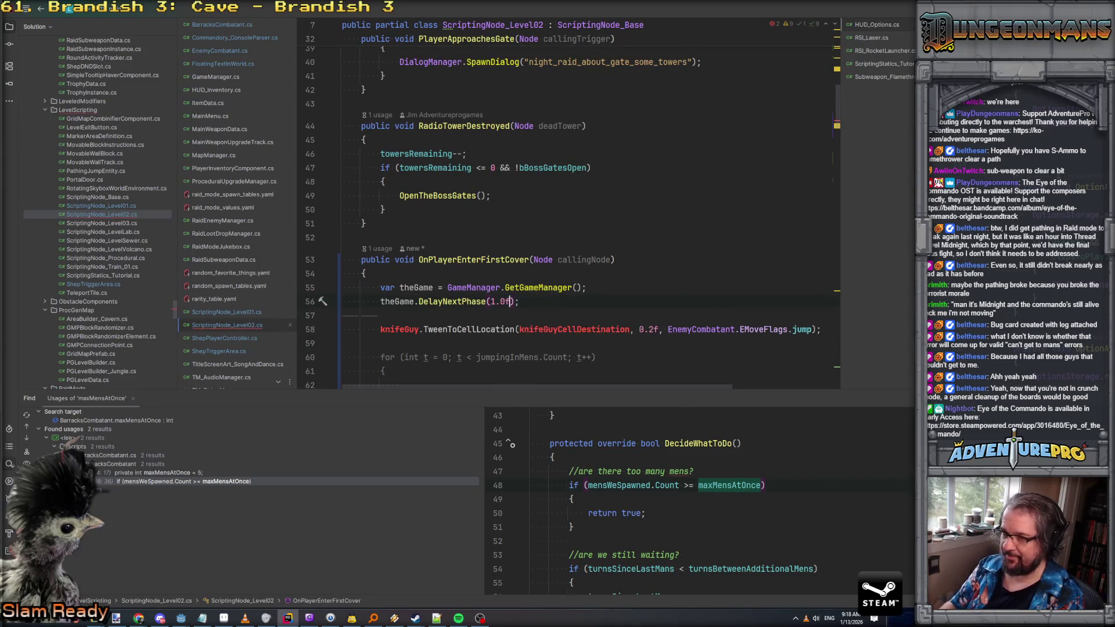
pyautogui.press('Down')
pyautogui.press('Down')
pyautogui.hotkey('shift', 'Down')
pyautogui.hotkey('ctrl', 'x')
pyautogui.press('Down')
pyautogui.press('Down')
pyautogui.press('Down')
pyautogui.hotkey('ctrl', 'v')
# Declare mans = jumpingInMens[t] and dest = jumpDestinations[t] inside the loop
pyautogui.press('Up')
pyautogui.press('Up')
pyautogui.press('End')
pyautogui.press('Return')
pyautogui.write('var mans = j')
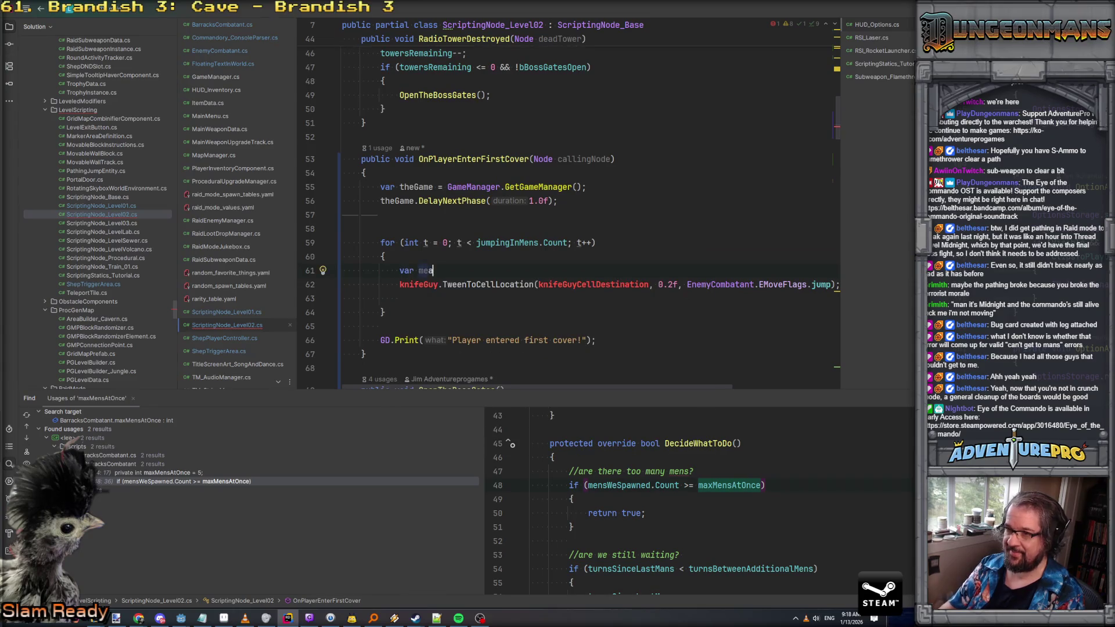
pyautogui.press('Down')
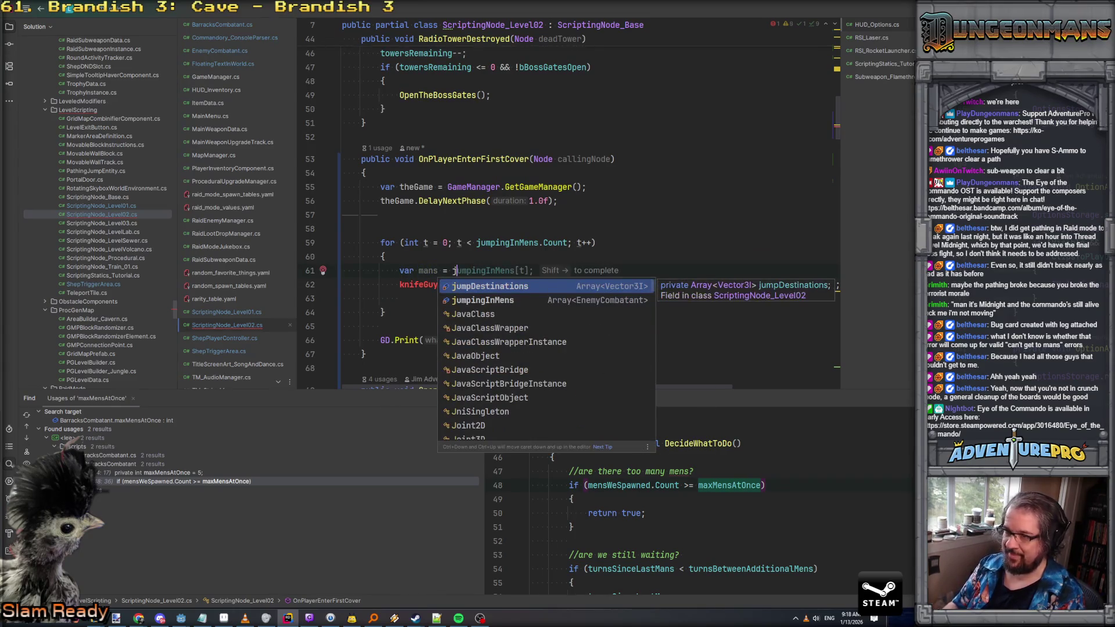
pyautogui.press('Return')
pyautogui.write('[t];')
pyautogui.press('Return')
pyautogui.write('var de')
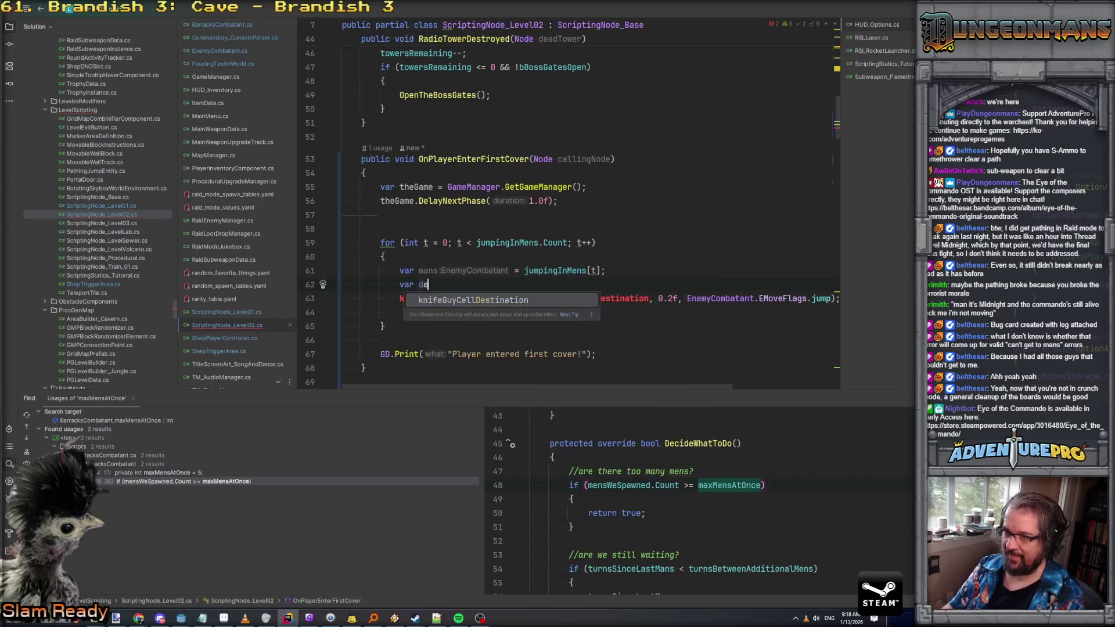
pyautogui.write('st = jumpDestinations[t];')
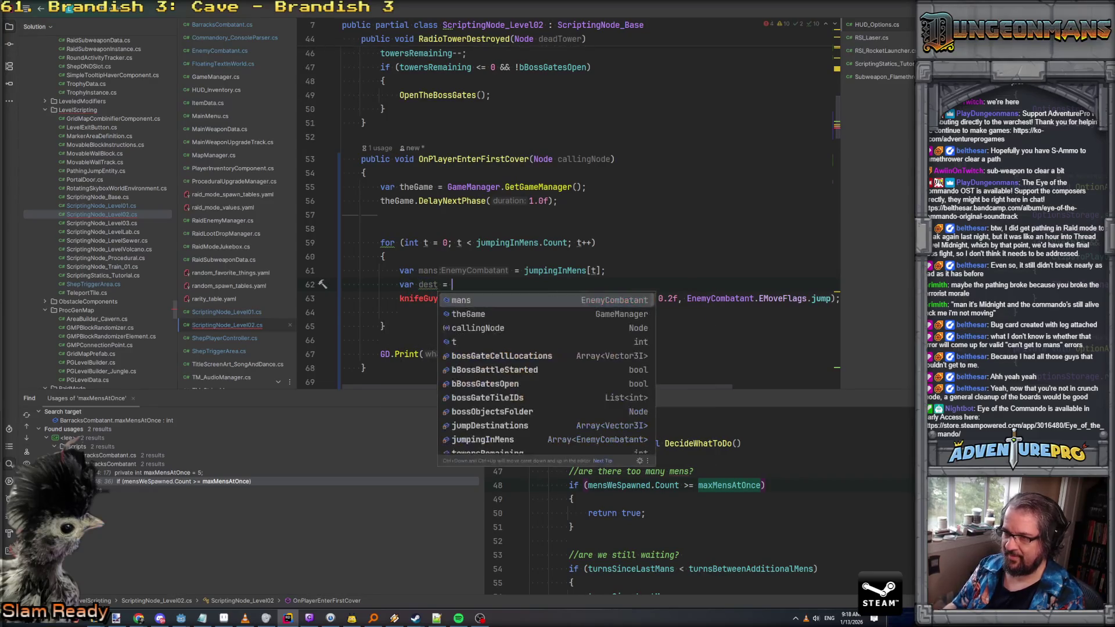
# Make the tween use mans and dest with a staggered time of 0.2f + t * 0.2f
pyautogui.click(546, 298)
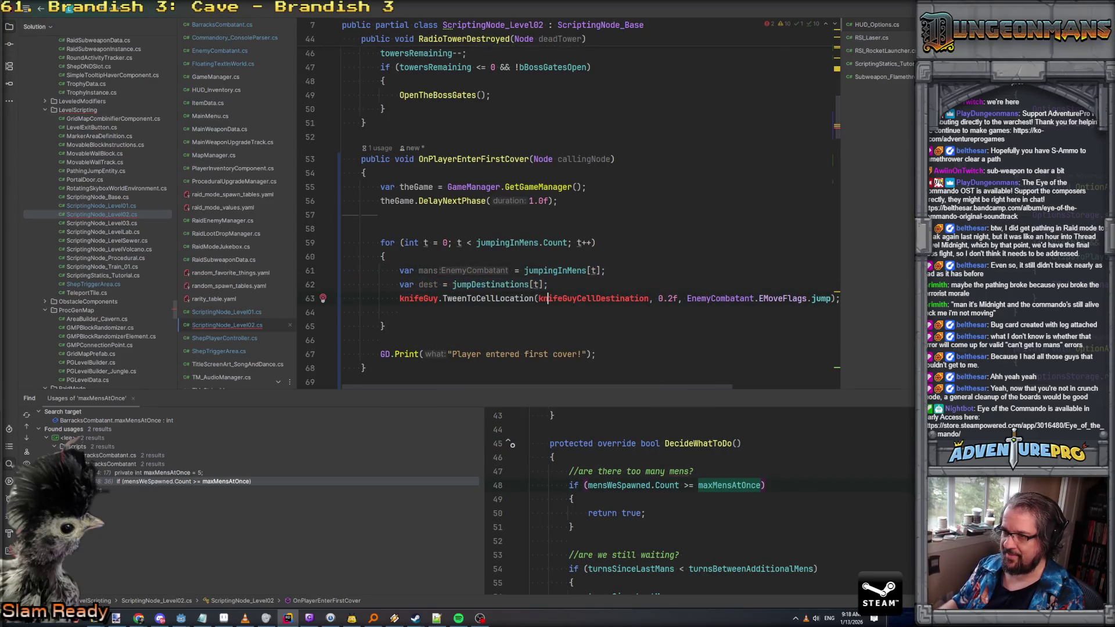
pyautogui.click(432, 270)
pyautogui.doubleClick(414, 299)
pyautogui.hotkey('ctrl', 'v')
pyautogui.click(437, 285)
pyautogui.hotkey('ctrl', 'v')
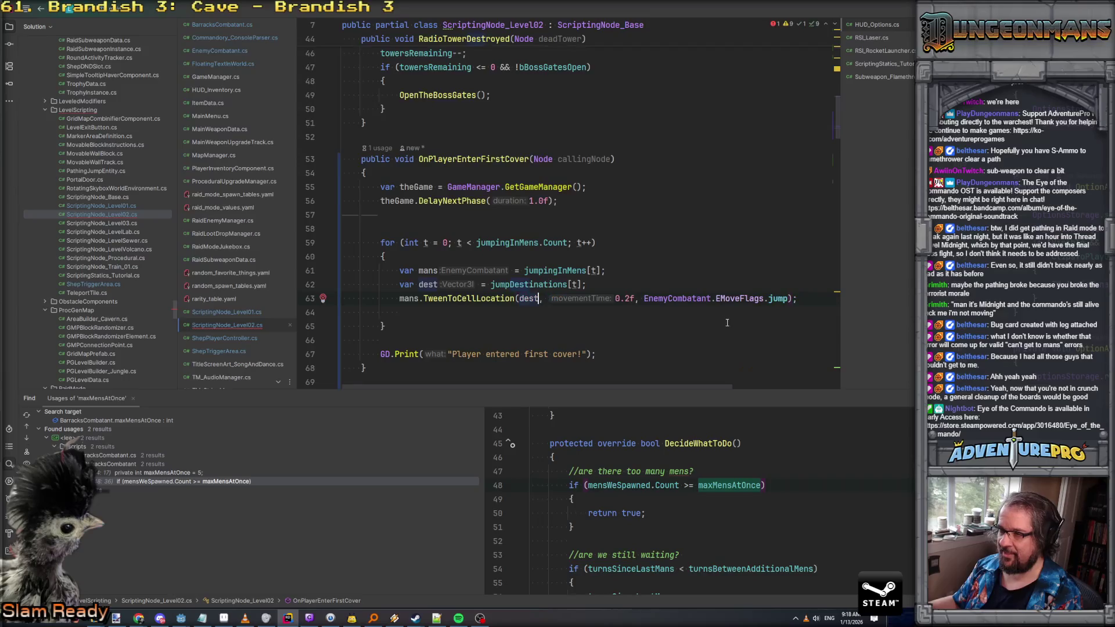
pyautogui.click(624, 299)
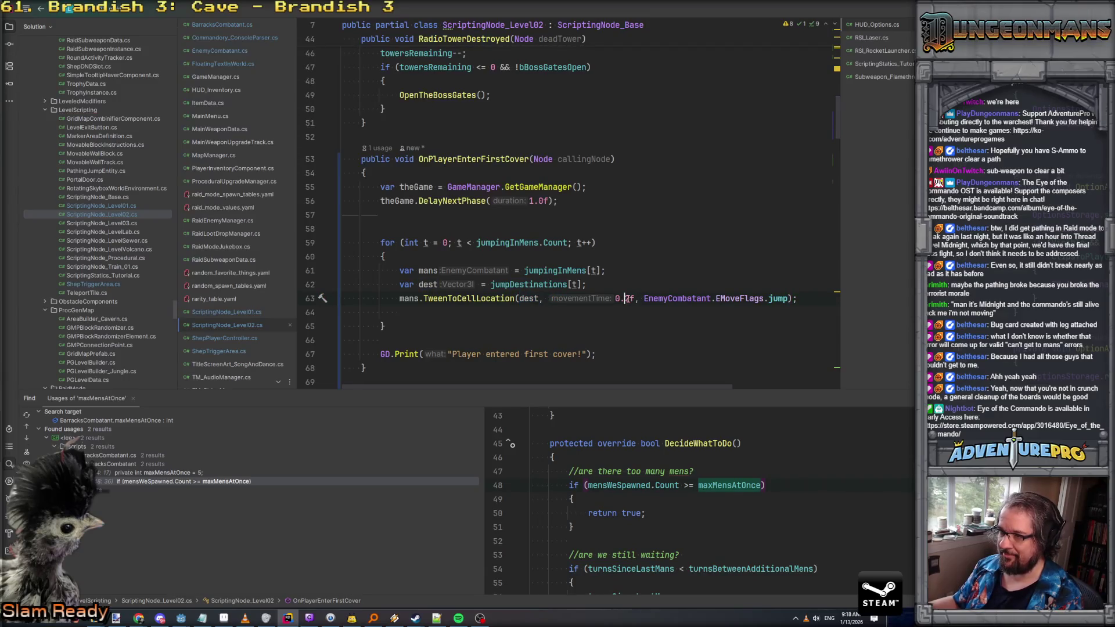
pyautogui.write('+ t * ')
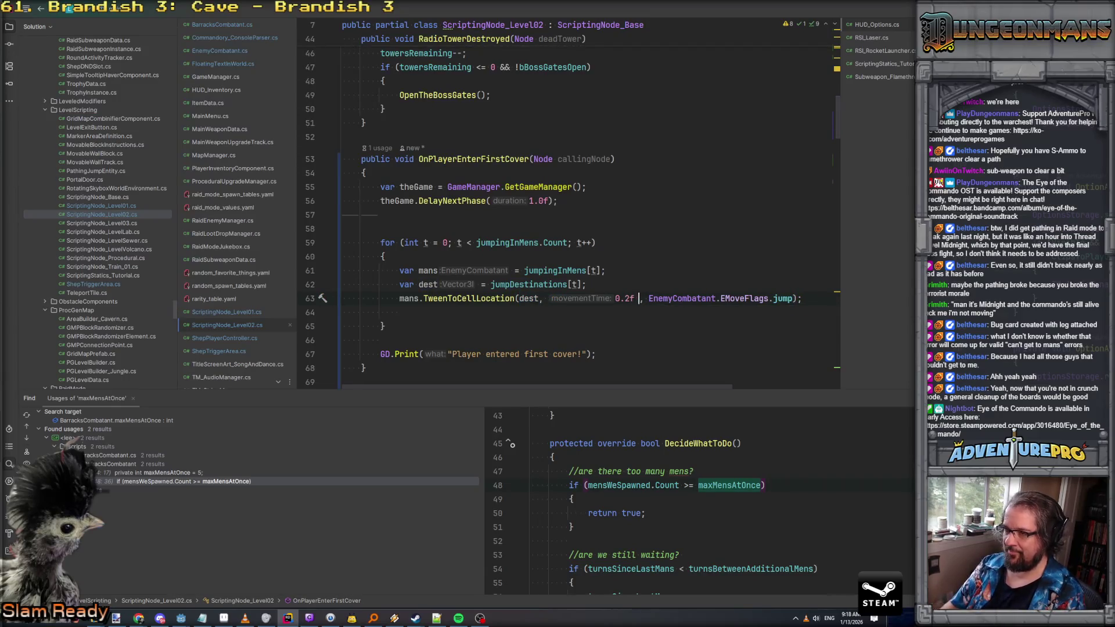
pyautogui.write('0.2f')
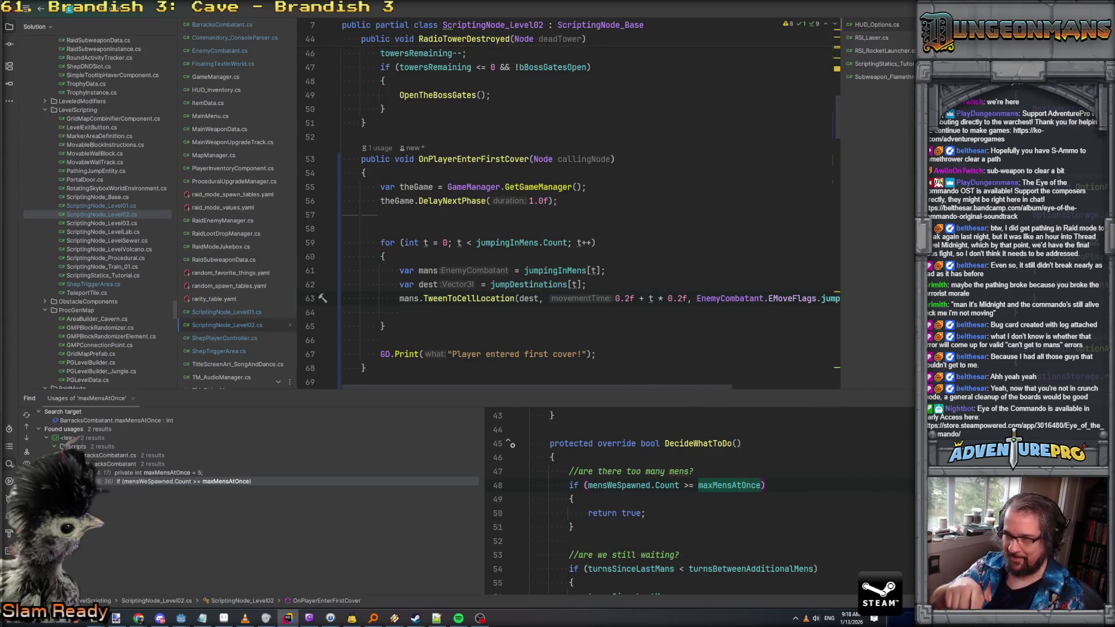
# Remove the loop's empty line and delete the GD.Print debug line
pyautogui.scroll(-2, 692, 311)
pyautogui.scroll(2, 694, 308)
pyautogui.hscroll(2, 699, 299)
pyautogui.hscroll(-2, 709, 286)
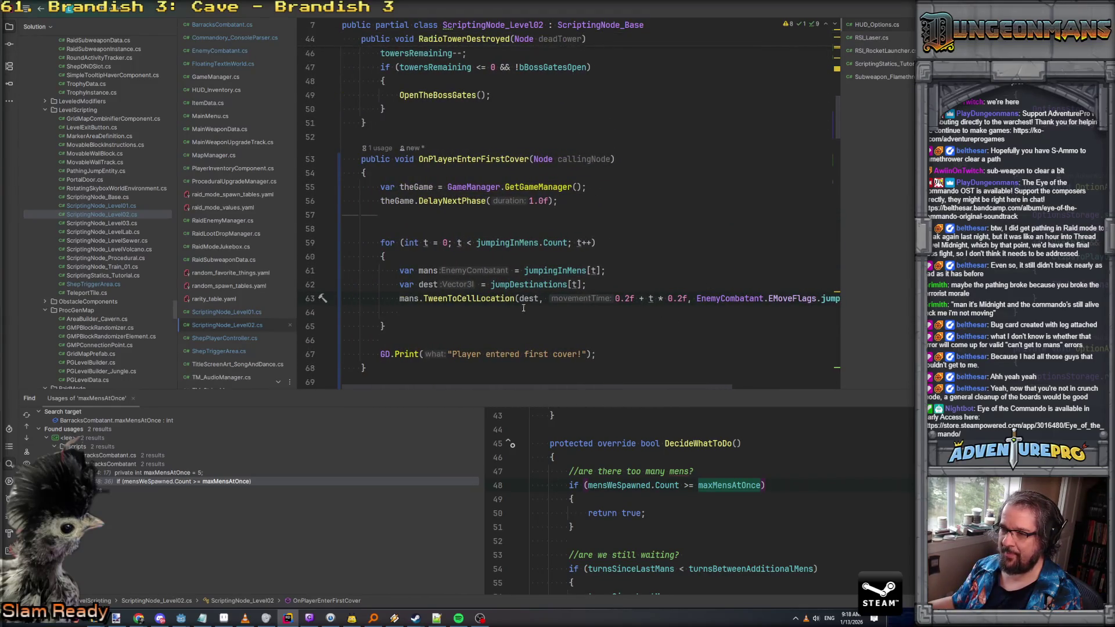
pyautogui.click(343, 313)
pyautogui.press('Delete')
pyautogui.click(343, 340)
pyautogui.hotkey('shift', 'Down')
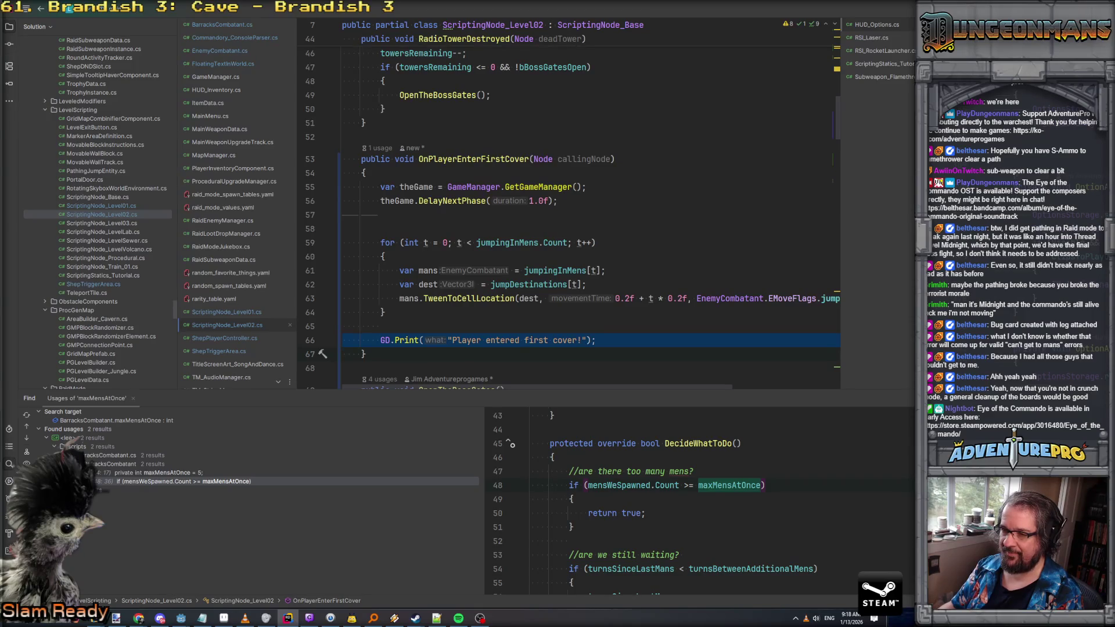
pyautogui.press('Delete')
pyautogui.press('BackSpace')
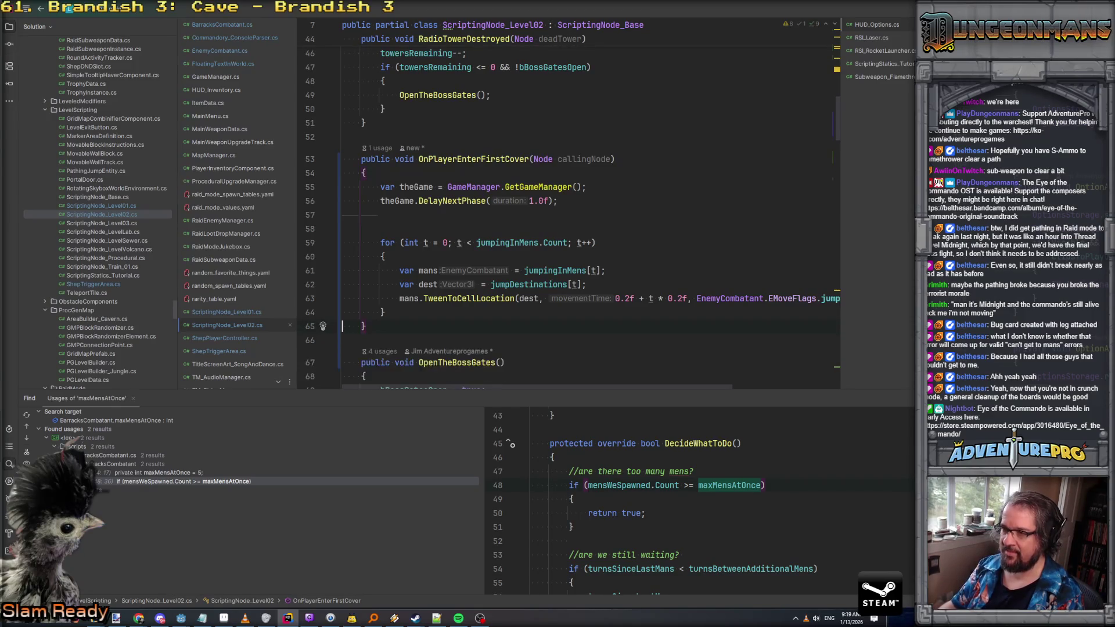
# Add a GameManager.GetGameManager().ImmediatelyEndTurn() call after the for loop
pyautogui.click(410, 310)
pyautogui.press('Return')
pyautogui.press('Return')
pyautogui.write('GameManager.G')
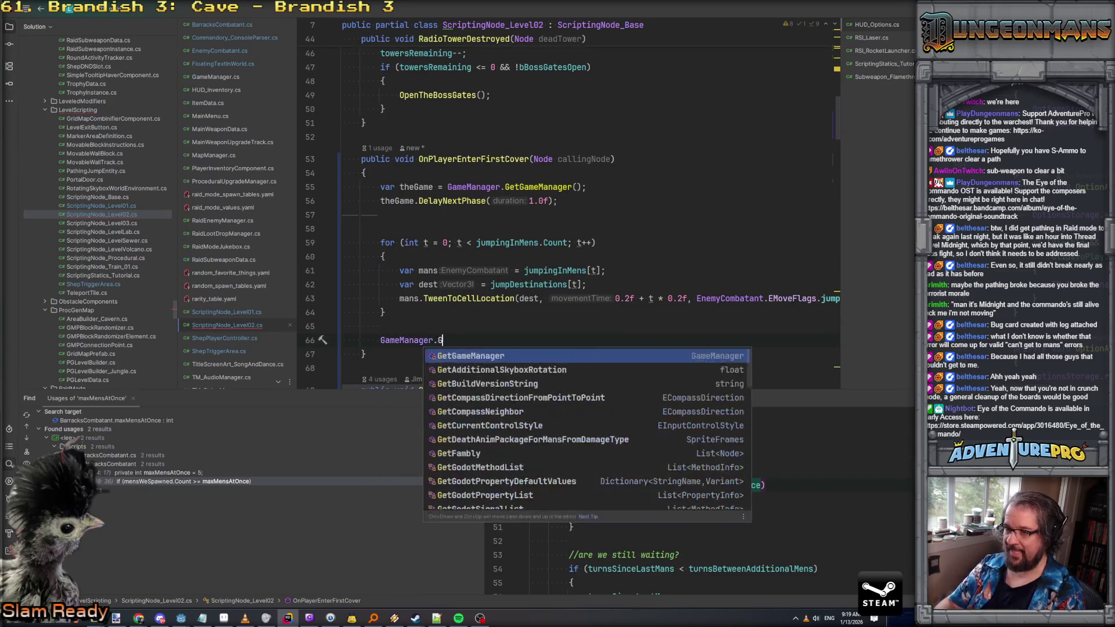
pyautogui.write('etGameManager().imme')
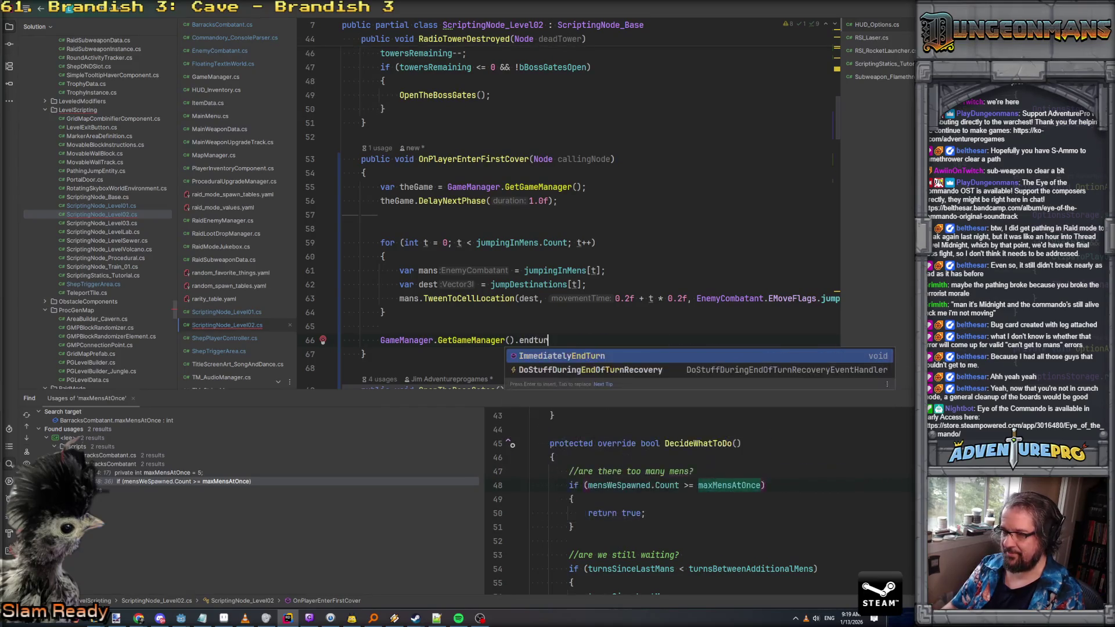
pyautogui.press('Return')
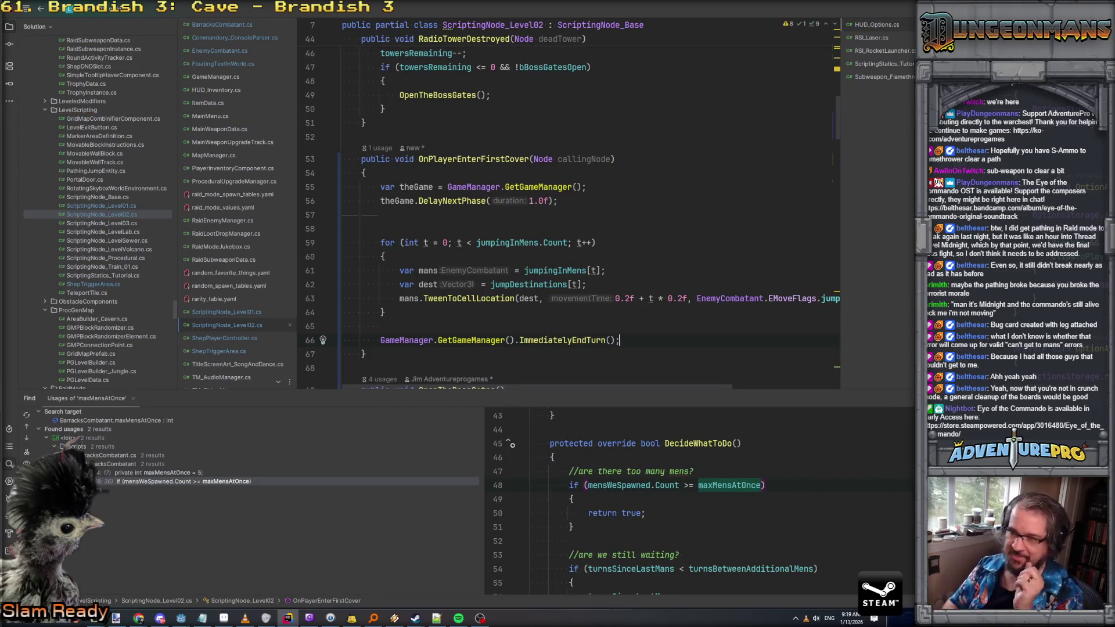
# Move the DelayNextPhase(1.0f) line to follow the ImmediatelyEndTurn call
pyautogui.click(576, 218)
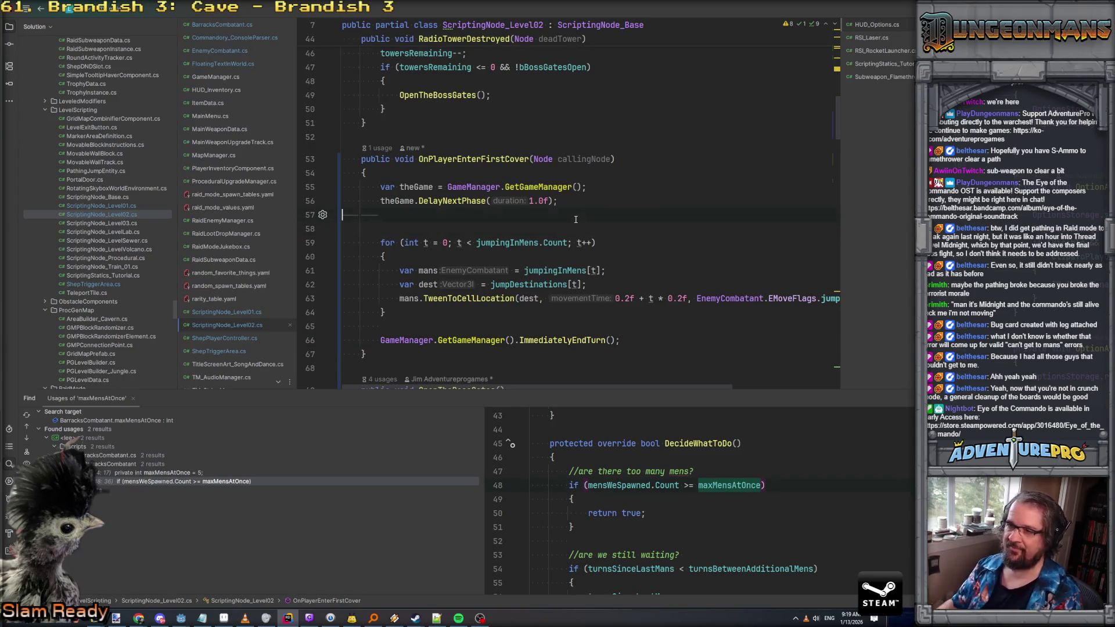
pyautogui.press('Delete')
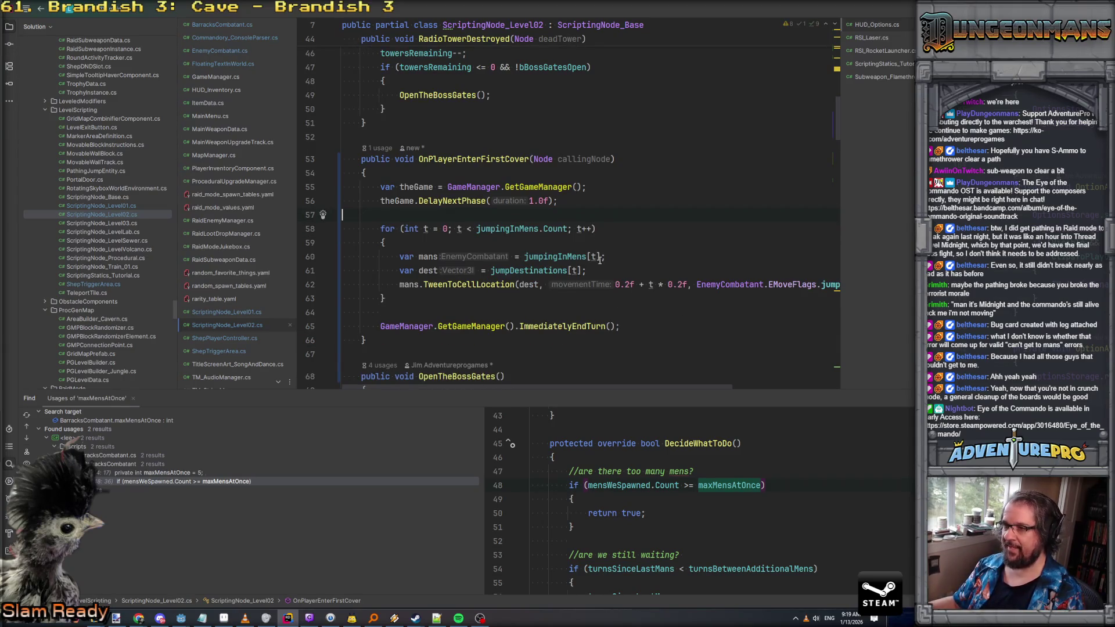
pyautogui.moveTo(558, 201); pyautogui.dragTo(347, 200)
pyautogui.hotkey('ctrl', 'c')
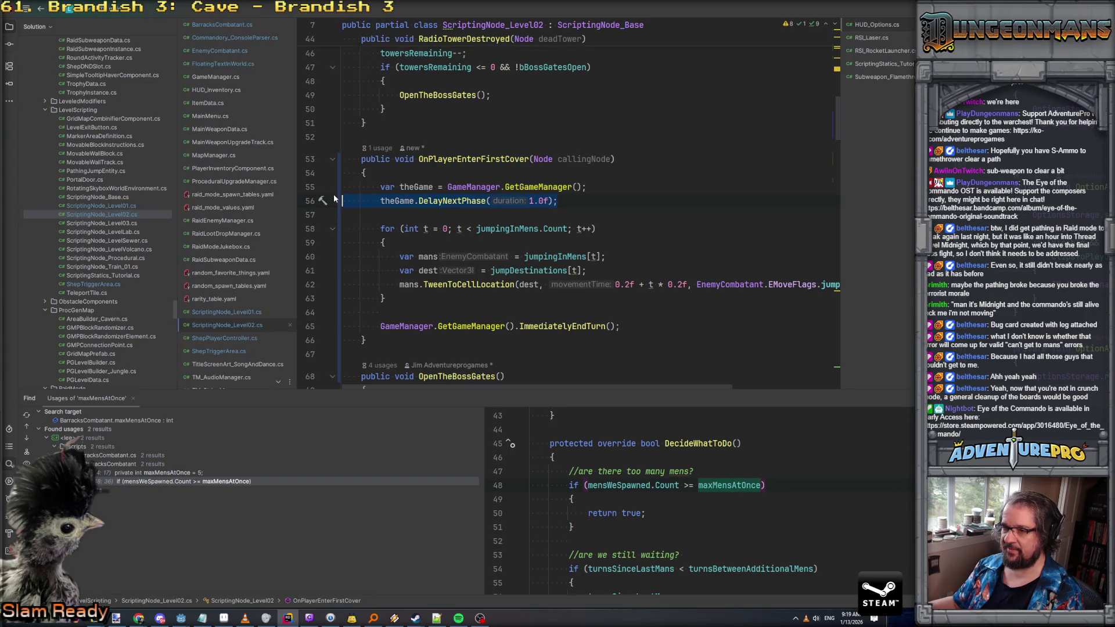
pyautogui.press('BackSpace')
pyautogui.click(549, 325)
pyautogui.press('End')
pyautogui.press('Return')
pyautogui.hotkey('ctrl', 'v')
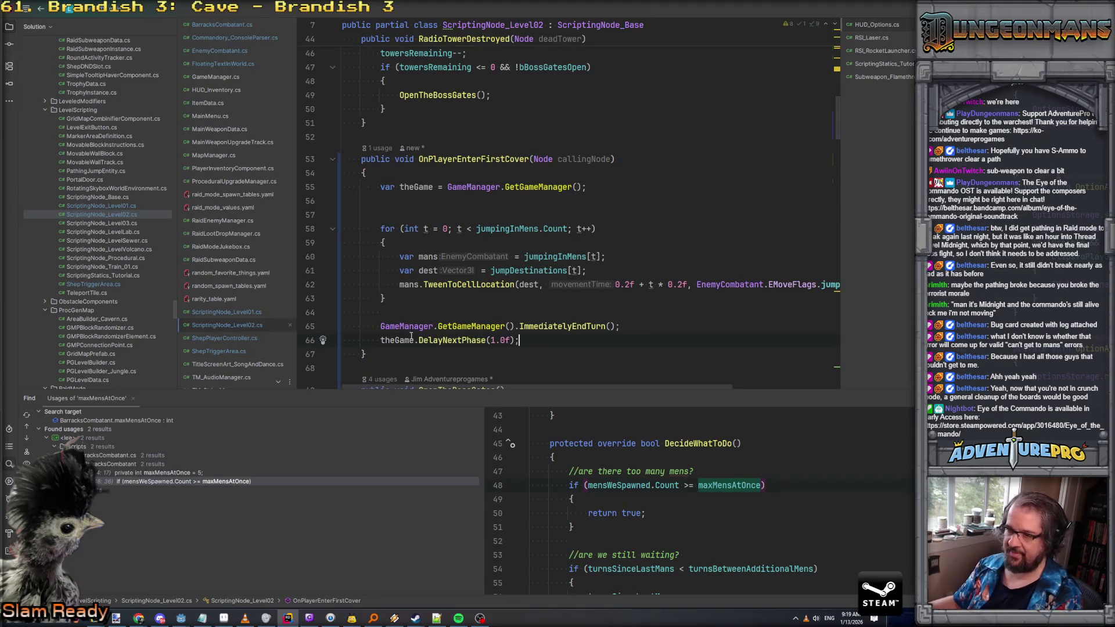
# Replace GameManager.GetGameManager() with theGame and delete the leftover blank lines
pyautogui.moveTo(380, 326); pyautogui.dragTo(514, 326)
pyautogui.write('theGame')
pyautogui.press('Escape')
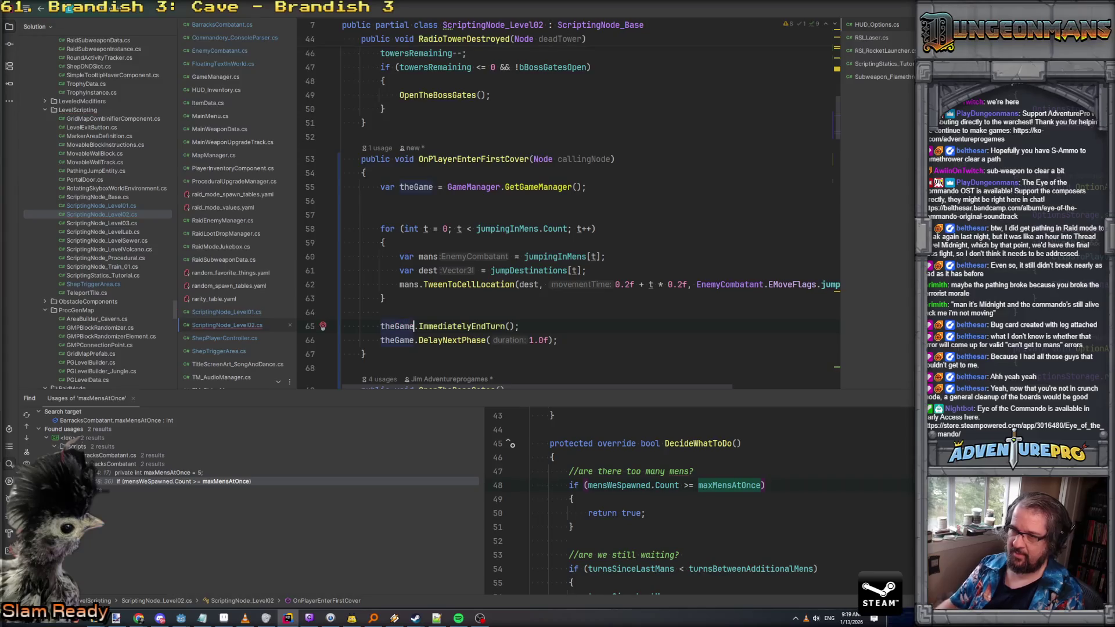
pyautogui.moveTo(343, 200); pyautogui.dragTo(343, 228)
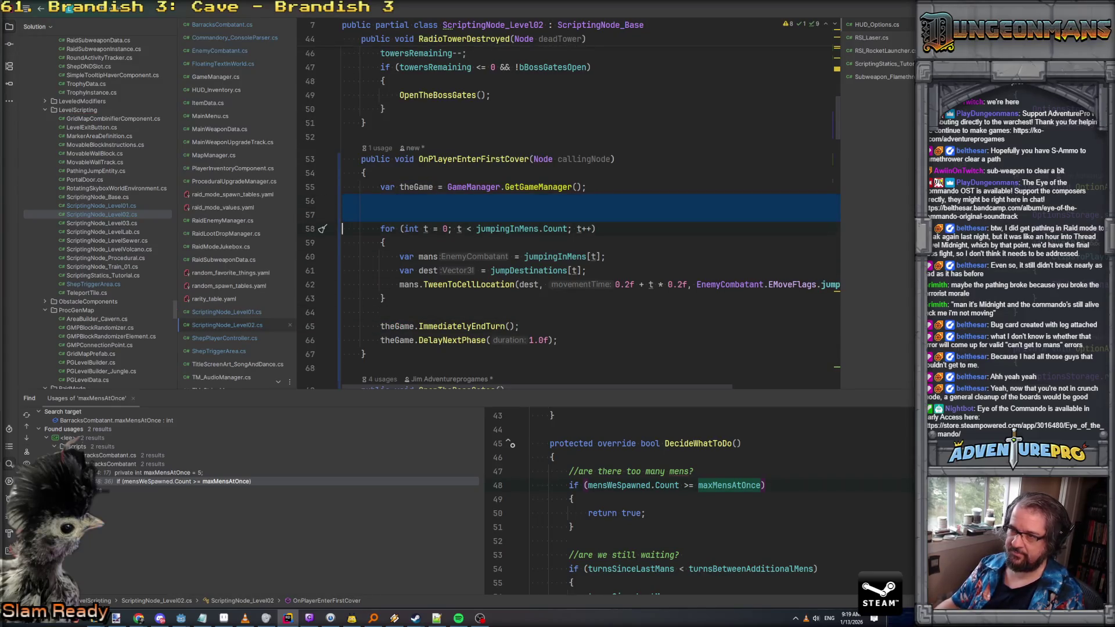
pyautogui.press('BackSpace')
pyautogui.scroll(-1, 572, 218)
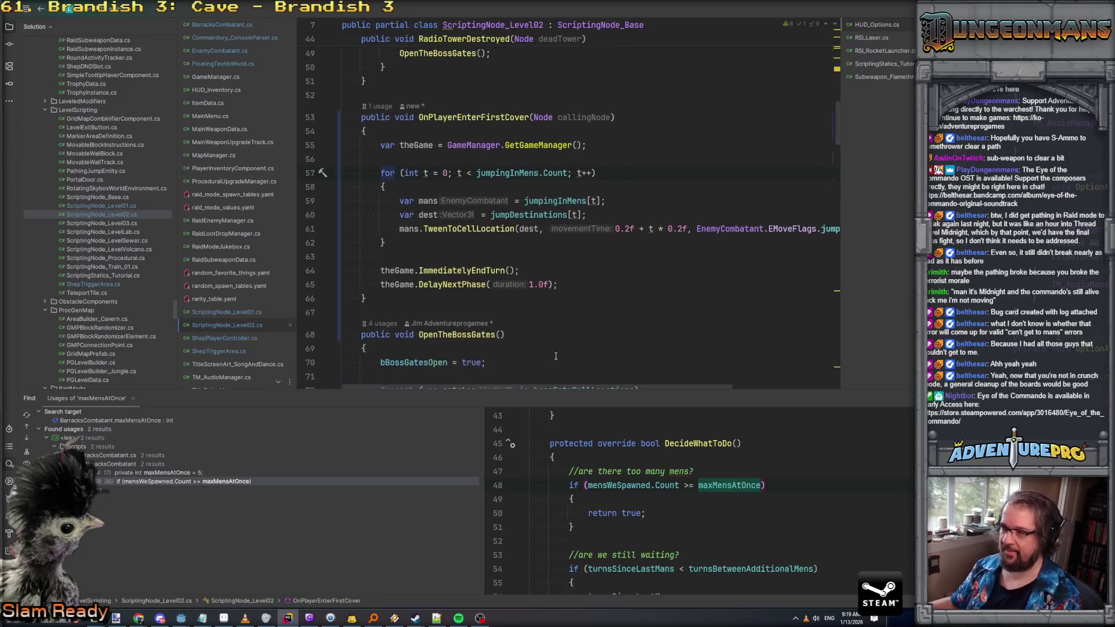
pyautogui.click(366, 299)
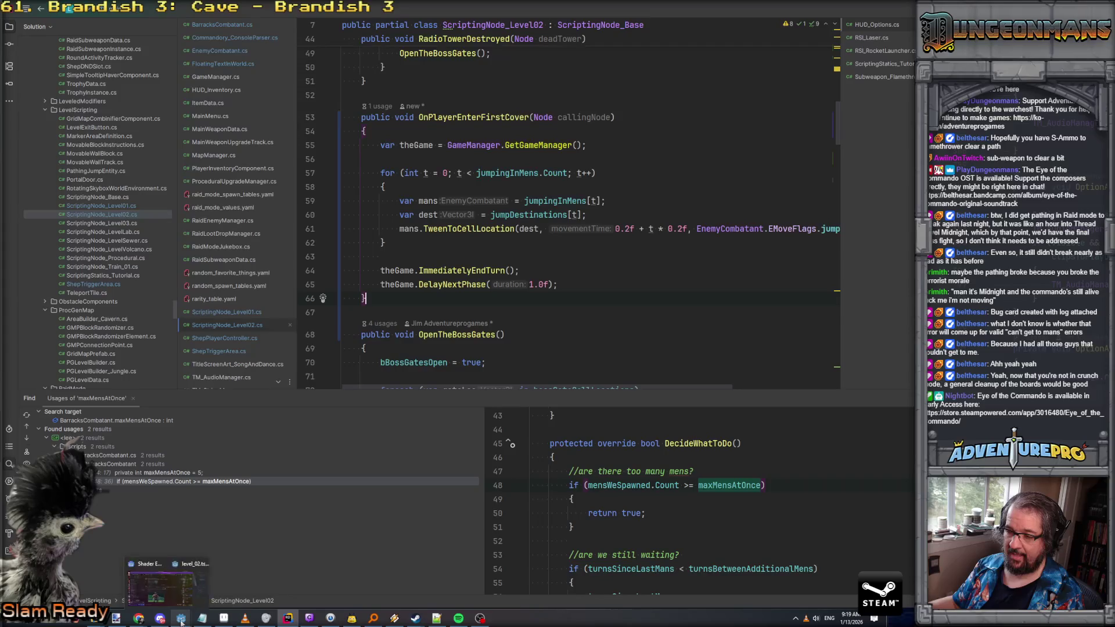
pyautogui.click(181, 618)
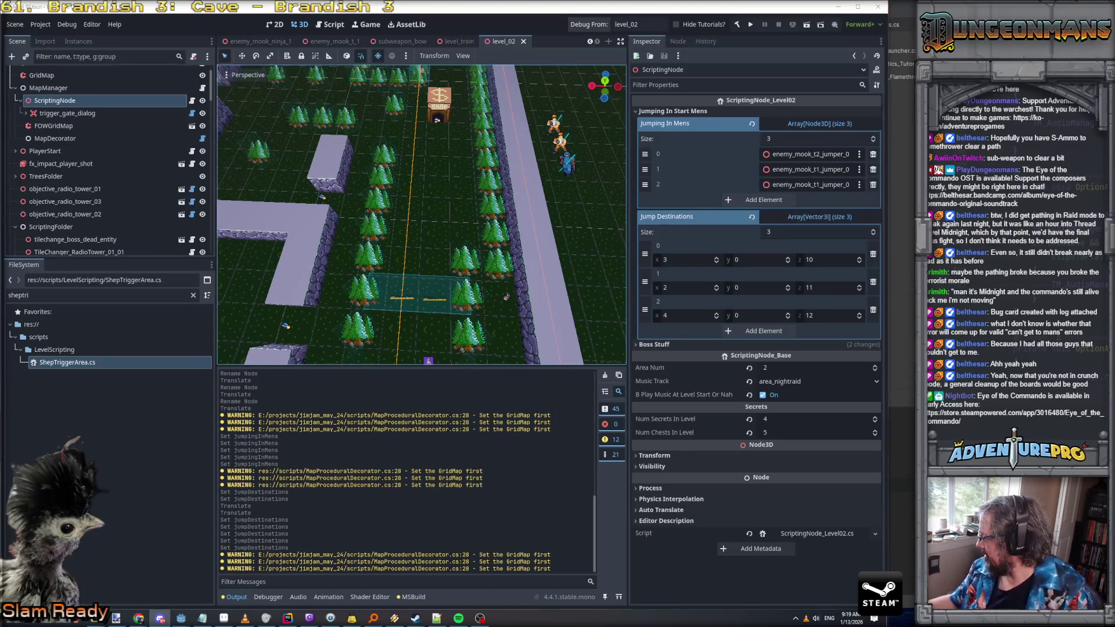
# Run level_02, walk the commando two tiles into the crate cover, and close the cover tutorial
pyautogui.press('F7')
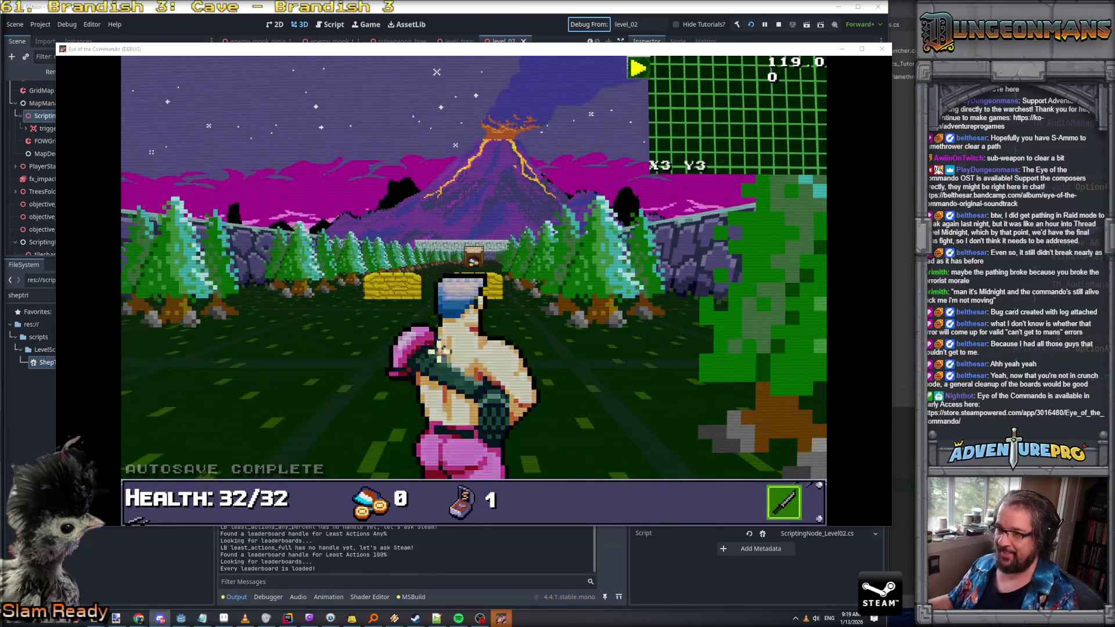
pyautogui.click(404, 354)
pyautogui.press('w')
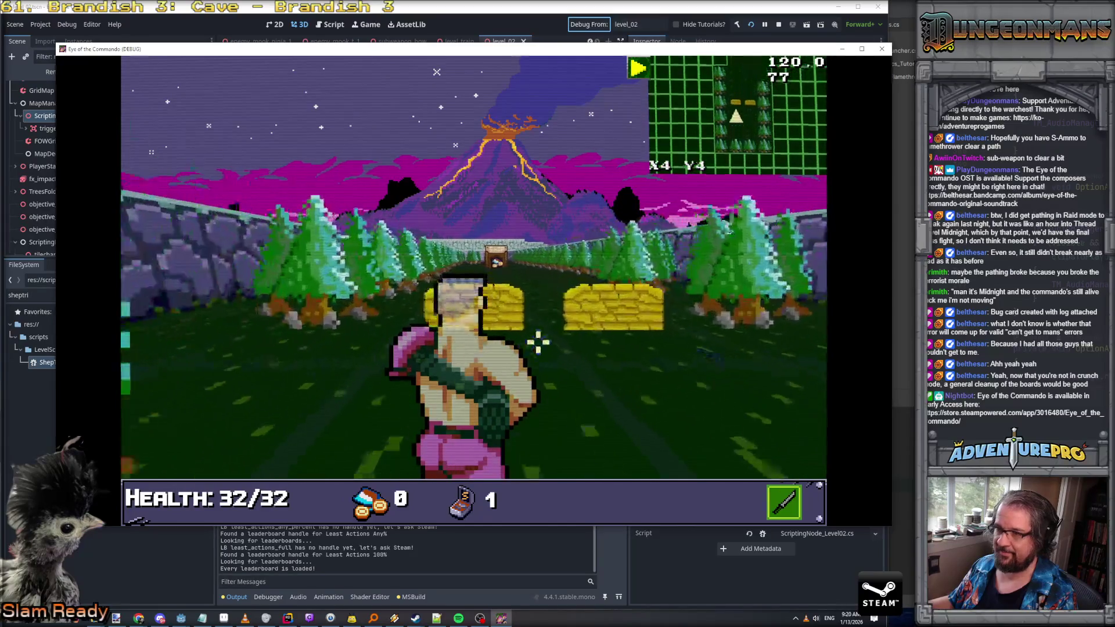
pyautogui.press('w')
pyautogui.press('w')
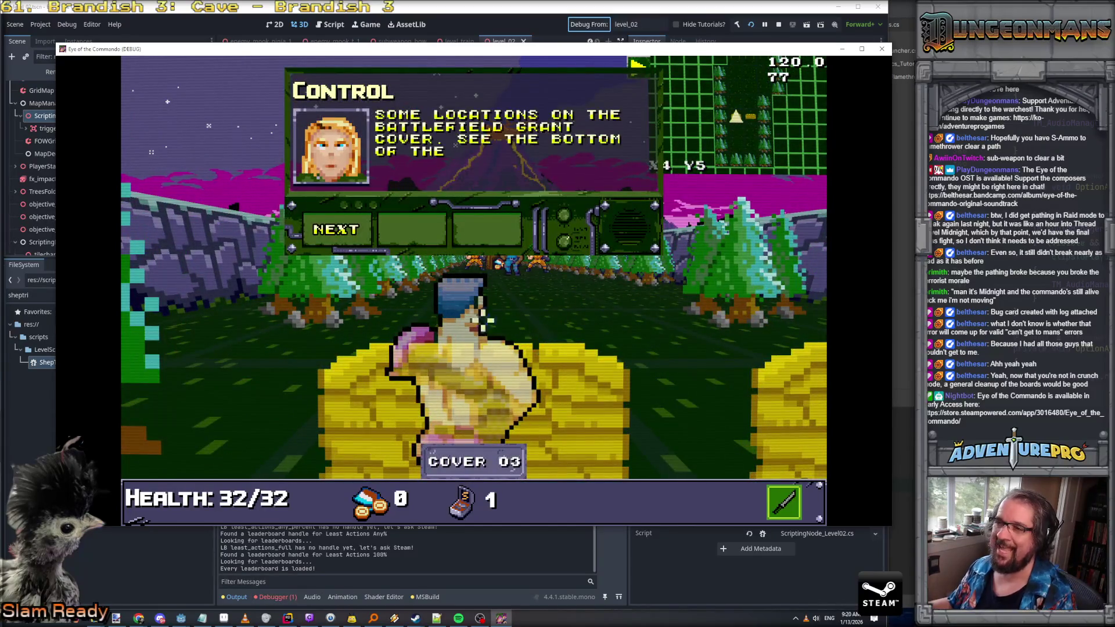
pyautogui.click(346, 236)
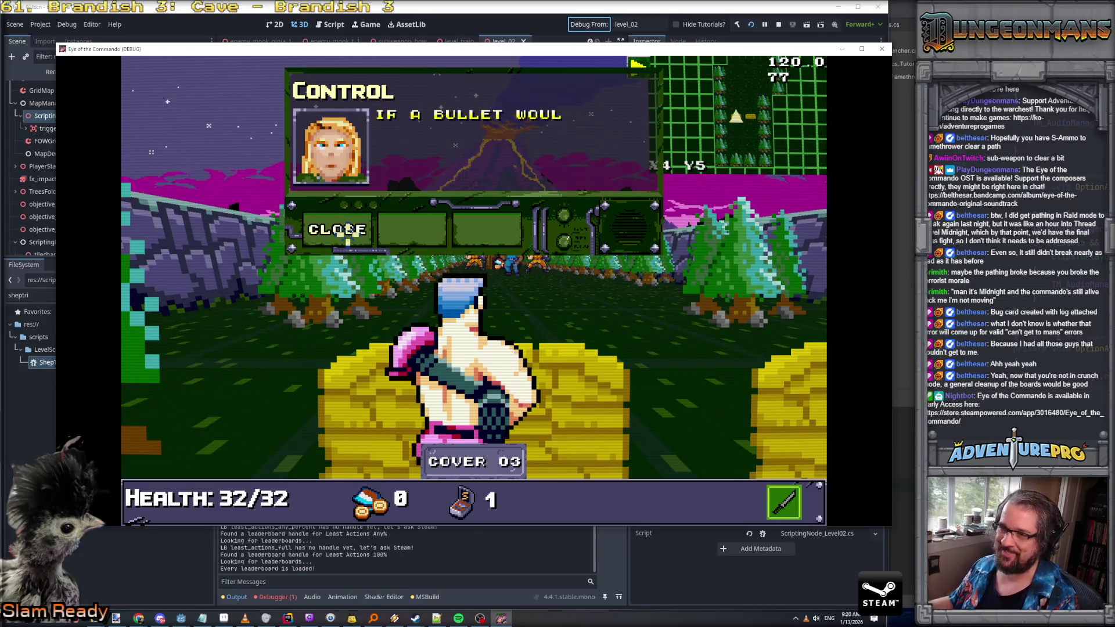
pyautogui.click(346, 235)
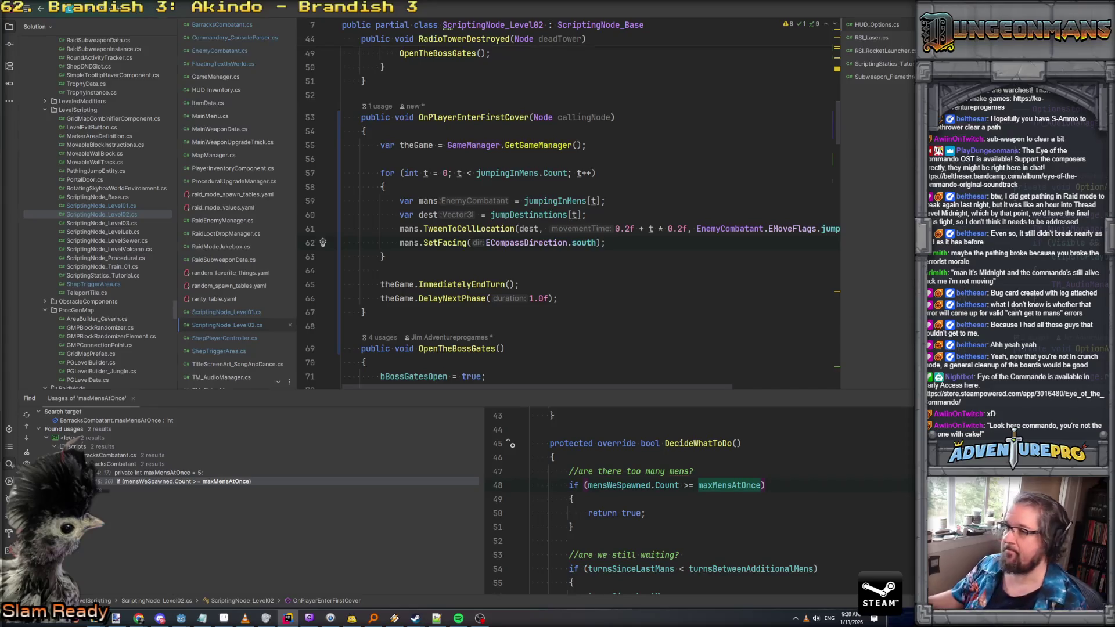
# Review OnPlayerEnterFirstCover and the jumpDestinations declaration, closing its documentation popup
pyautogui.scroll(-3, 515, 238)
pyautogui.scroll(3, 515, 238)
pyautogui.hscroll(1, 514, 238)
pyautogui.hscroll(3, 515, 238)
pyautogui.hscroll(-3, 534, 232)
pyautogui.scroll(-2, 556, 224)
pyautogui.scroll(2, 556, 224)
pyautogui.hscroll(-1, 558, 223)
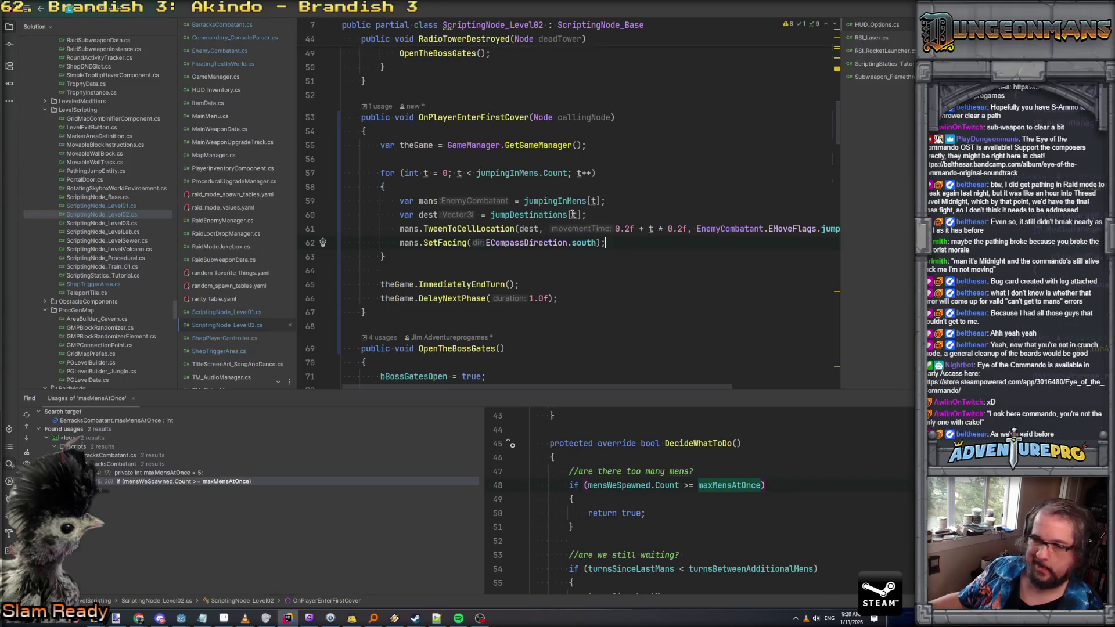
pyautogui.moveTo(519, 212)
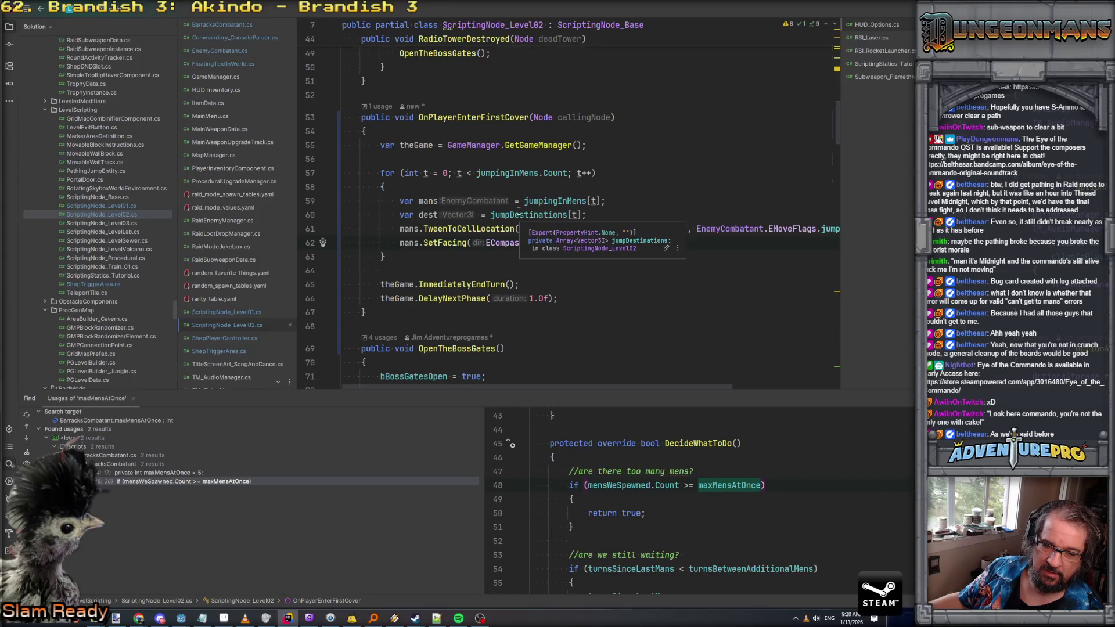
pyautogui.click(652, 256)
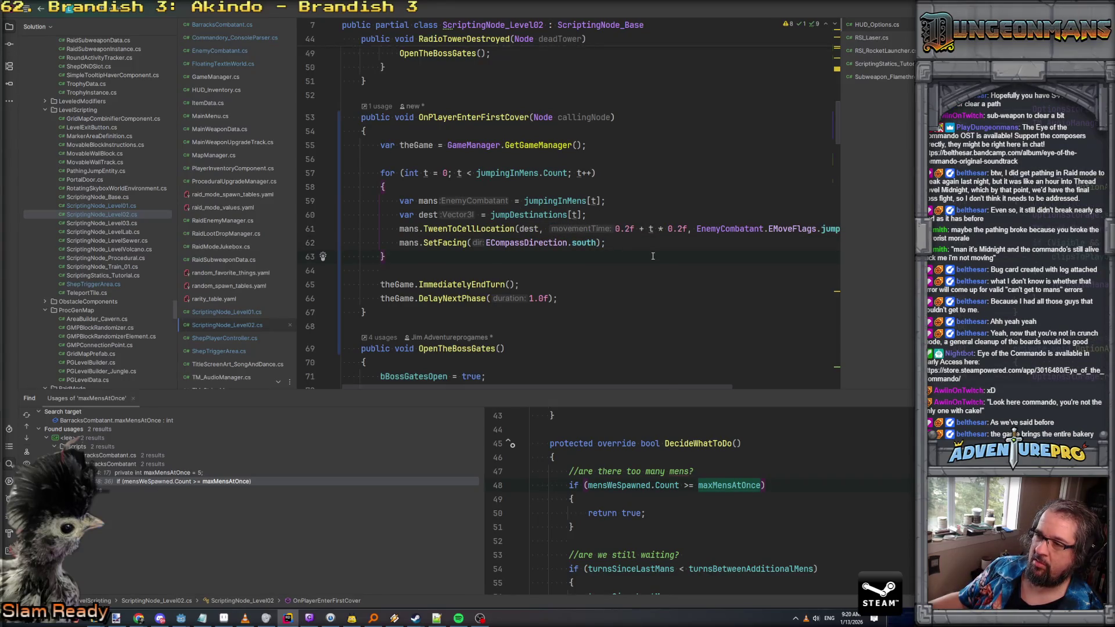
# Inspect the 0.2f jump timing and blank line 64, then return to the Godot level_02 editor
pyautogui.click(625, 228)
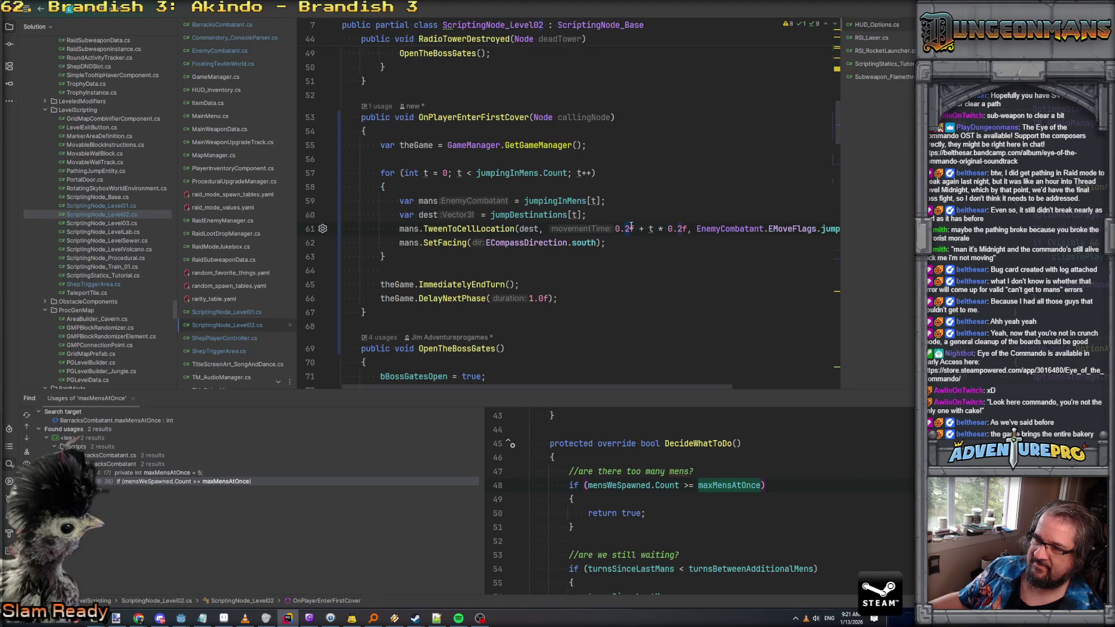
pyautogui.hscroll(3, 631, 226)
pyautogui.hscroll(-3, 631, 226)
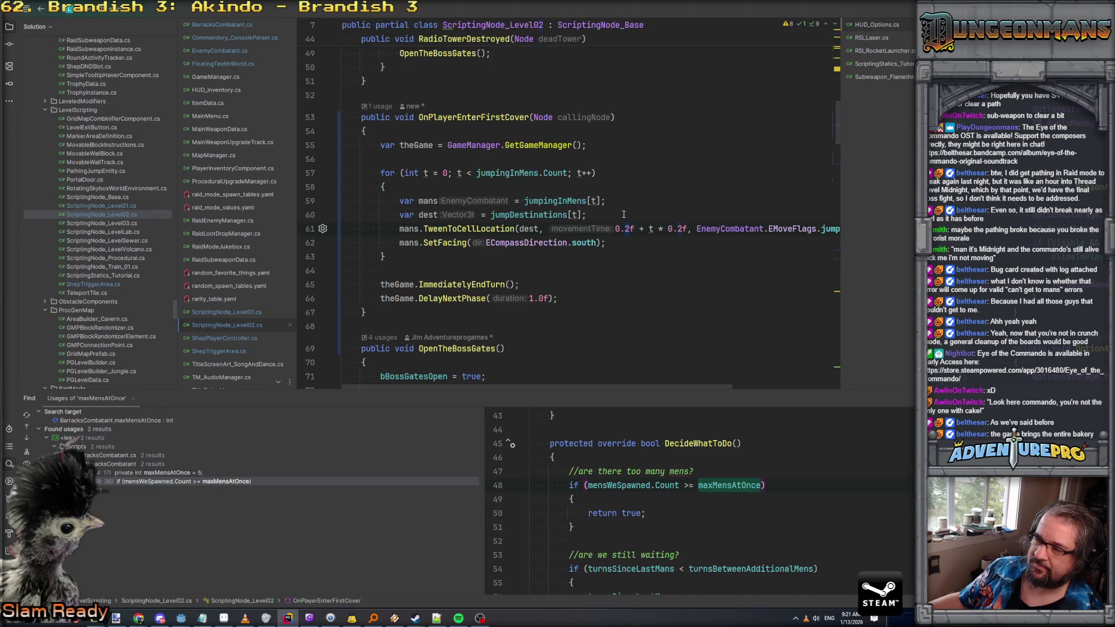
pyautogui.click(624, 241)
pyautogui.click(624, 269)
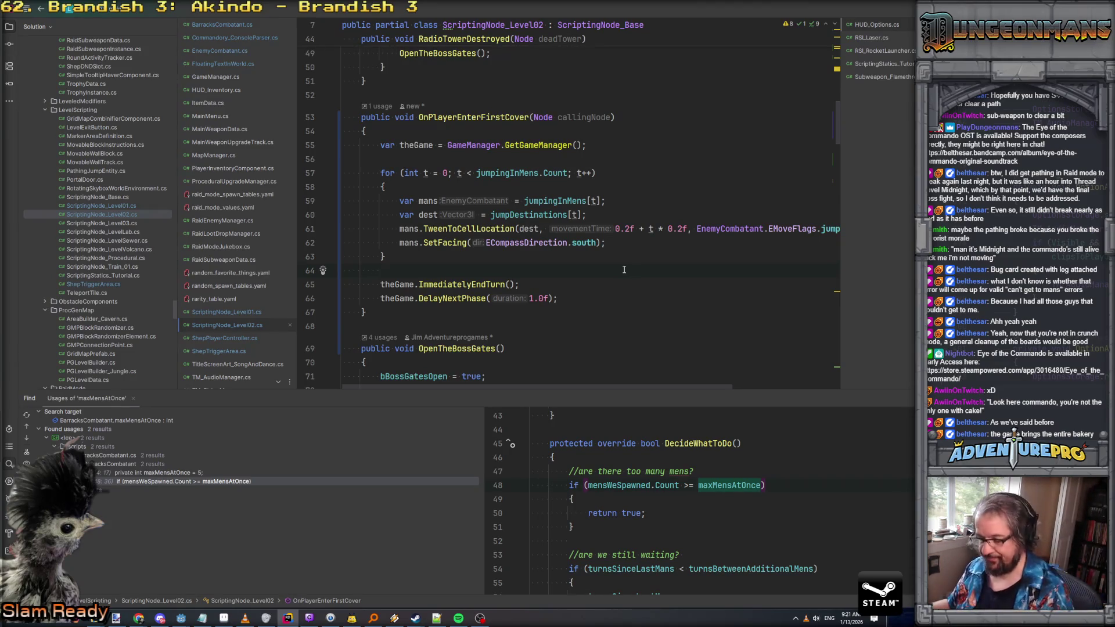
pyautogui.moveTo(181, 617)
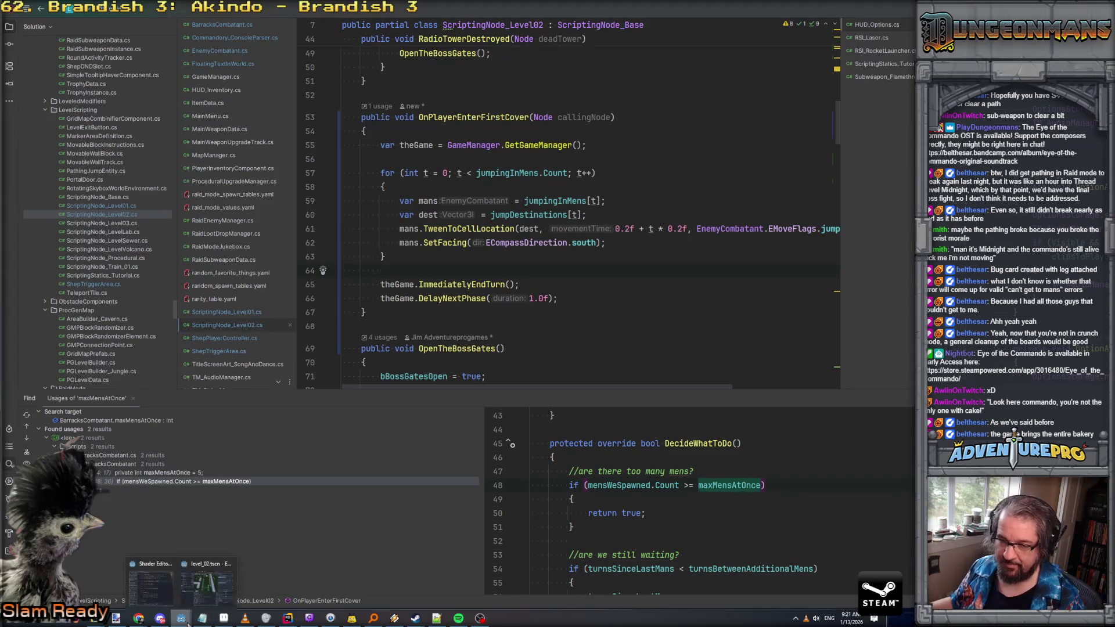
pyautogui.click(203, 586)
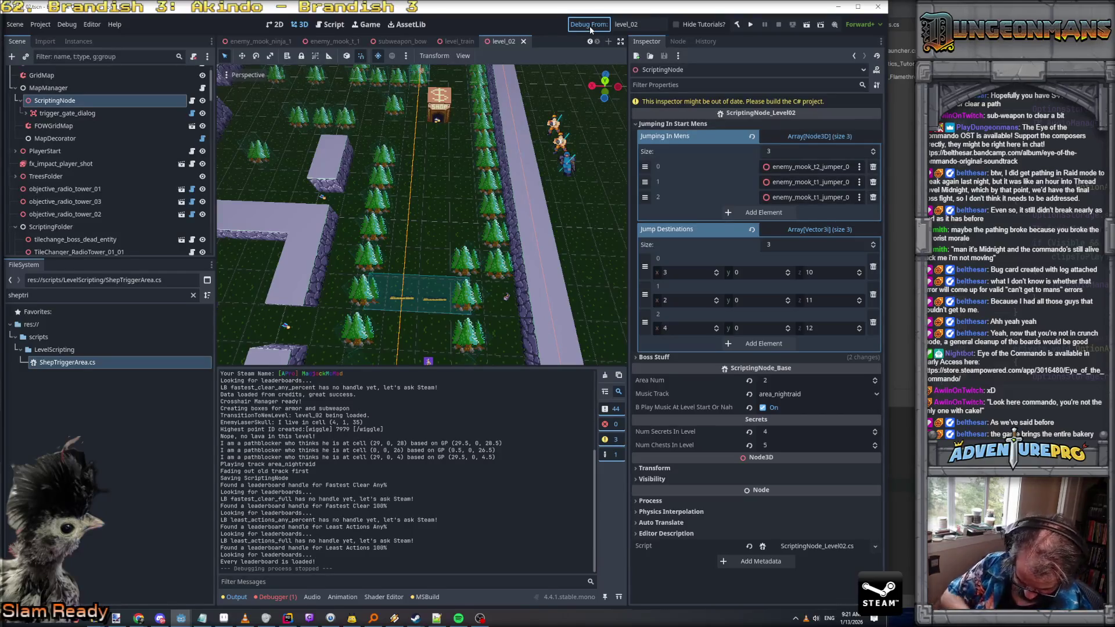
# Replay level_02, move the commando into the first cover and close the cover tutorial
pyautogui.hotkey('ctrl', 's')
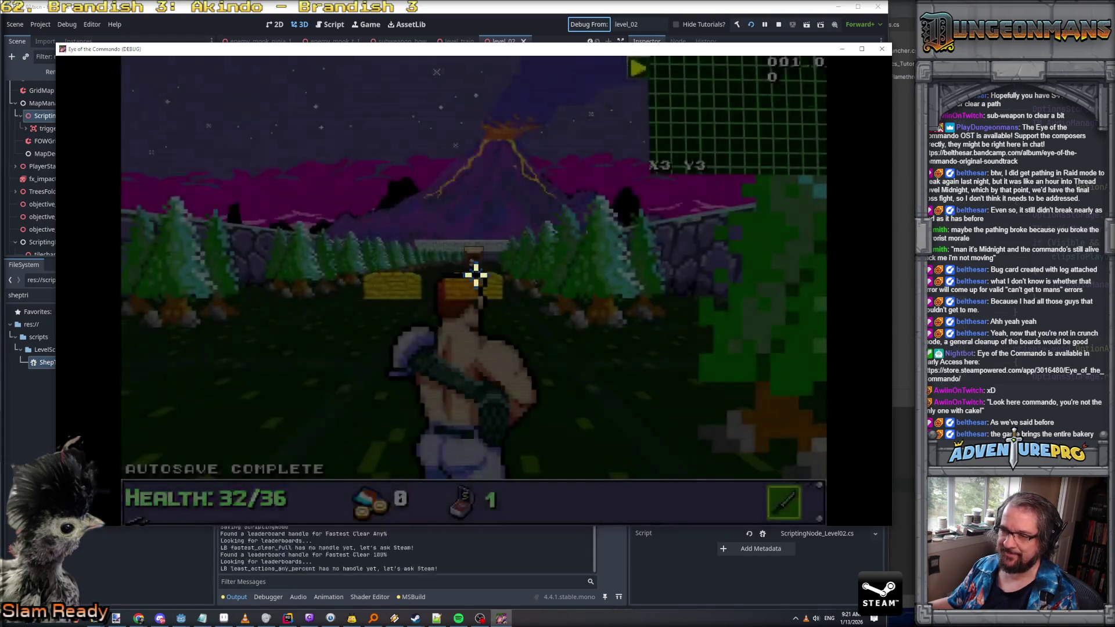
pyautogui.press('w')
pyautogui.press('w')
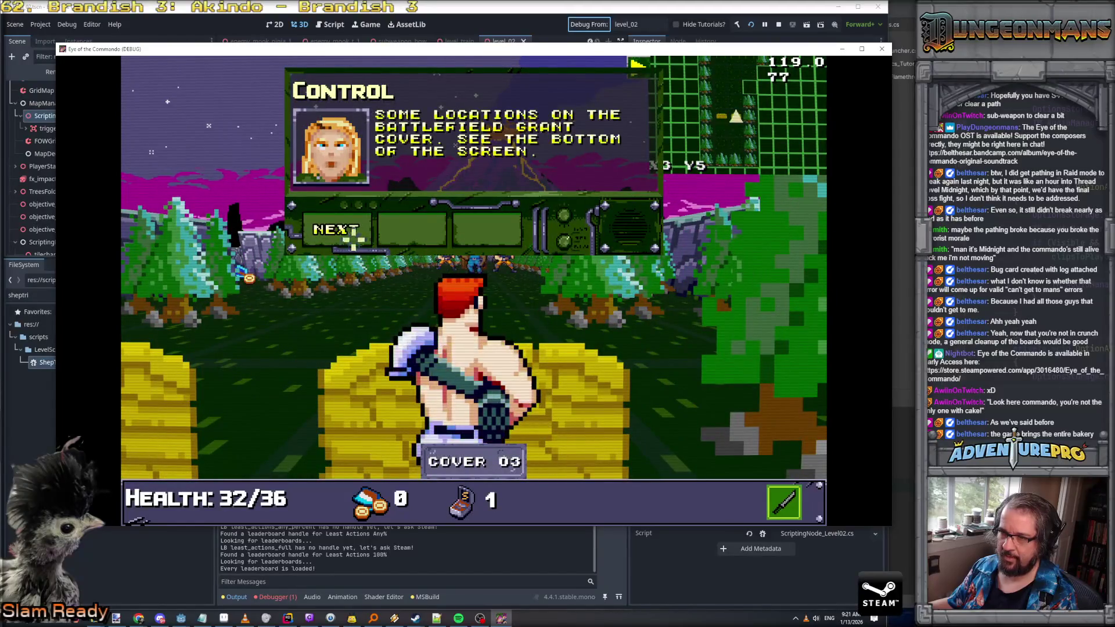
pyautogui.click(342, 231)
pyautogui.click(342, 231)
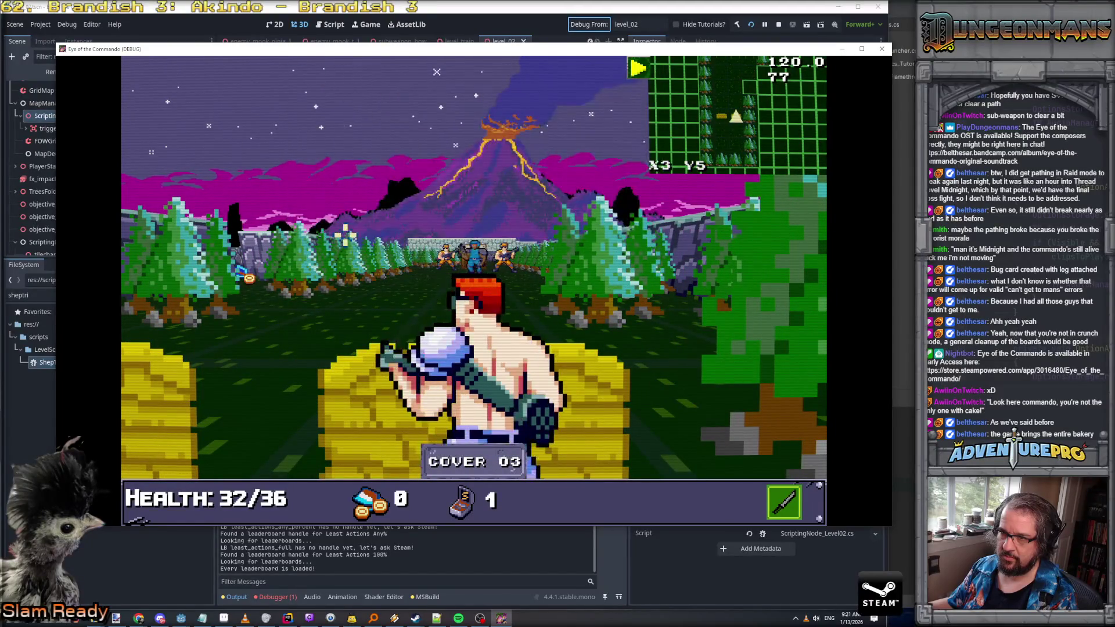
# Expand the animation error's stack trace in the Debugger's Errors list, then switch to Rider
pyautogui.click(287, 575)
pyautogui.click(278, 597)
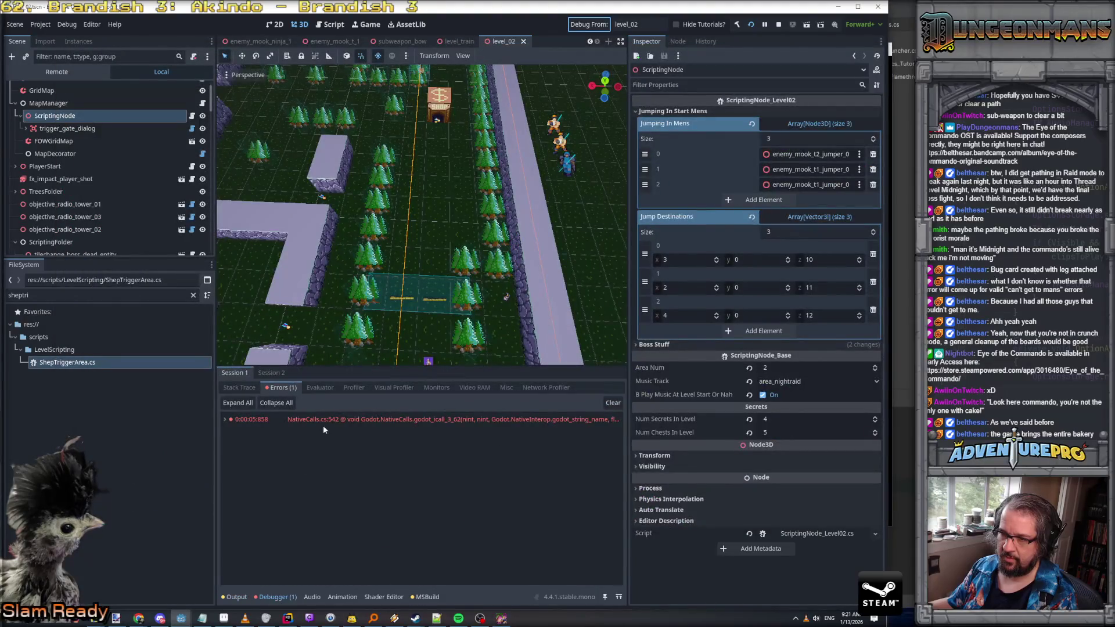
pyautogui.click(224, 419)
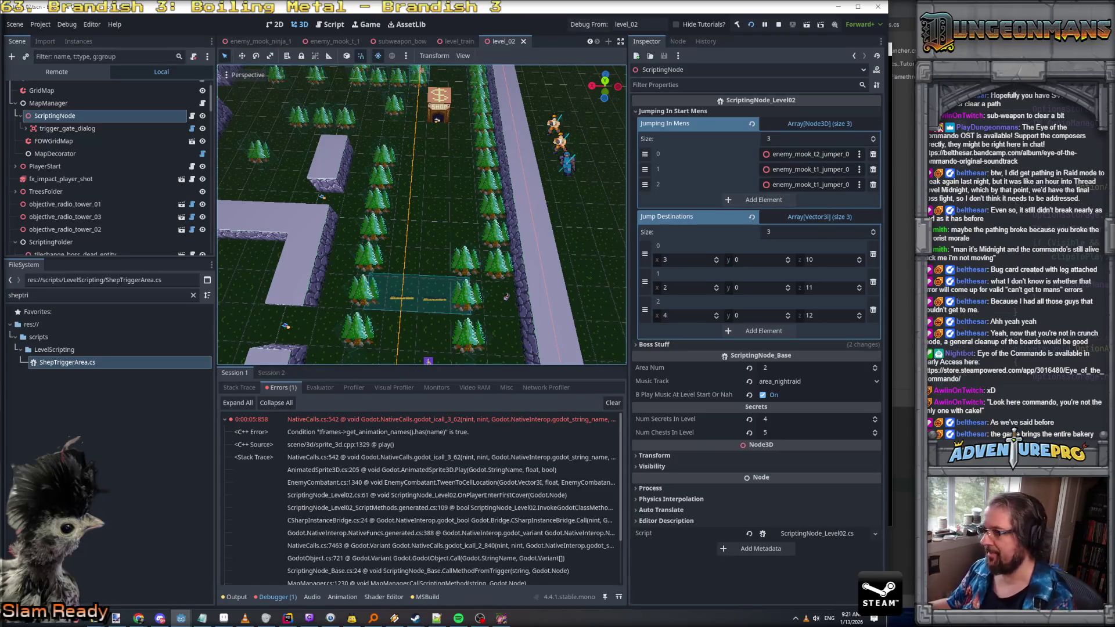
pyautogui.hotkey('alt', 'Tab')
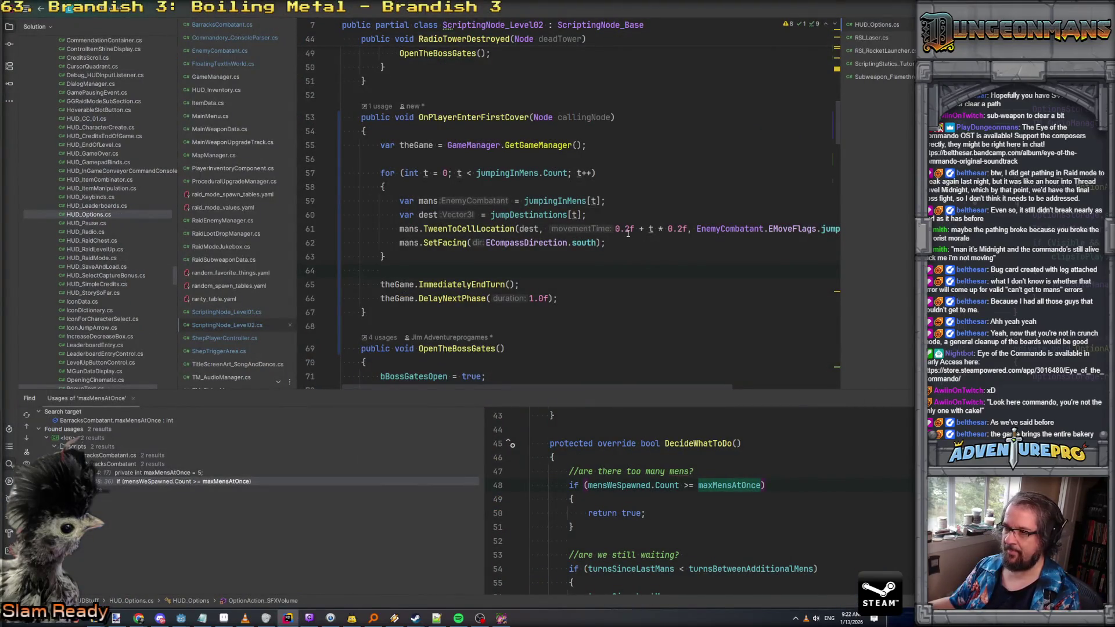
# Change line 61's movementTime from 0.2f to 0.4f and return to the Godot editor
pyautogui.click(628, 231)
pyautogui.press('BackSpace')
pyautogui.write('4')
pyautogui.click(676, 218)
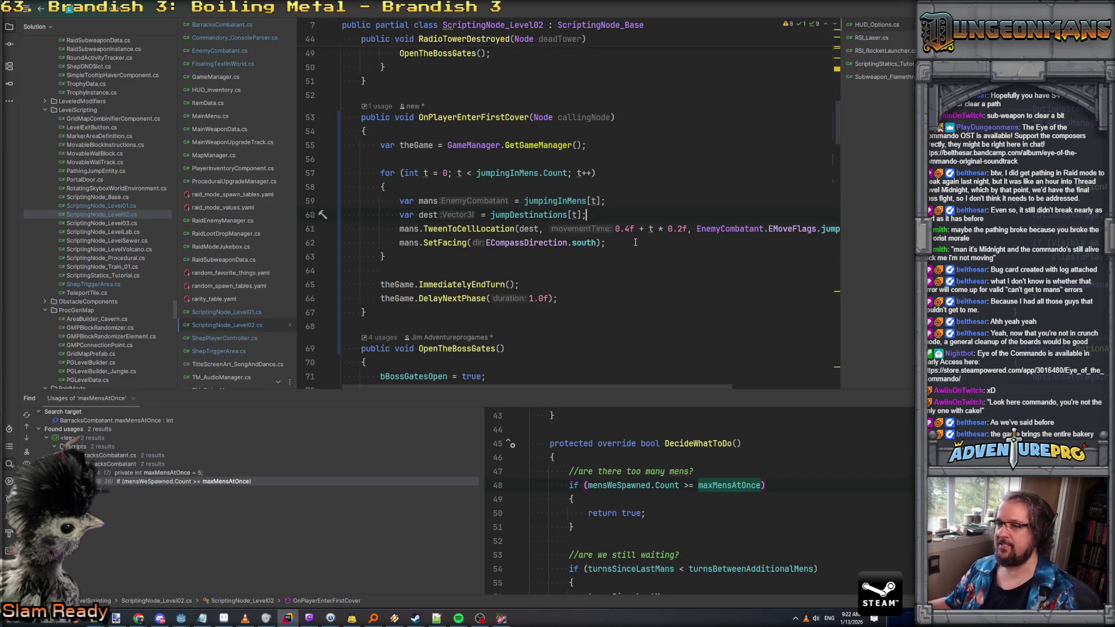
pyautogui.hotkey('alt', 'Tab')
pyautogui.scroll(3, 572, 172)
pyautogui.scroll(5, 421, 215)
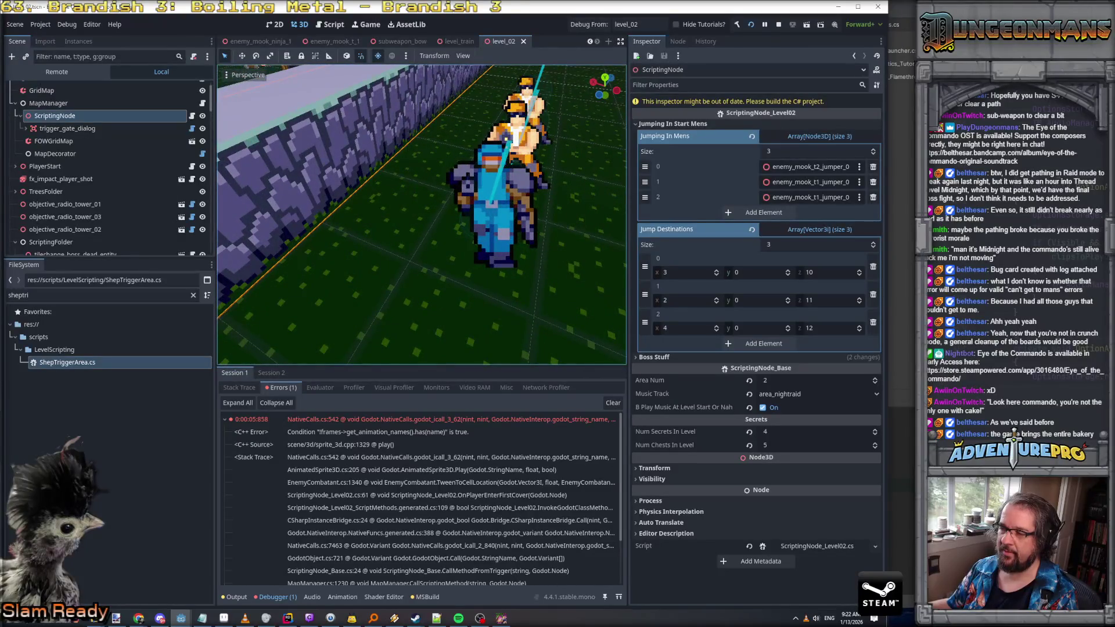
# Rerun level_02 with the longer jump, close the game, and select the obstacle_trees14 tree clump
pyautogui.moveTo(544, 186)
pyautogui.mouseDown()
pyautogui.moveTo(372, 193)
pyautogui.moveTo(441, 190)
pyautogui.moveTo(394, 192)
pyautogui.moveTo(442, 180)
pyautogui.moveTo(407, 186)
pyautogui.moveTo(430, 182)
pyautogui.mouseUp()
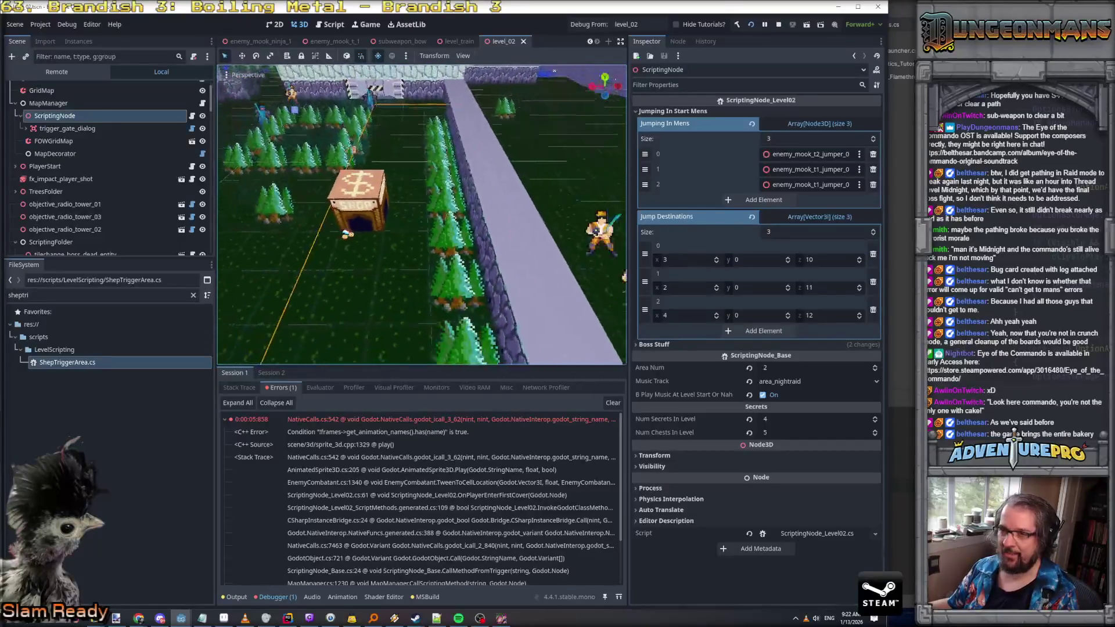
pyautogui.hotkey('ctrl', 's')
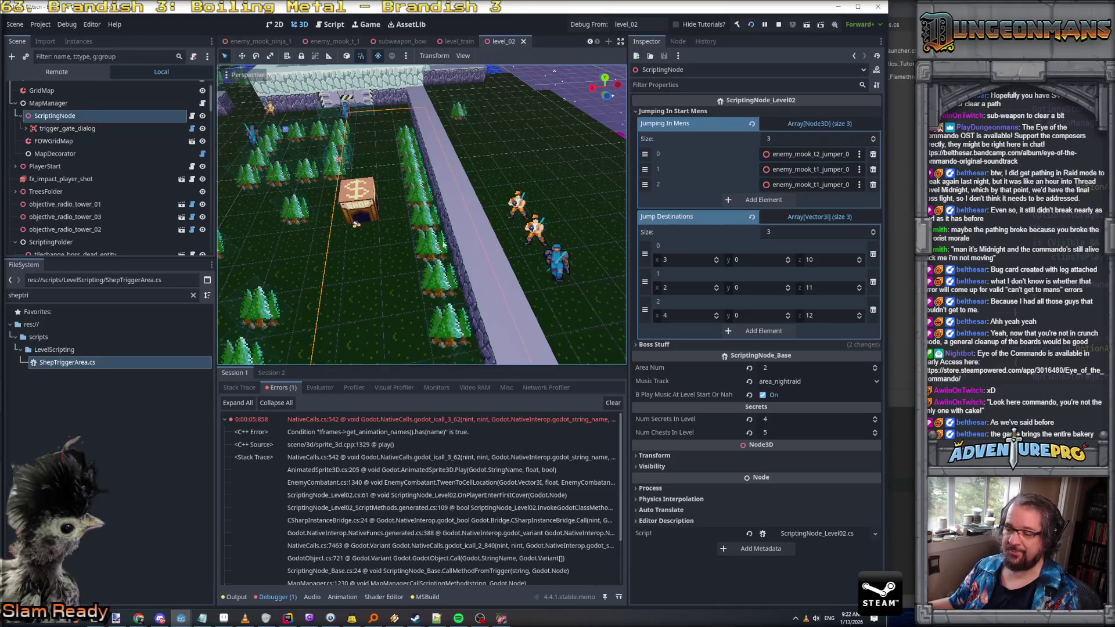
pyautogui.click(501, 618)
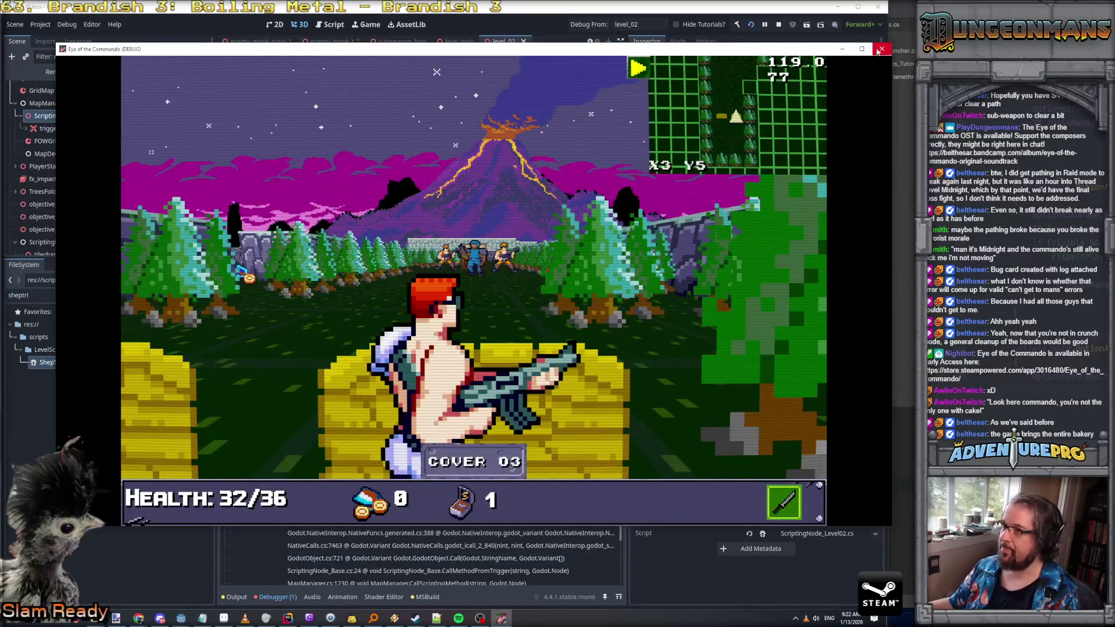
pyautogui.click(879, 49)
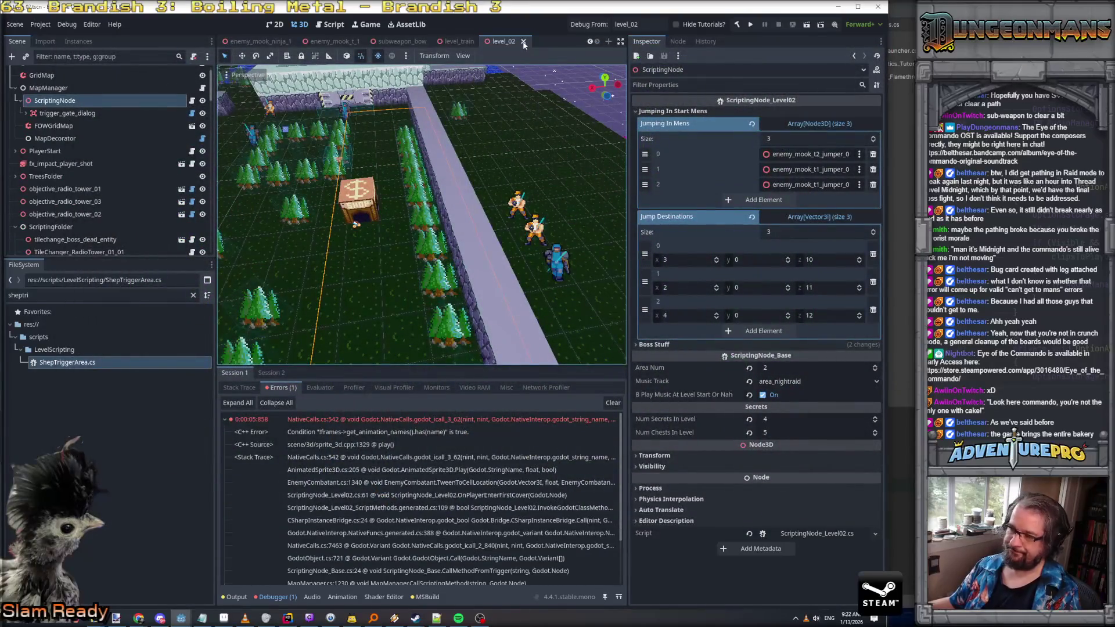
pyautogui.moveTo(458, 137)
pyautogui.mouseDown()
pyautogui.moveTo(406, 105)
pyautogui.moveTo(407, 151)
pyautogui.mouseUp()
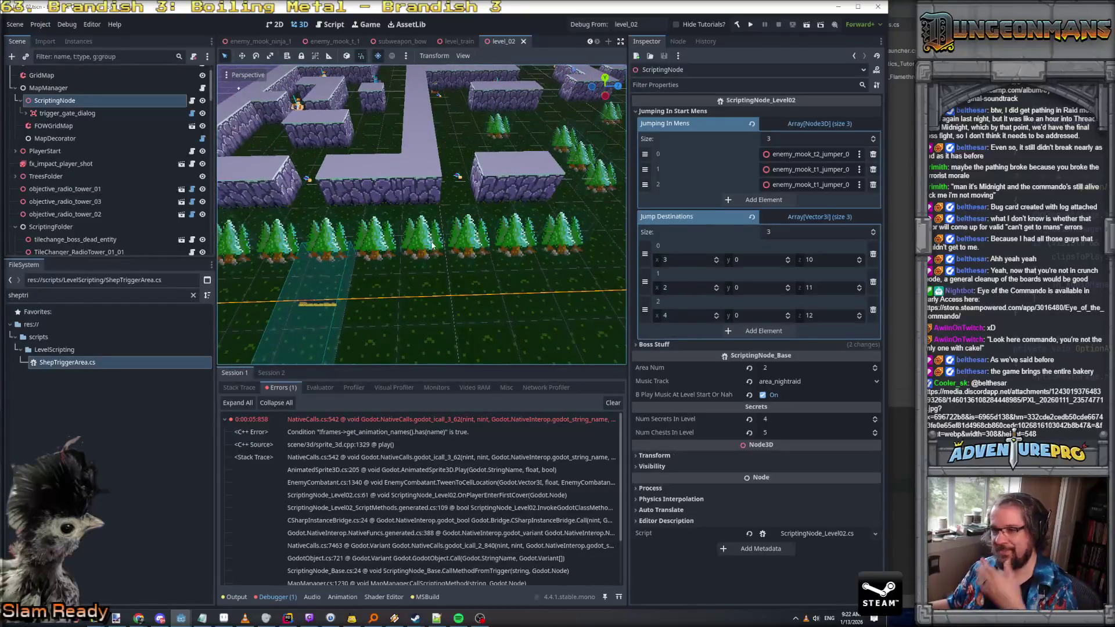
pyautogui.click(424, 233)
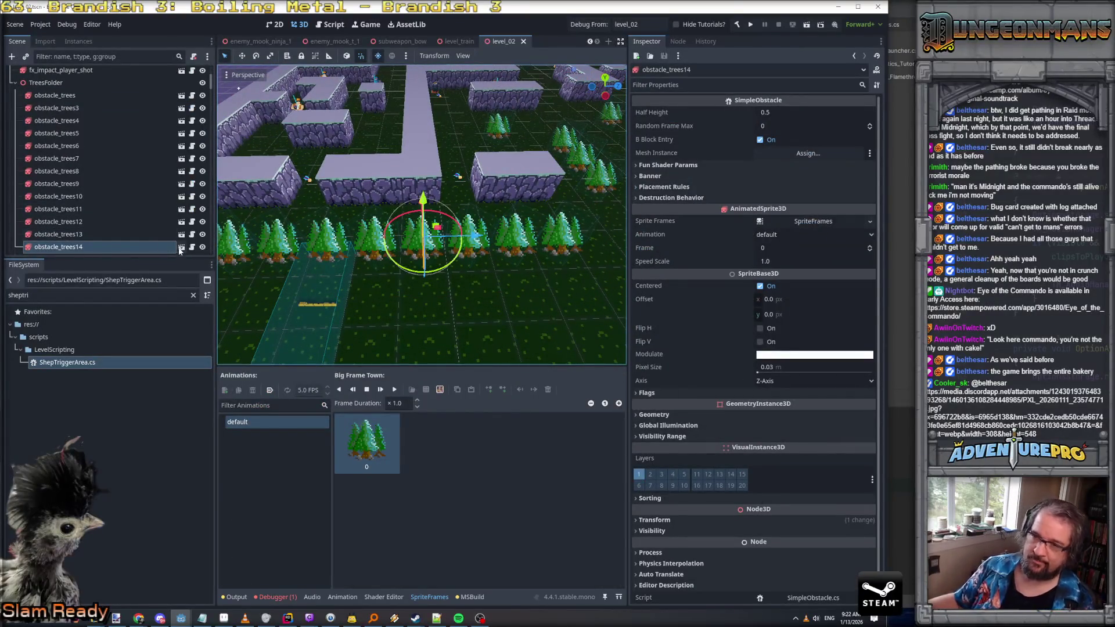
# Open the obstacle_trees scene and inspect its root node and collision shape child
pyautogui.click(181, 247)
pyautogui.click(54, 74)
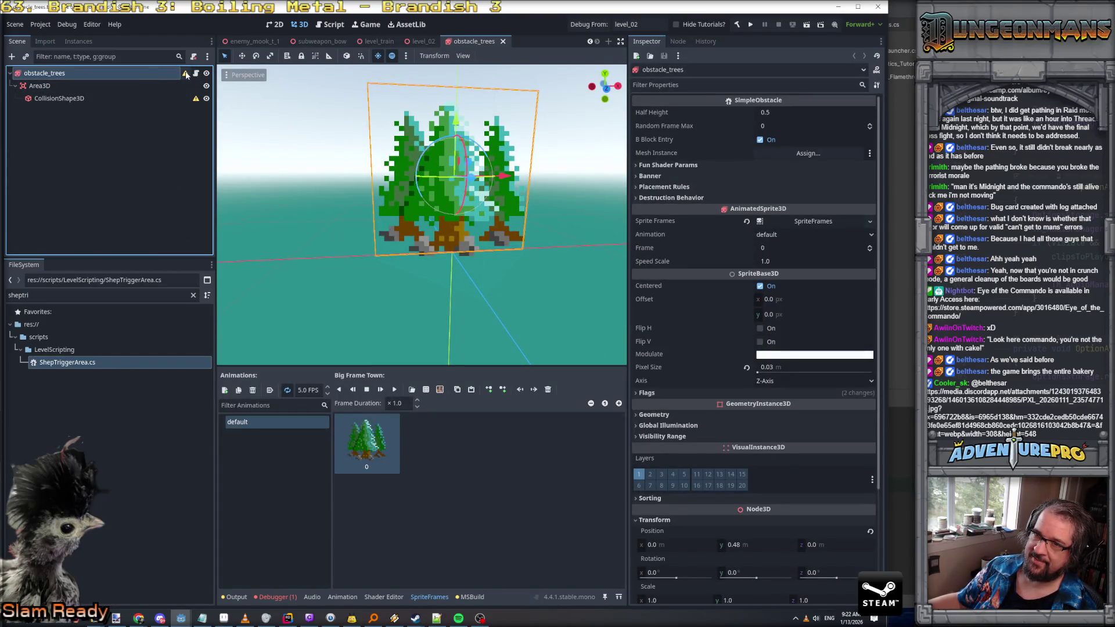
pyautogui.moveTo(185, 75)
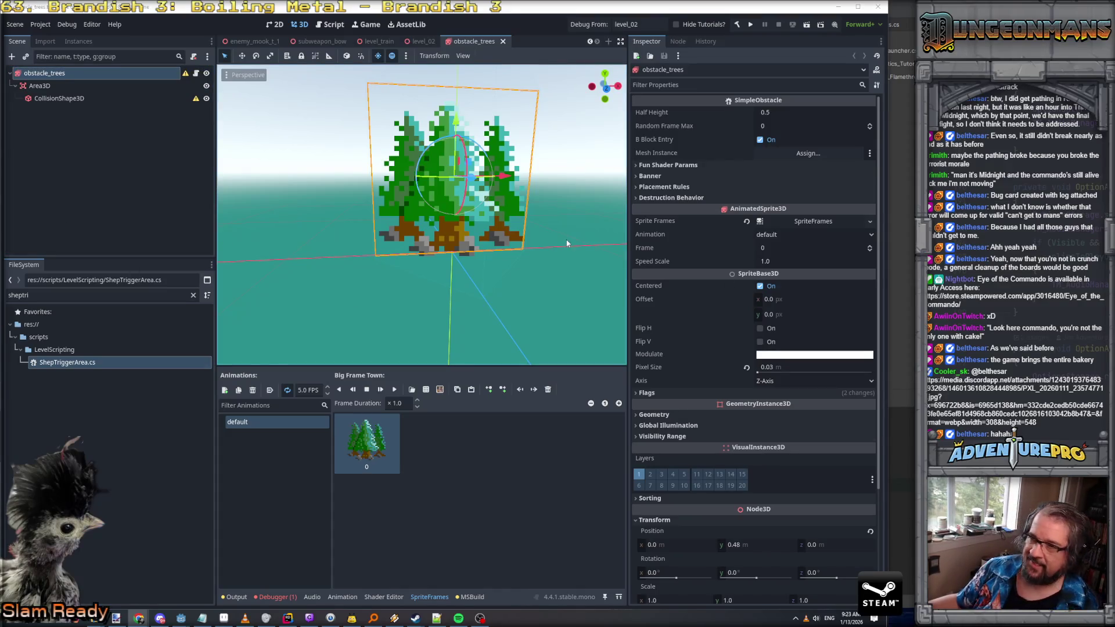
pyautogui.scroll(-3, 508, 231)
pyautogui.scroll(1, 504, 230)
pyautogui.scroll(-1, 503, 230)
pyautogui.scroll(2, 503, 231)
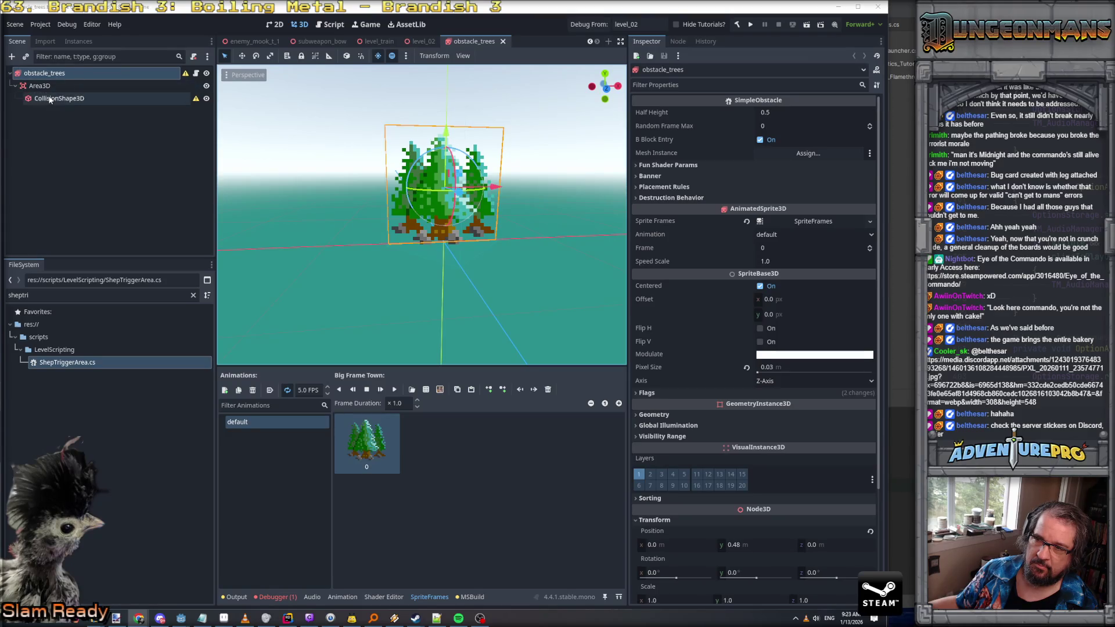
pyautogui.click(52, 100)
pyautogui.click(59, 73)
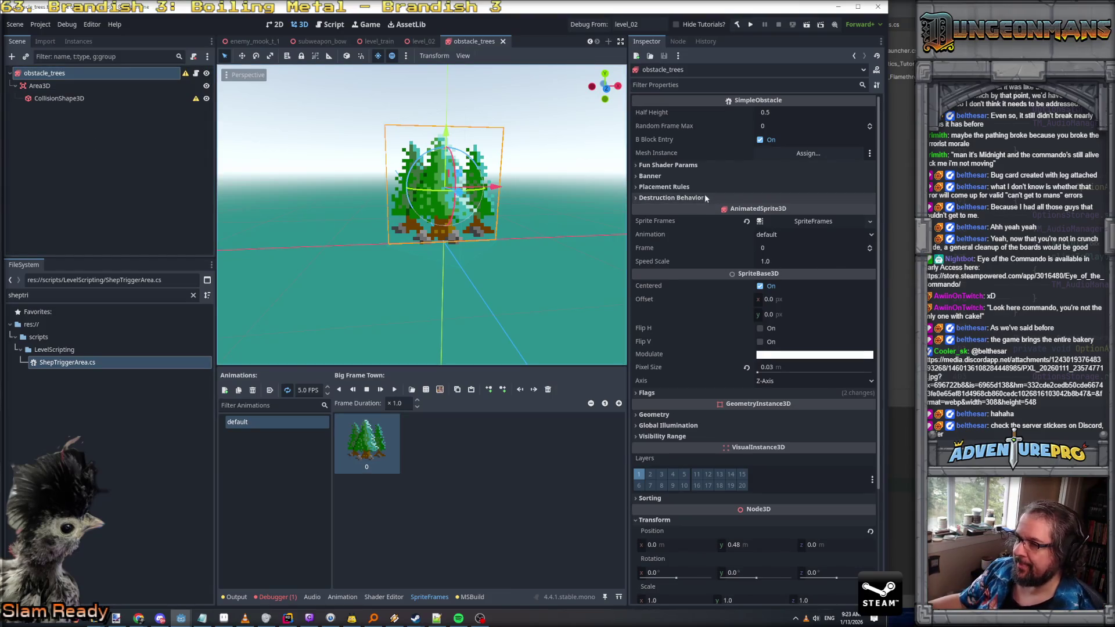
# Expand the root's Destruction Behavior group and review its destruction flags
pyautogui.click(685, 198)
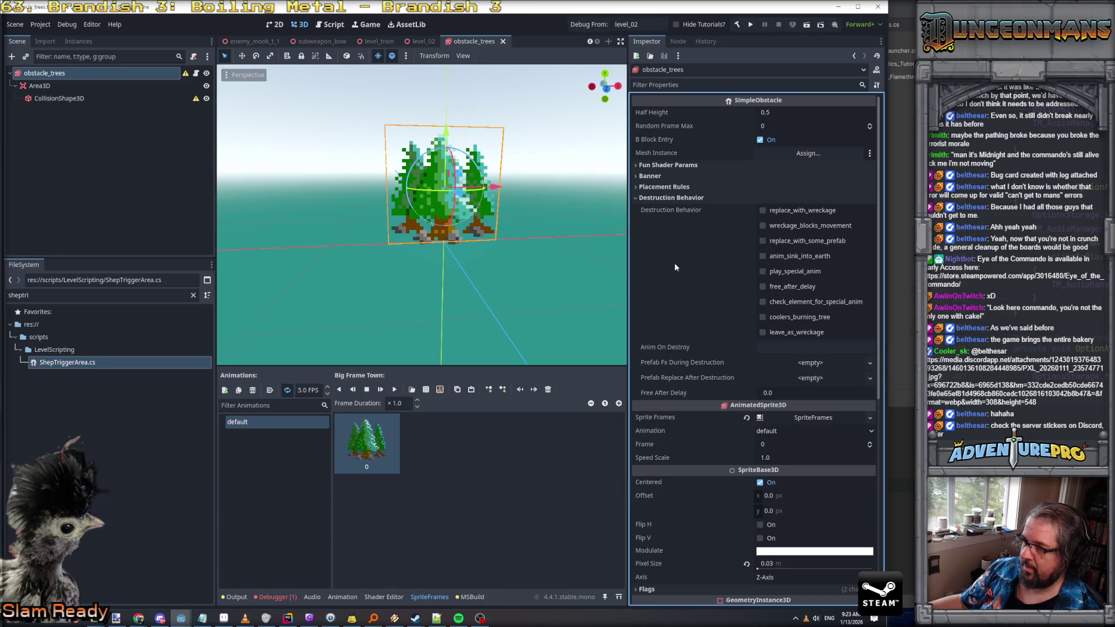
pyautogui.scroll(4, 453, 172)
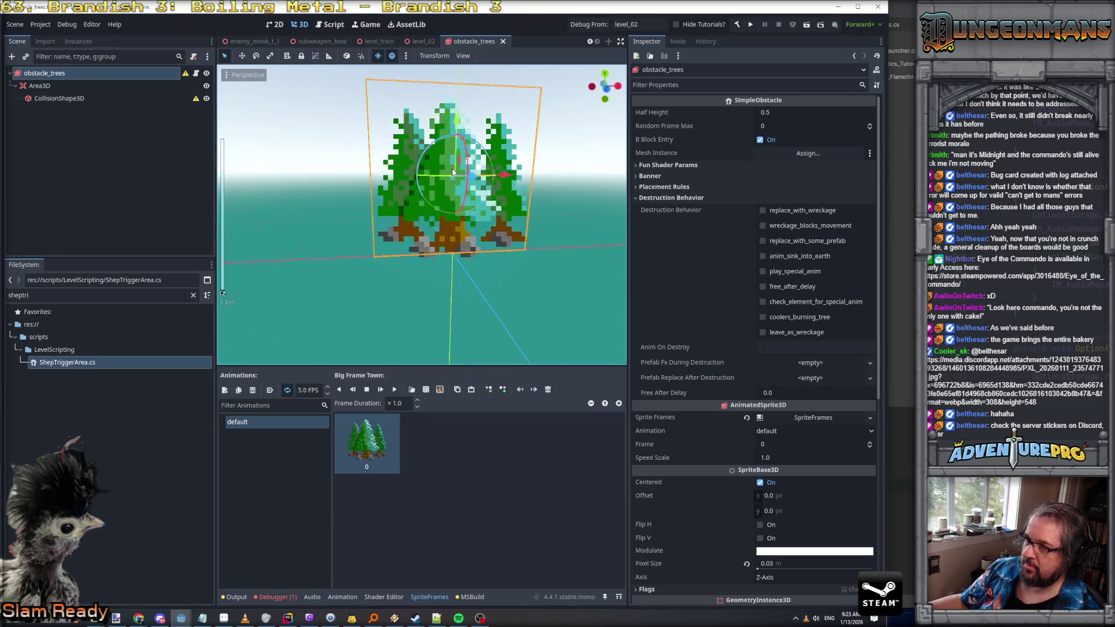
pyautogui.scroll(-2, 453, 171)
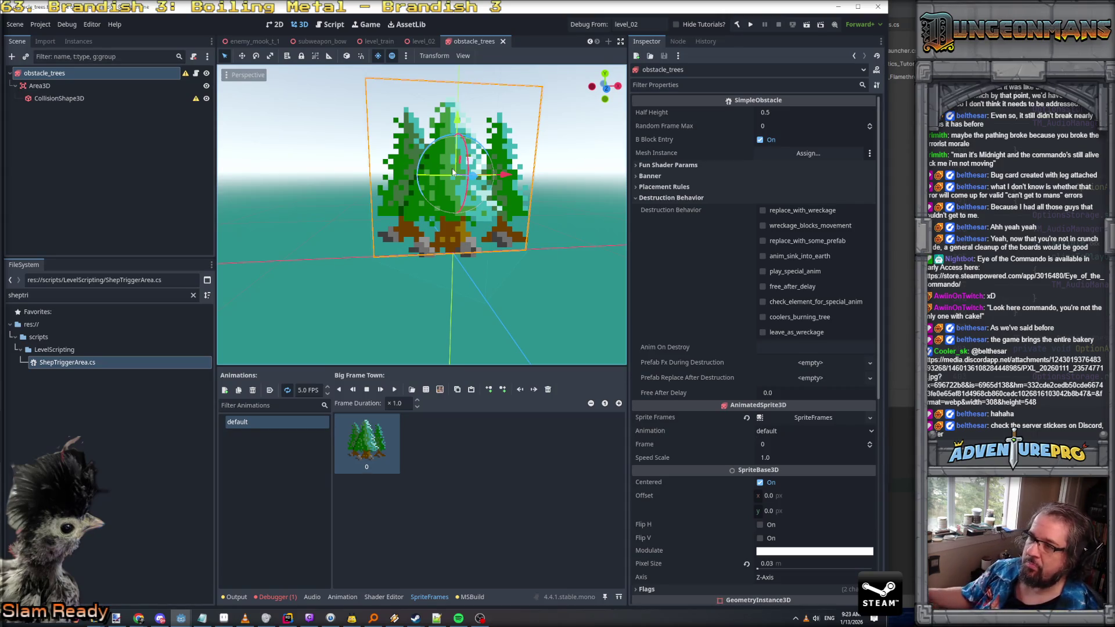
pyautogui.scroll(-3, 569, 187)
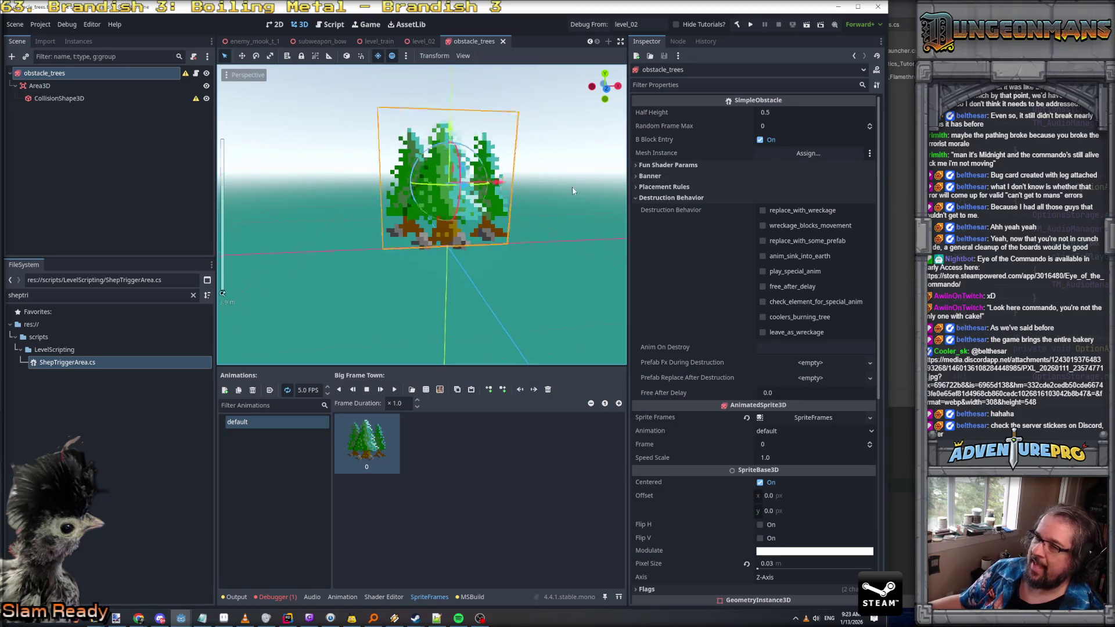
pyautogui.moveTo(562, 196); pyautogui.dragTo(552, 206)
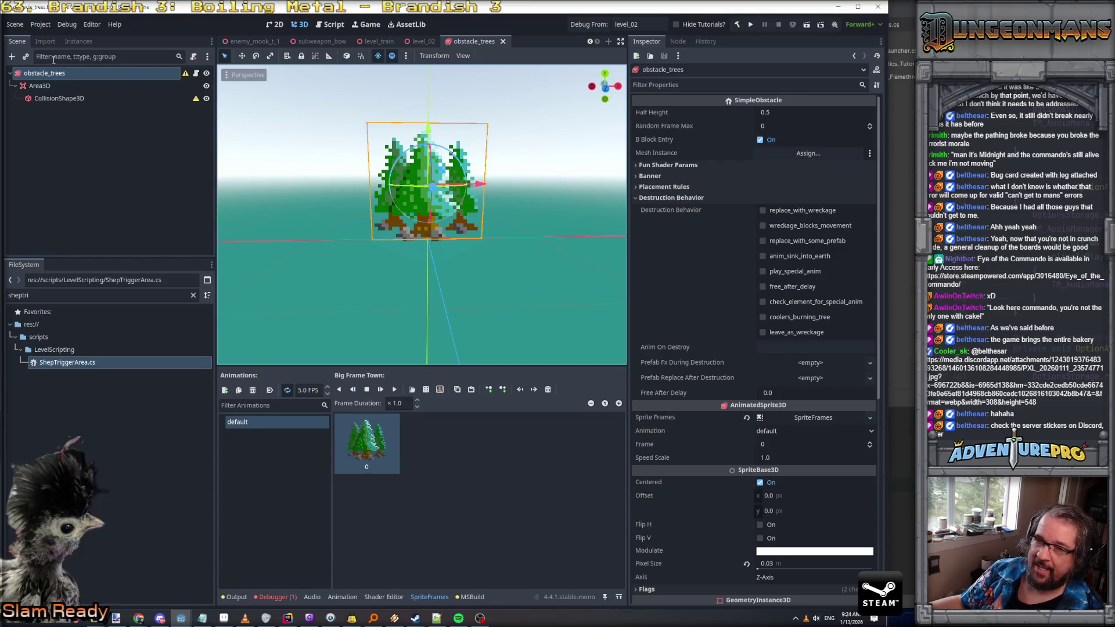
pyautogui.click(57, 98)
# Search the Create Node dialog for a combat node type under obstacle_trees, then cancel
pyautogui.click(40, 87)
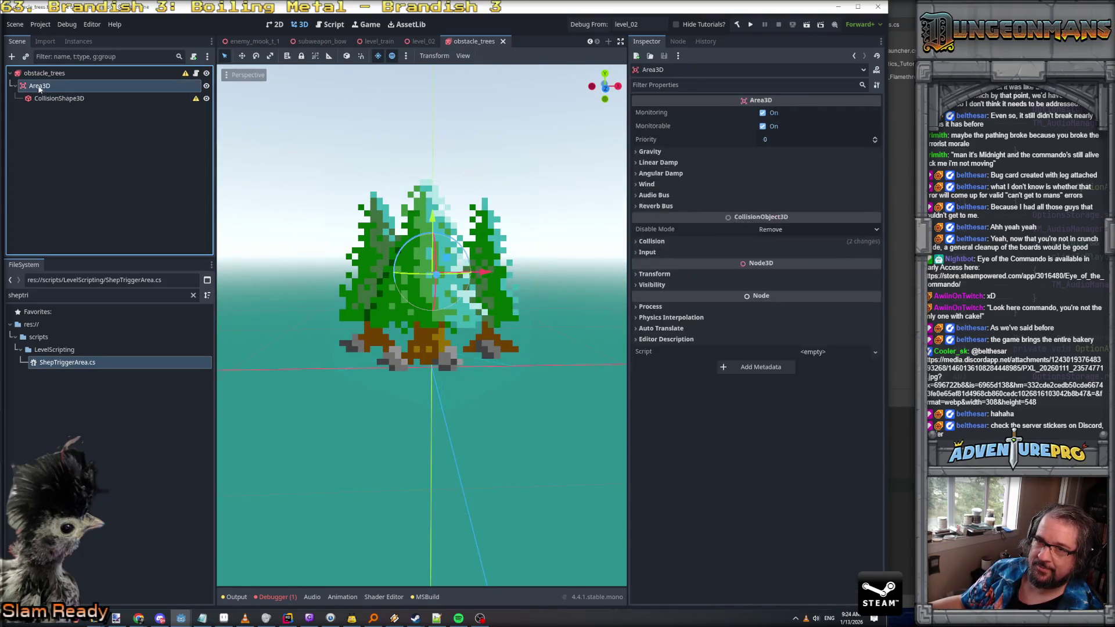
pyautogui.click(41, 73)
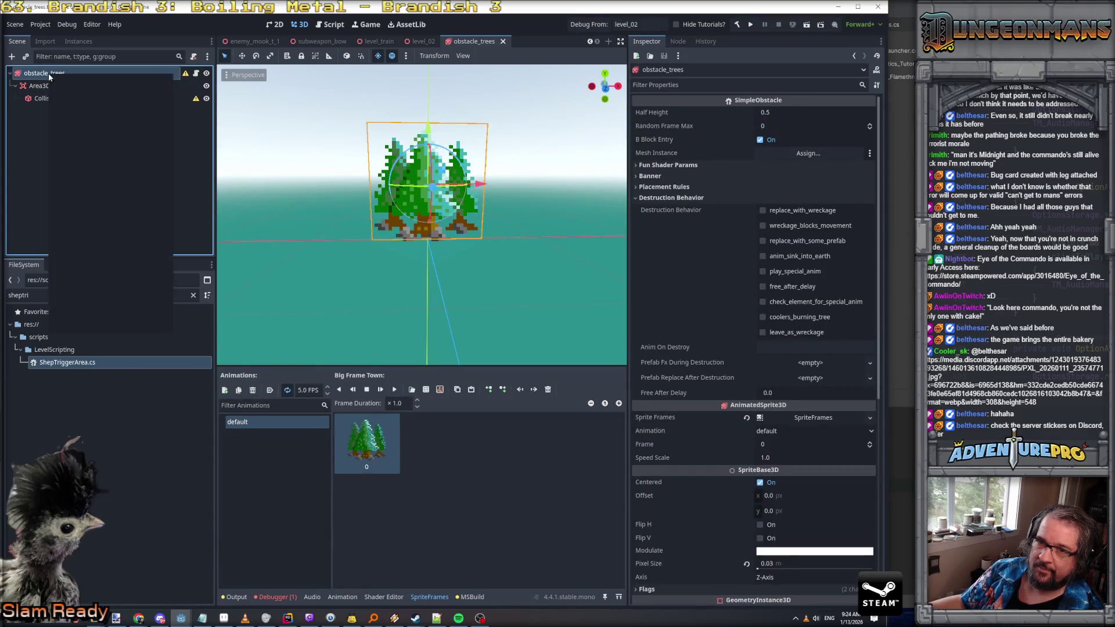
pyautogui.click(94, 95)
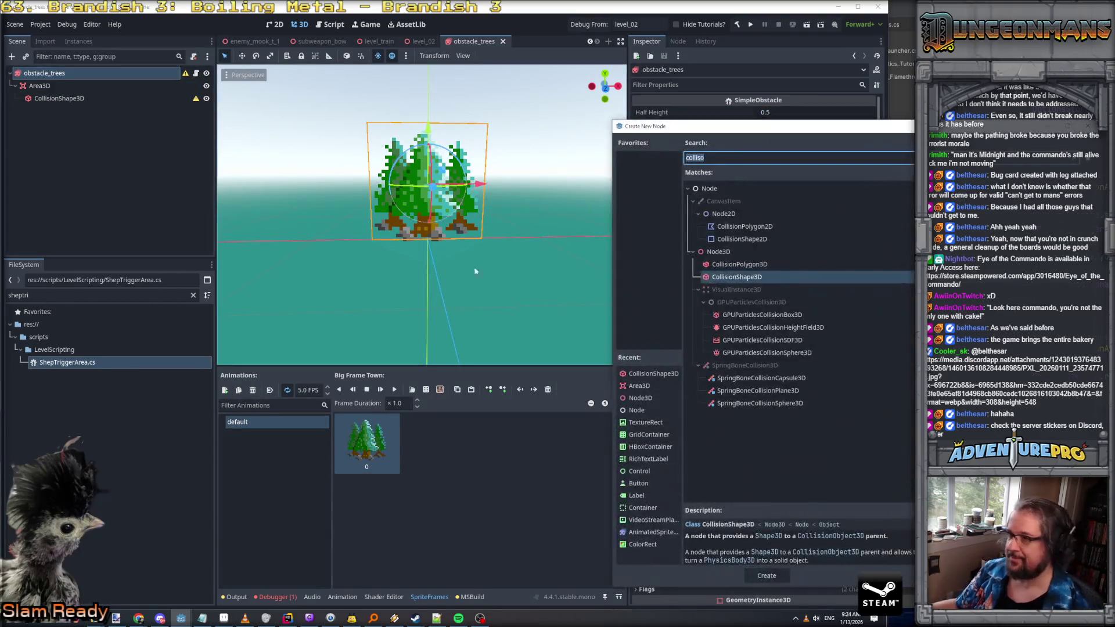
pyautogui.write('combat')
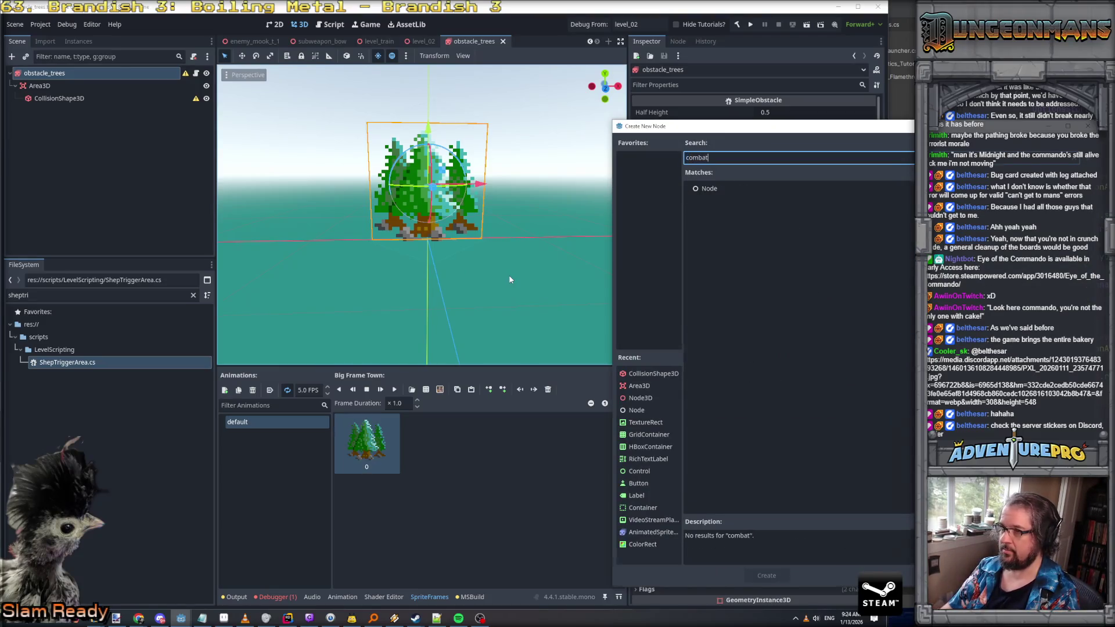
pyautogui.press('Escape')
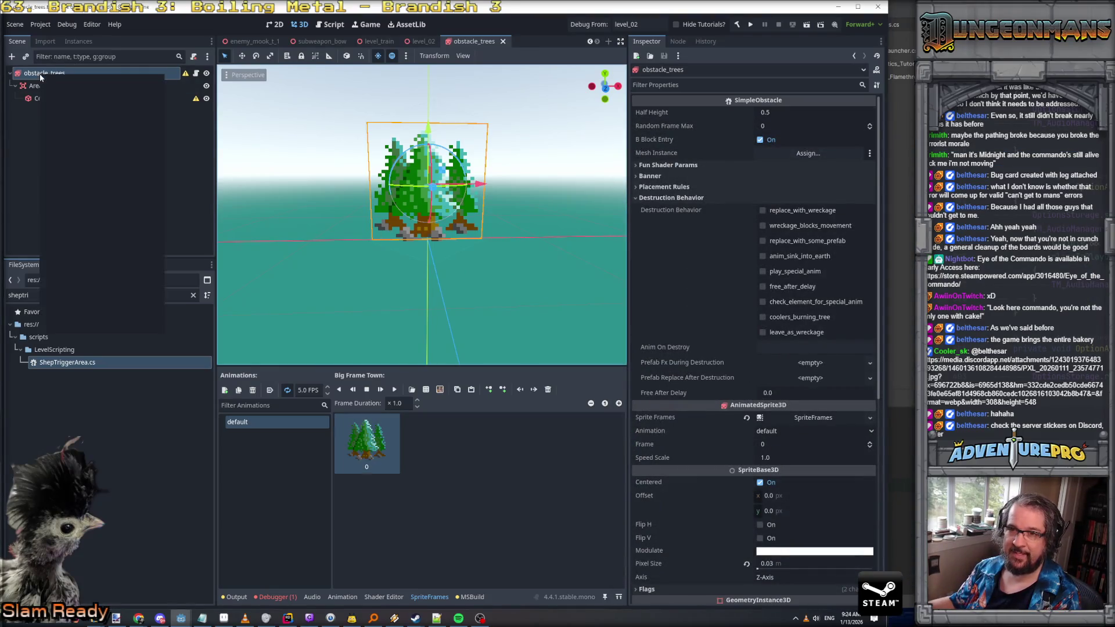
# Add a plain Node child under obstacle_trees and rename it CombatComponent
pyautogui.rightClick(39, 75)
pyautogui.click(86, 97)
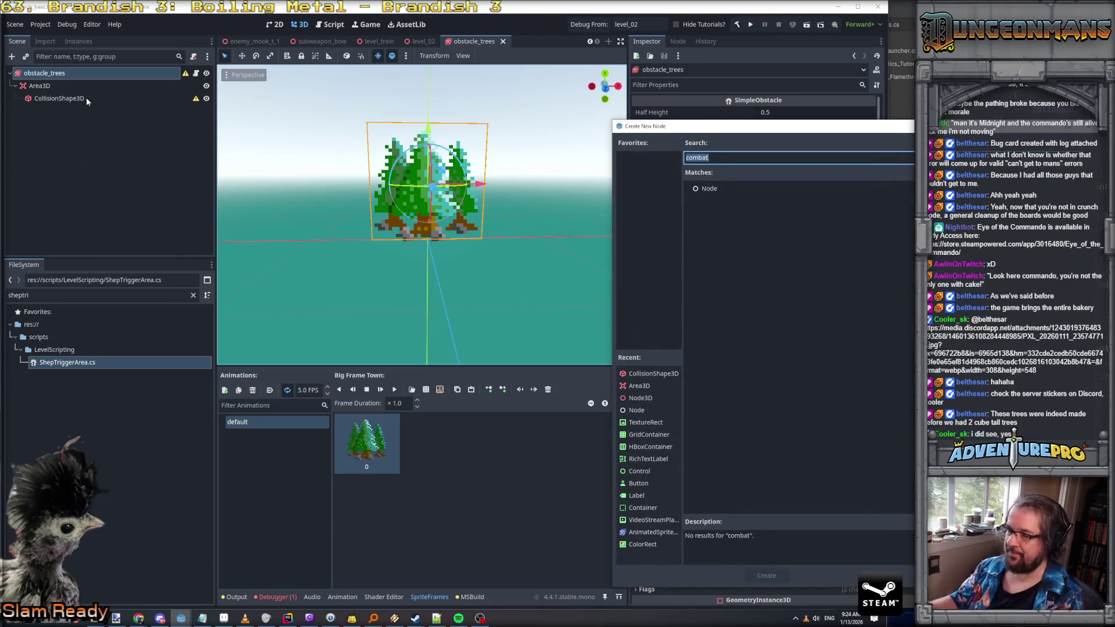
pyautogui.doubleClick(717, 190)
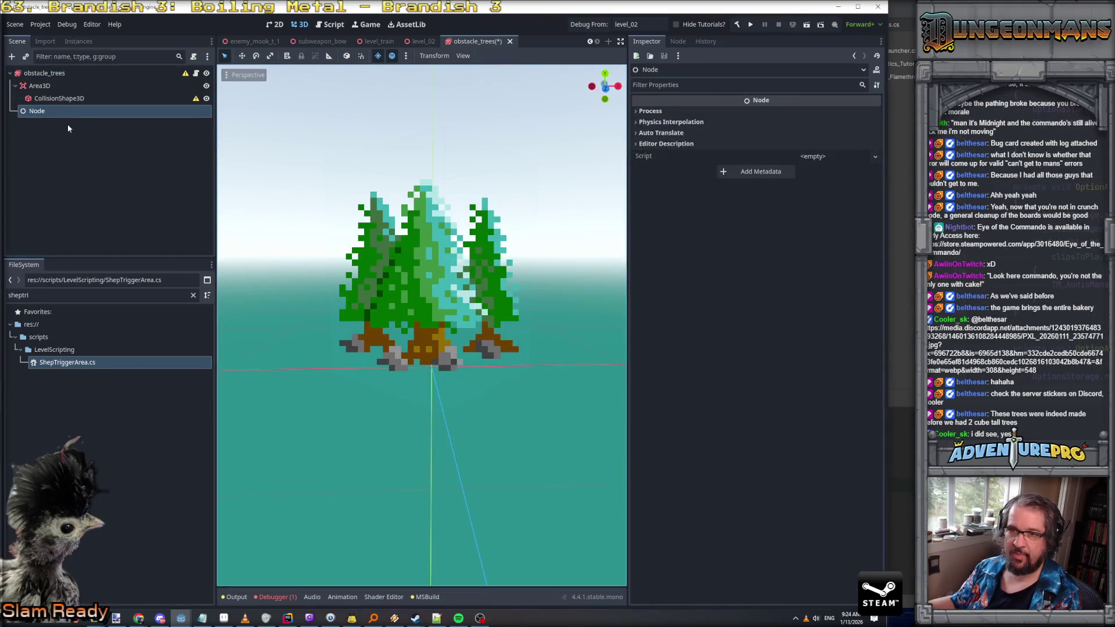
pyautogui.doubleClick(51, 112)
pyautogui.write('CombatCOm')
pyautogui.press('BackSpace')
pyautogui.press('BackSpace')
pyautogui.write('ponent')
pyautogui.press('Return')
# Filter the FileSystem for 'combatc' and attach CombatComponent.cs to the CombatComponent node
pyautogui.doubleClick(85, 295)
pyautogui.write('con')
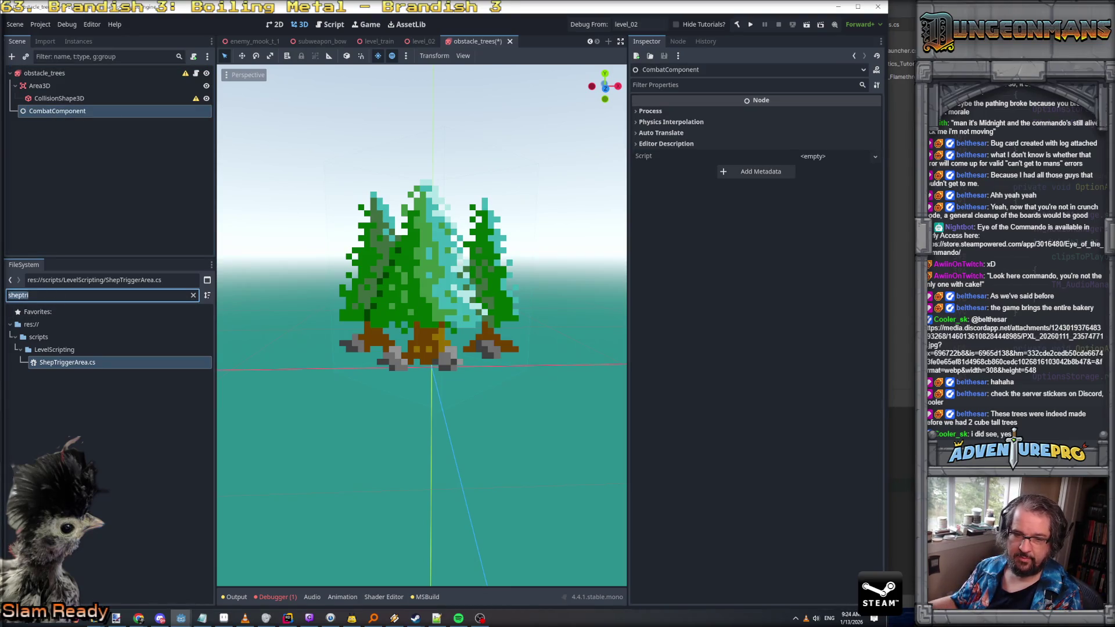
pyautogui.press('BackSpace')
pyautogui.write('mbatc')
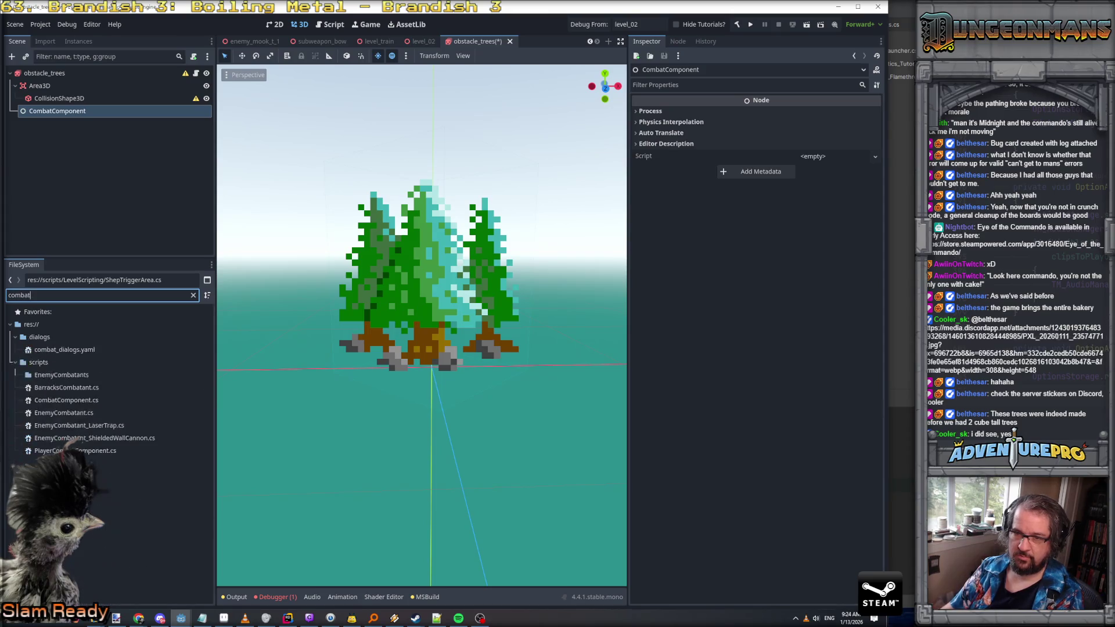
pyautogui.moveTo(28, 348); pyautogui.dragTo(50, 112)
# Add another plain Node child under obstacle_trees and rename it HealthComponent
pyautogui.rightClick(45, 71)
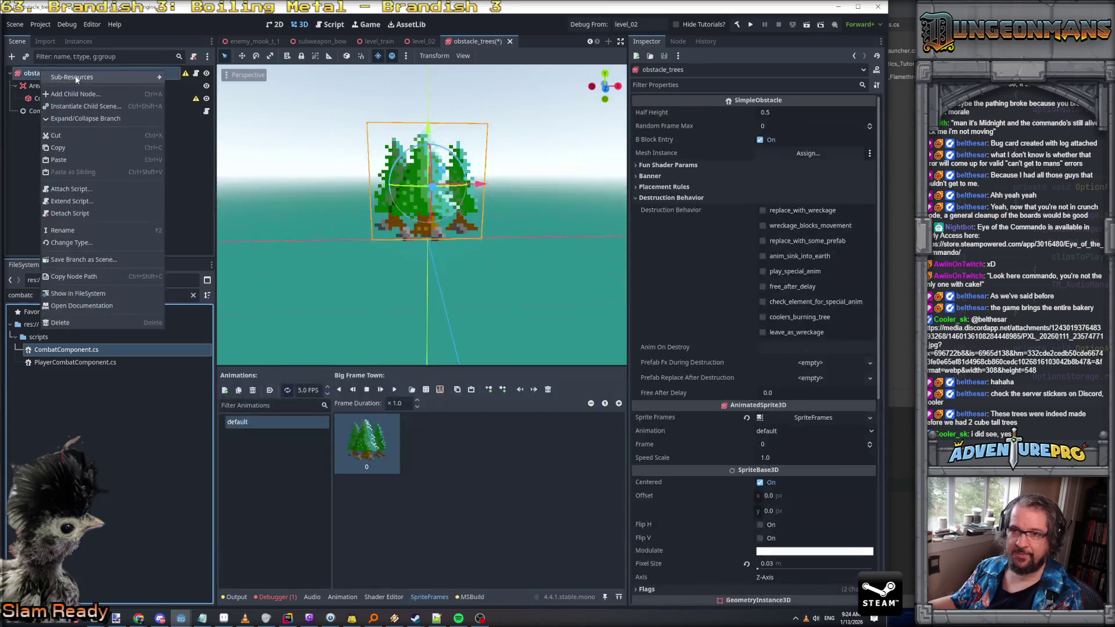
pyautogui.click(79, 93)
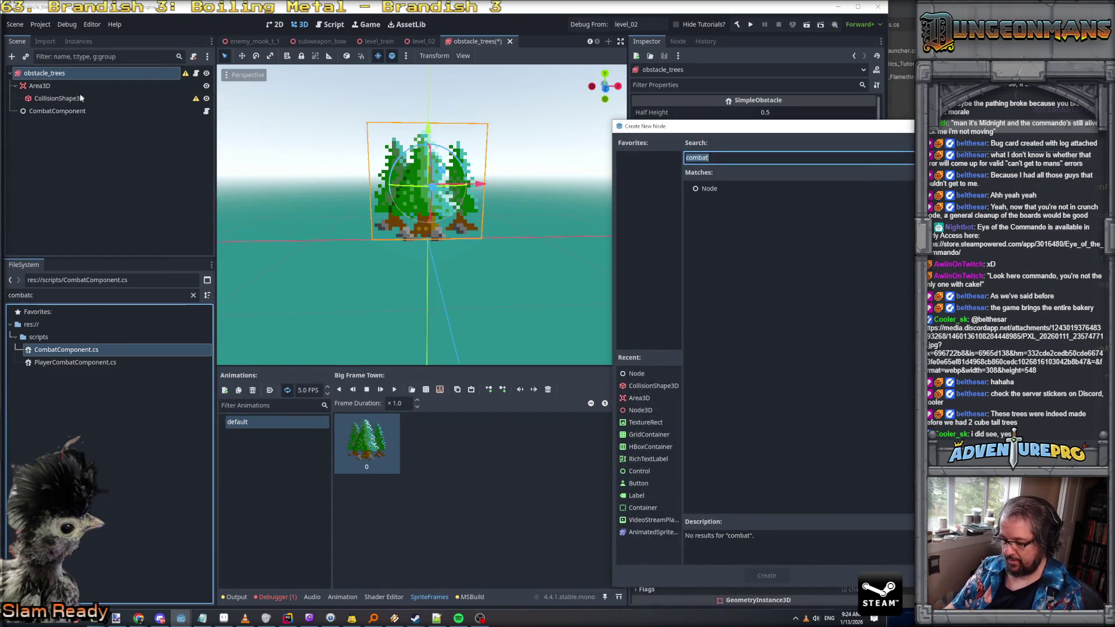
pyautogui.write('Hea')
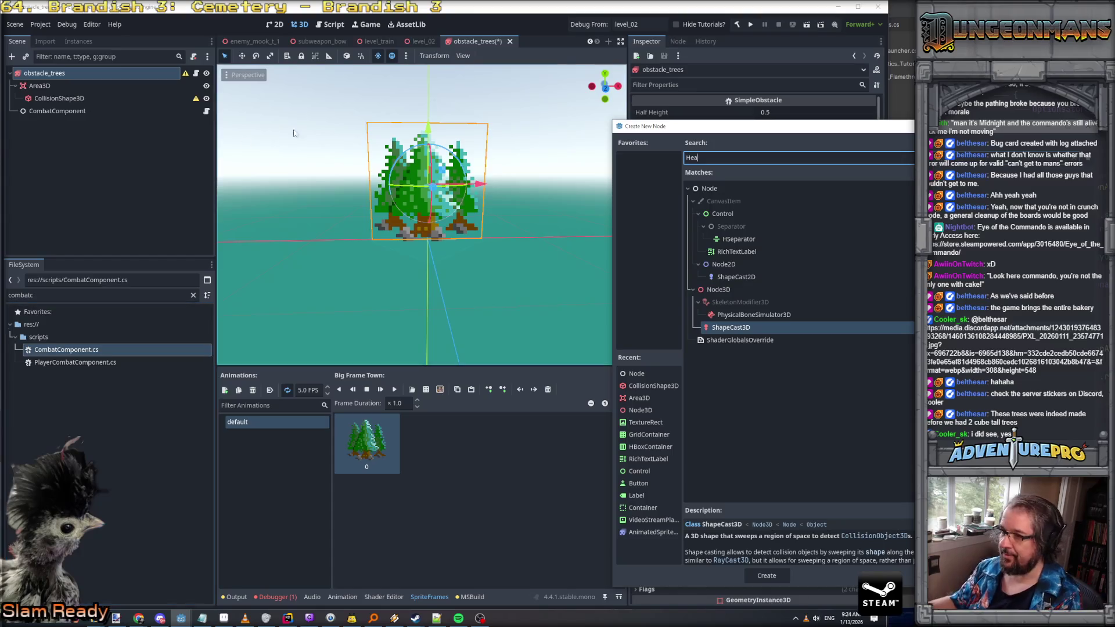
pyautogui.doubleClick(772, 188)
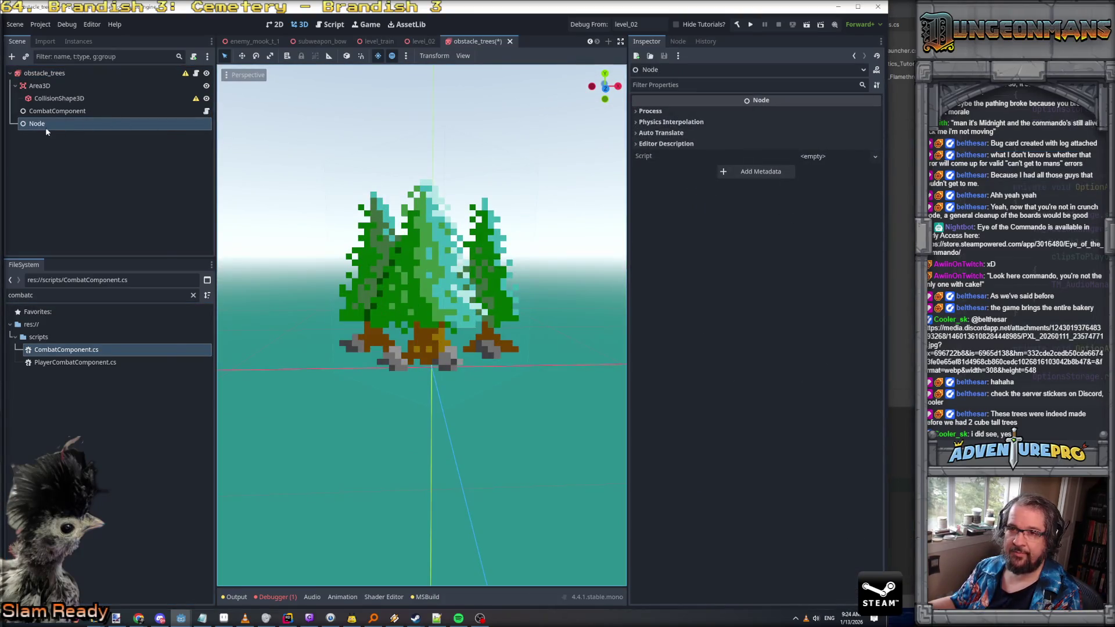
pyautogui.rightClick(49, 126)
pyautogui.click(26, 123)
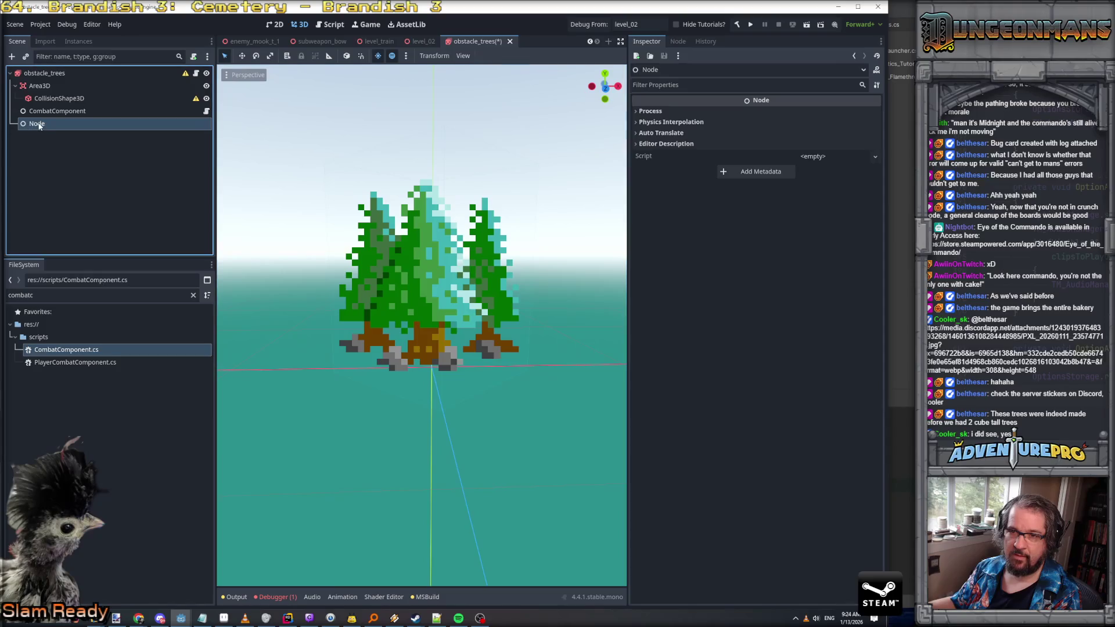
pyautogui.click(46, 127)
pyautogui.write('He')
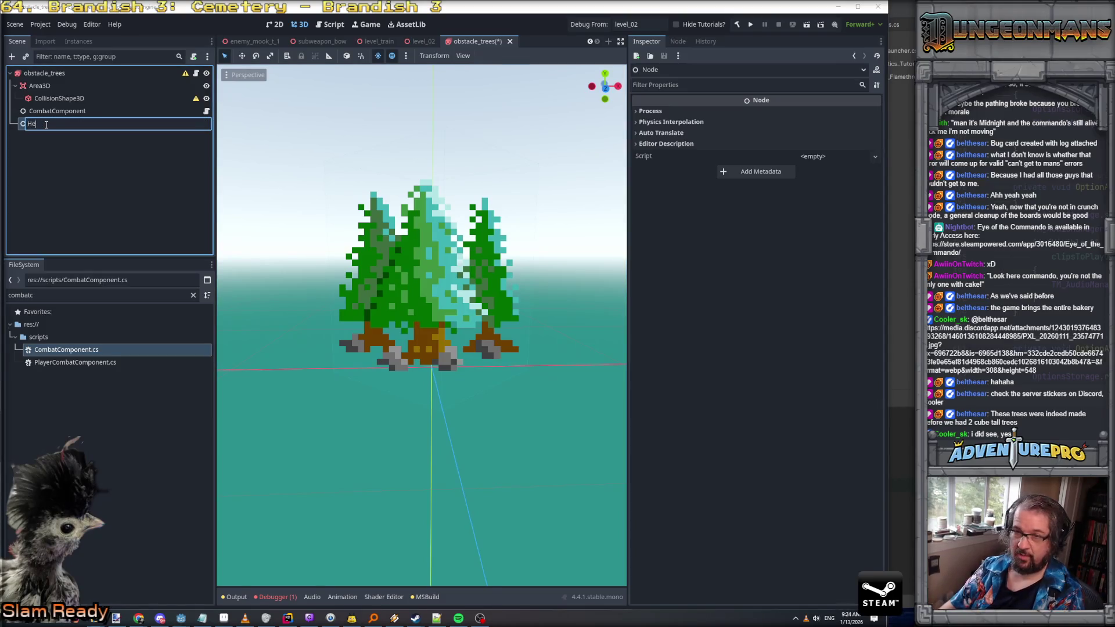
pyautogui.write('althComponent')
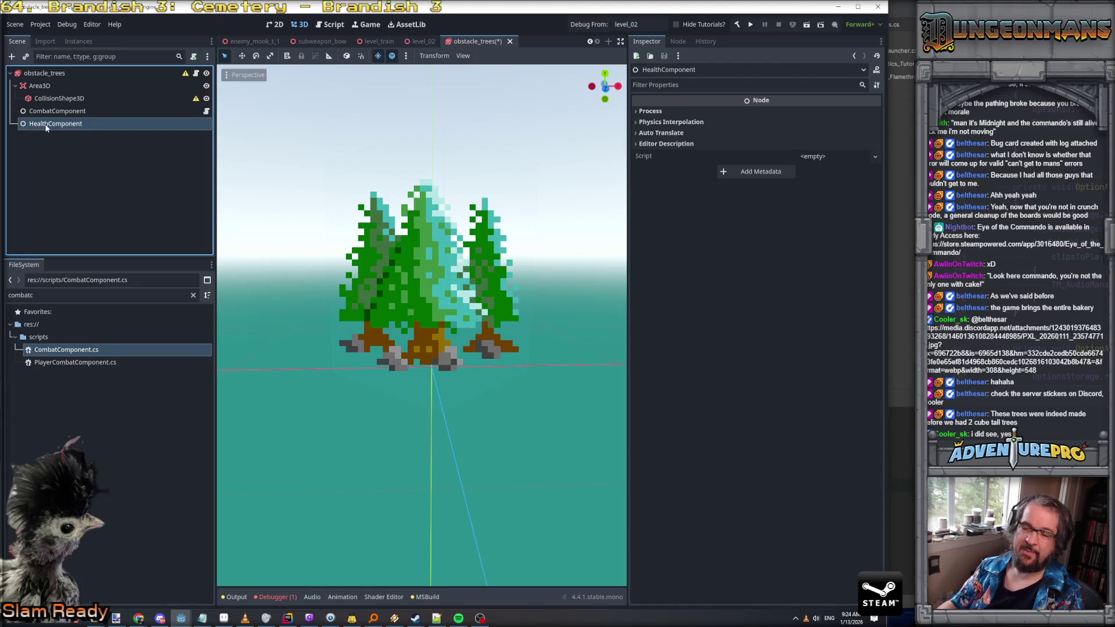
pyautogui.press('Return')
# Compare CombatComponent and HealthComponent in the Inspector, ending on HealthComponent
pyautogui.click(56, 113)
pyautogui.click(54, 120)
pyautogui.click(57, 116)
pyautogui.click(56, 123)
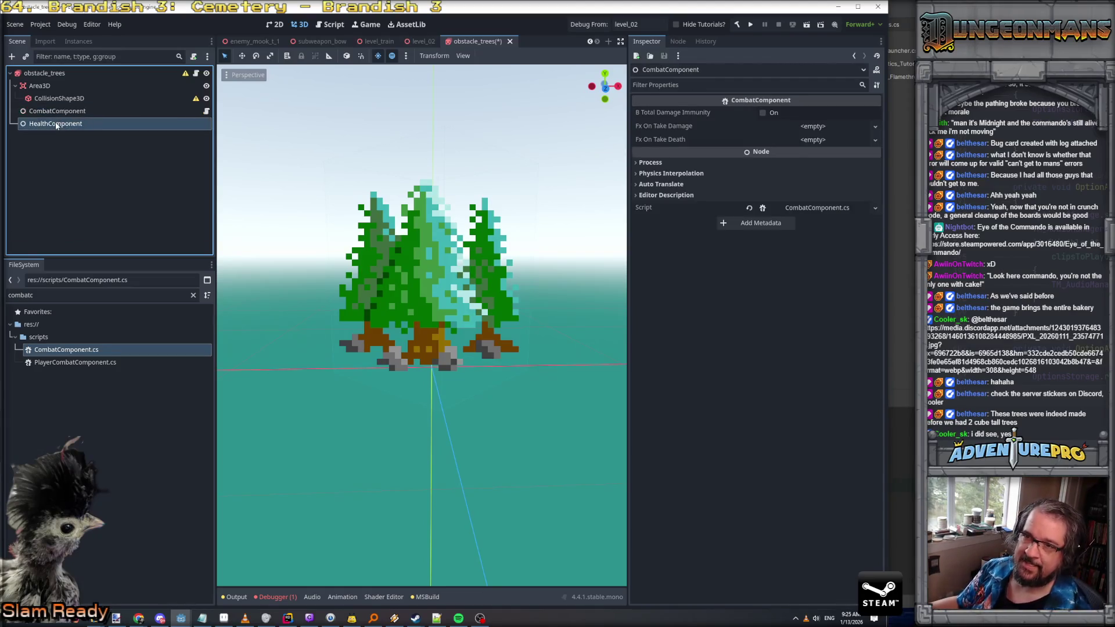
pyautogui.doubleClick(65, 295)
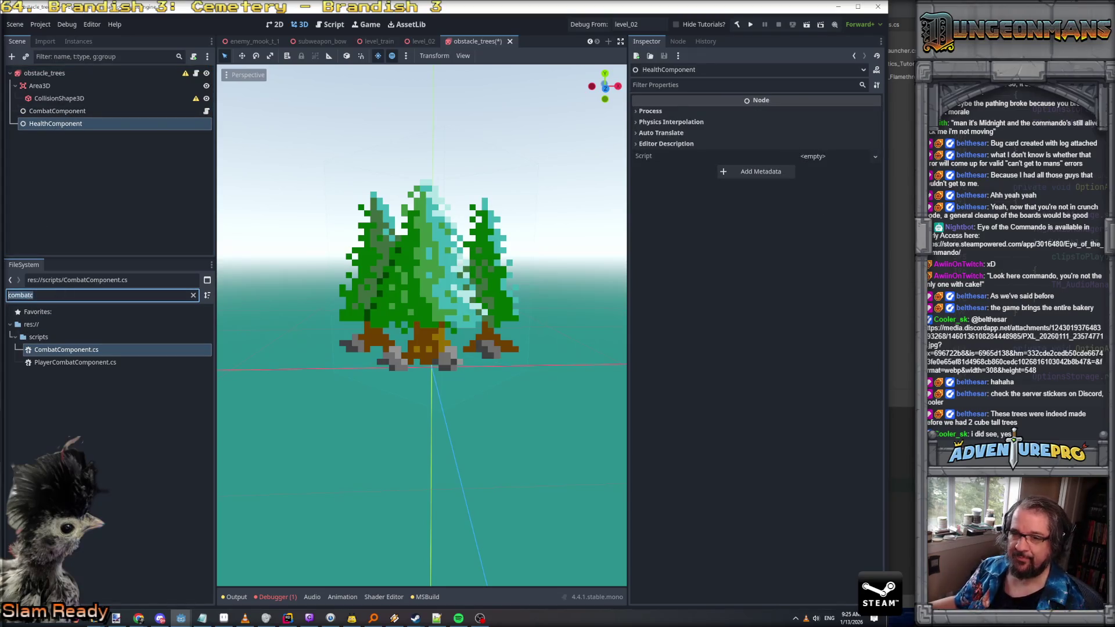
# Attach HealthComponent.cs to HealthComponent and expand its Resists section, showing all six at 0
pyautogui.write('health')
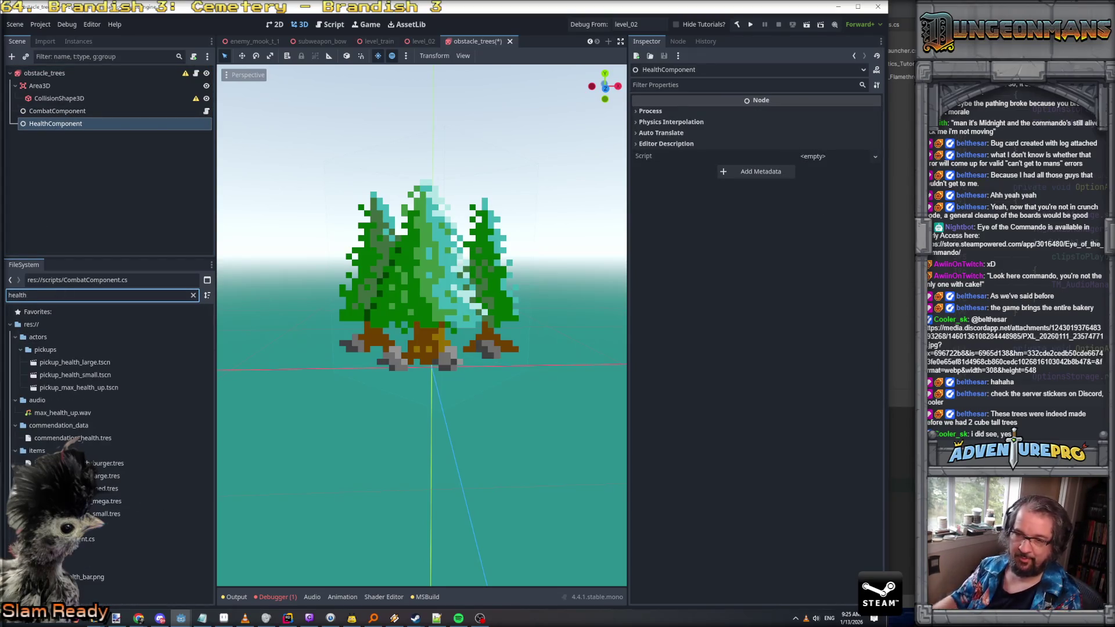
pyautogui.moveTo(81, 538)
pyautogui.mouseDown()
pyautogui.moveTo(38, 202)
pyautogui.moveTo(55, 128)
pyautogui.mouseUp()
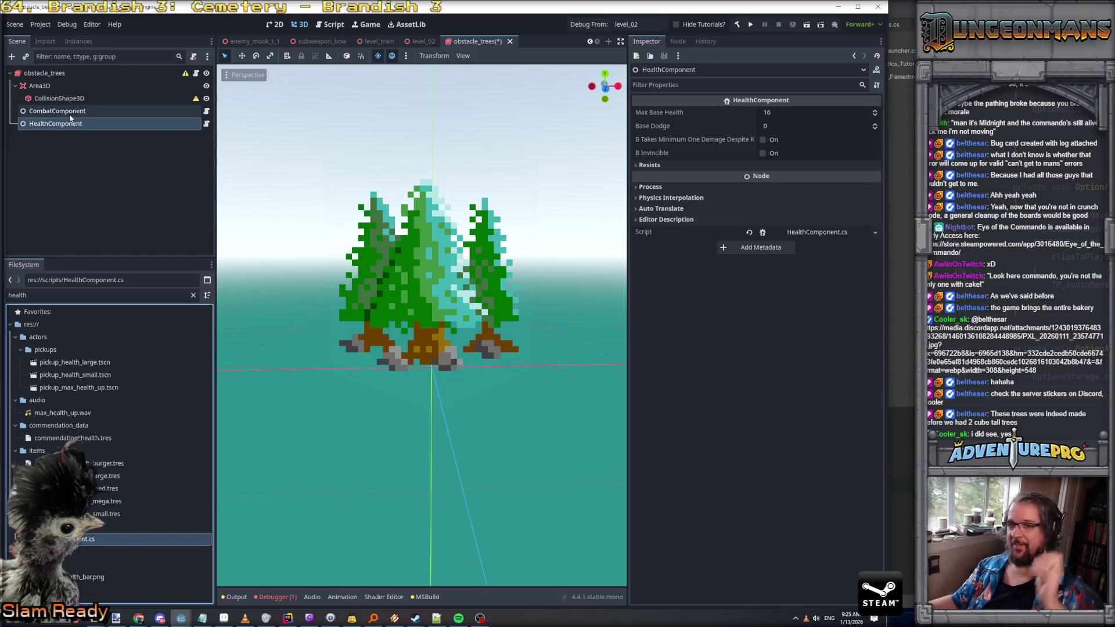
pyautogui.click(68, 116)
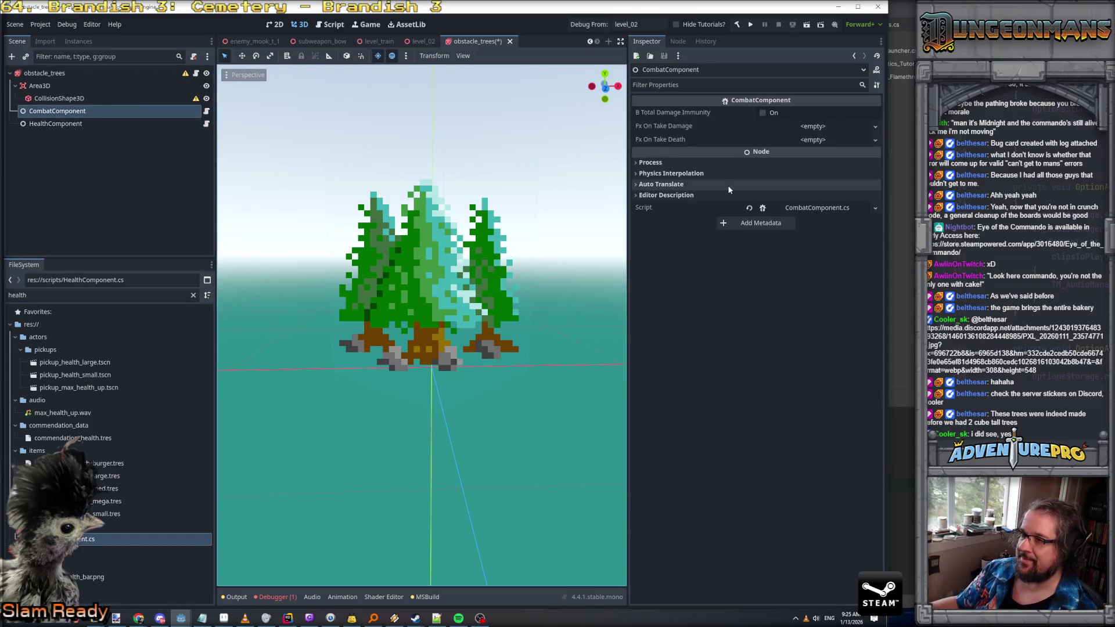
pyautogui.click(87, 123)
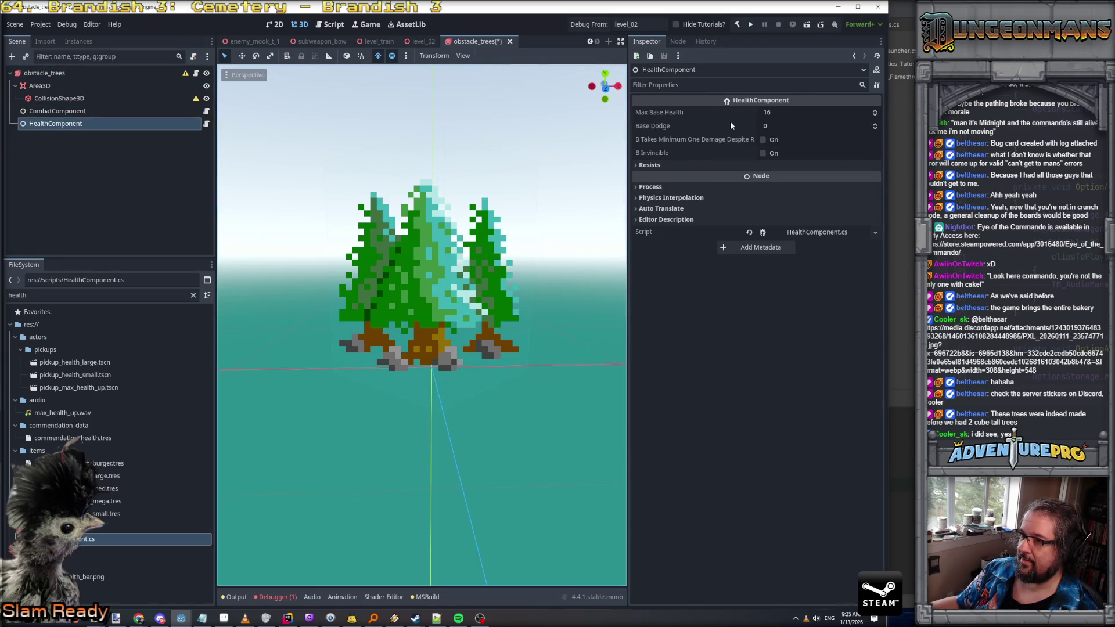
pyautogui.click(658, 163)
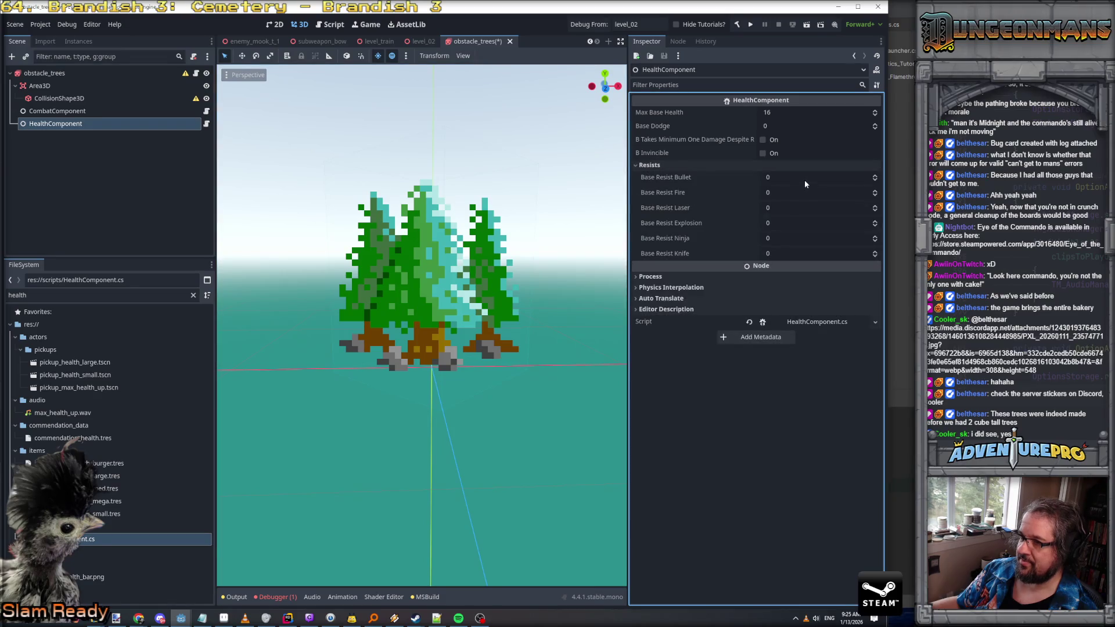
# Set Base Resist Bullet, Laser, Explosion, Ninja and Knife to 9999 each, then save
pyautogui.click(788, 175)
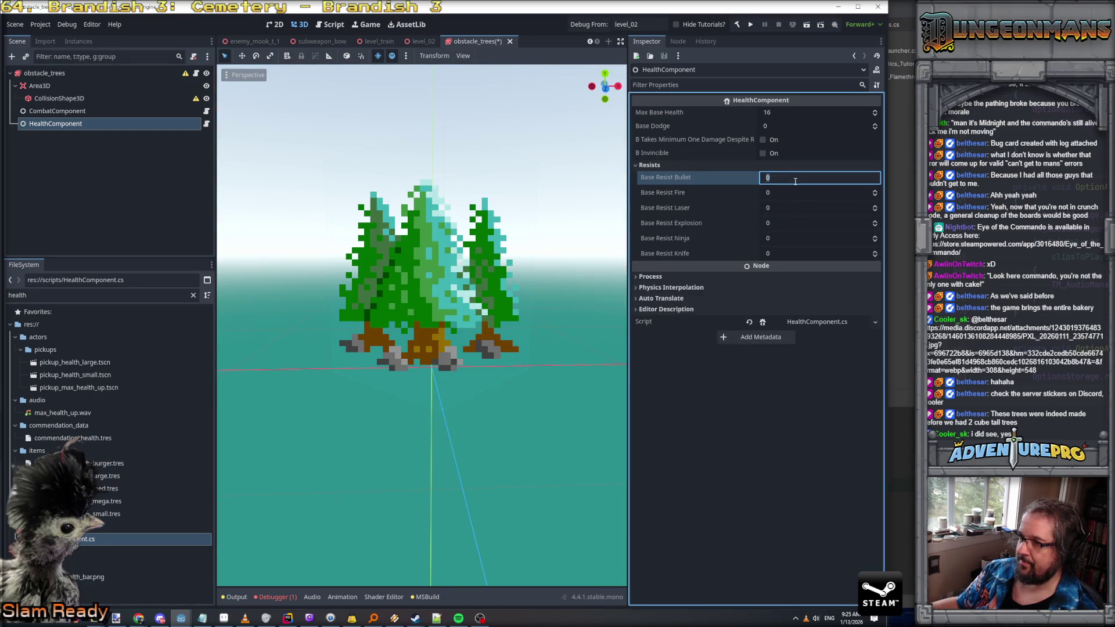
pyautogui.write('9999')
pyautogui.press('Tab')
pyautogui.press('Tab')
pyautogui.write('9999')
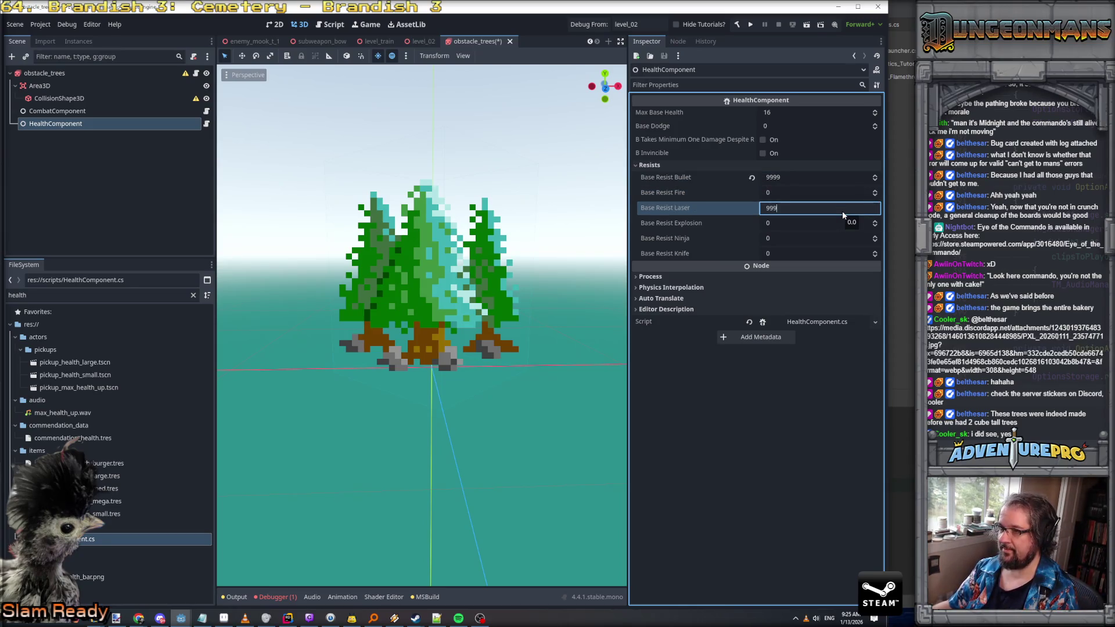
pyautogui.press('Tab')
pyautogui.press('Tab')
pyautogui.write('9999')
pyautogui.press('Tab')
pyautogui.press('Tab')
pyautogui.write('9999')
pyautogui.press('Tab')
pyautogui.press('Tab')
pyautogui.write('9999')
pyautogui.hotkey('ctrl', 's')
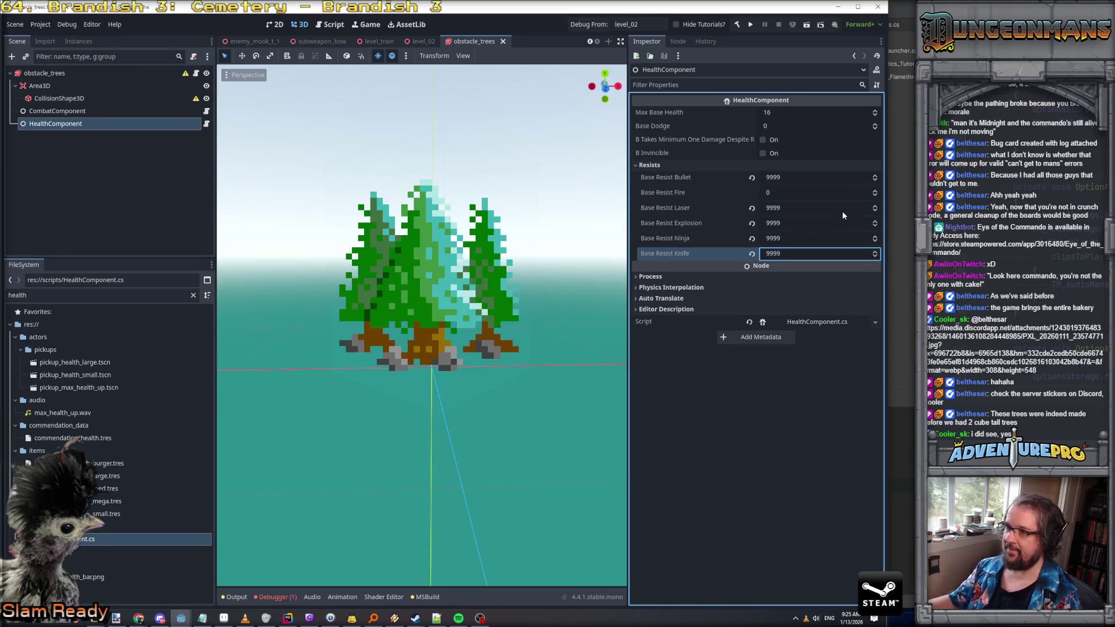
# Glance at the Process settings and the CombatComponent node, then save obstacle_trees again
pyautogui.click(663, 282)
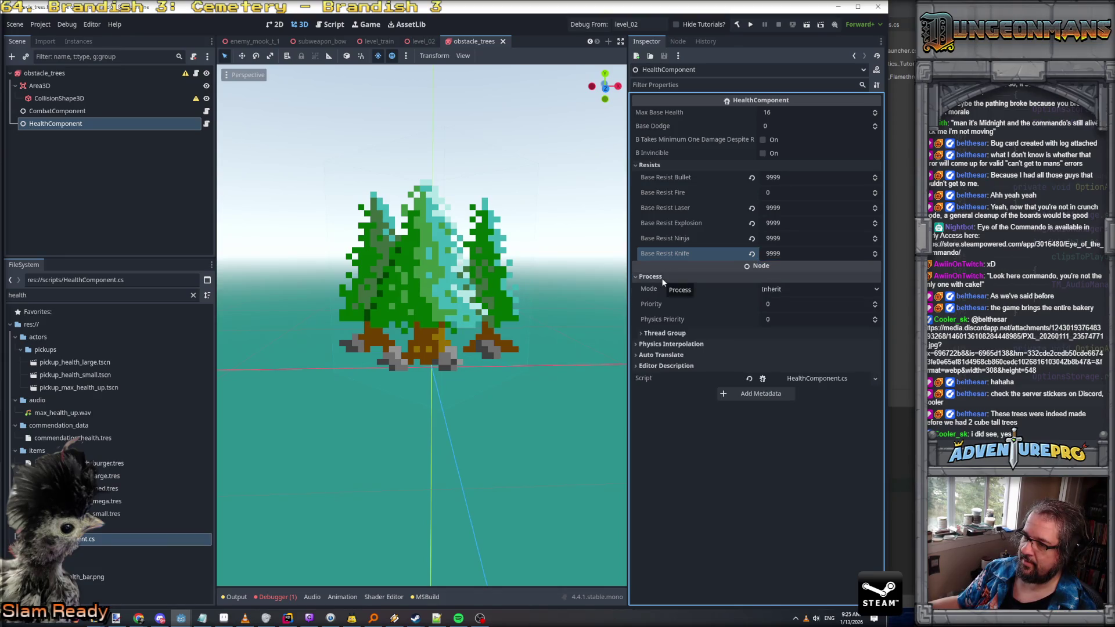
pyautogui.click(662, 282)
pyautogui.click(80, 111)
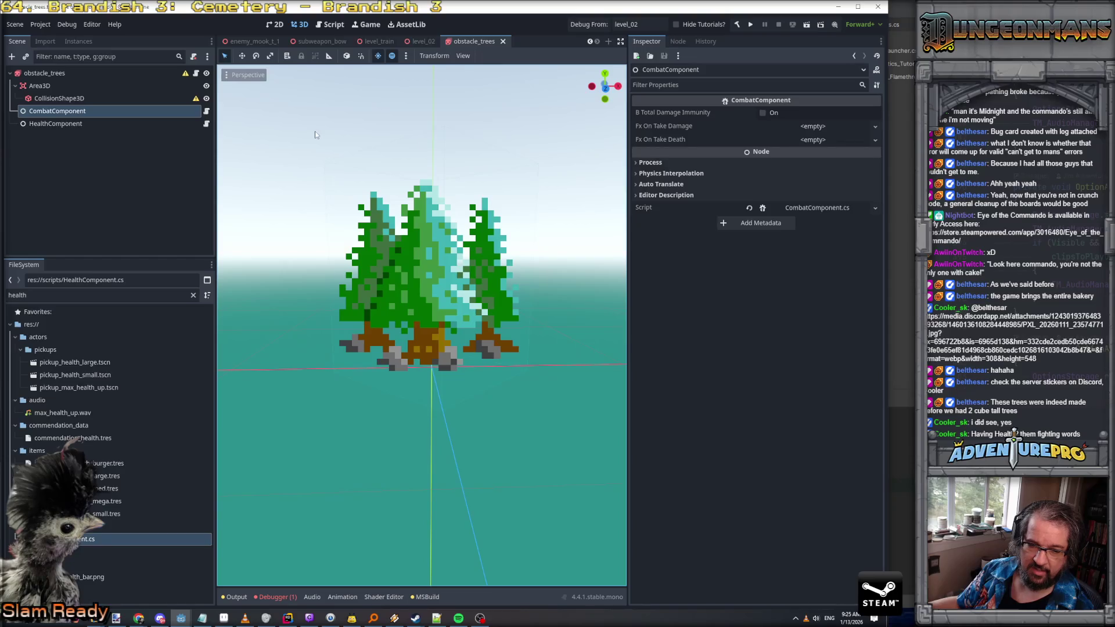
pyautogui.hotkey('ctrl', 's')
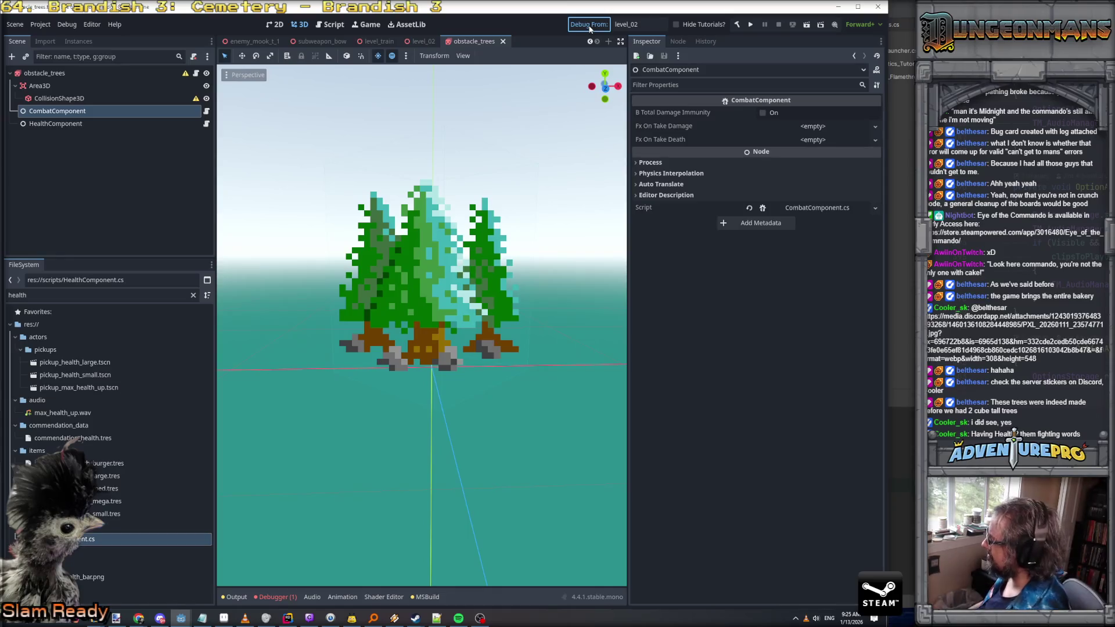
# Launch the game from level_02 and fire at the trees while turning along the walls
pyautogui.click(588, 26)
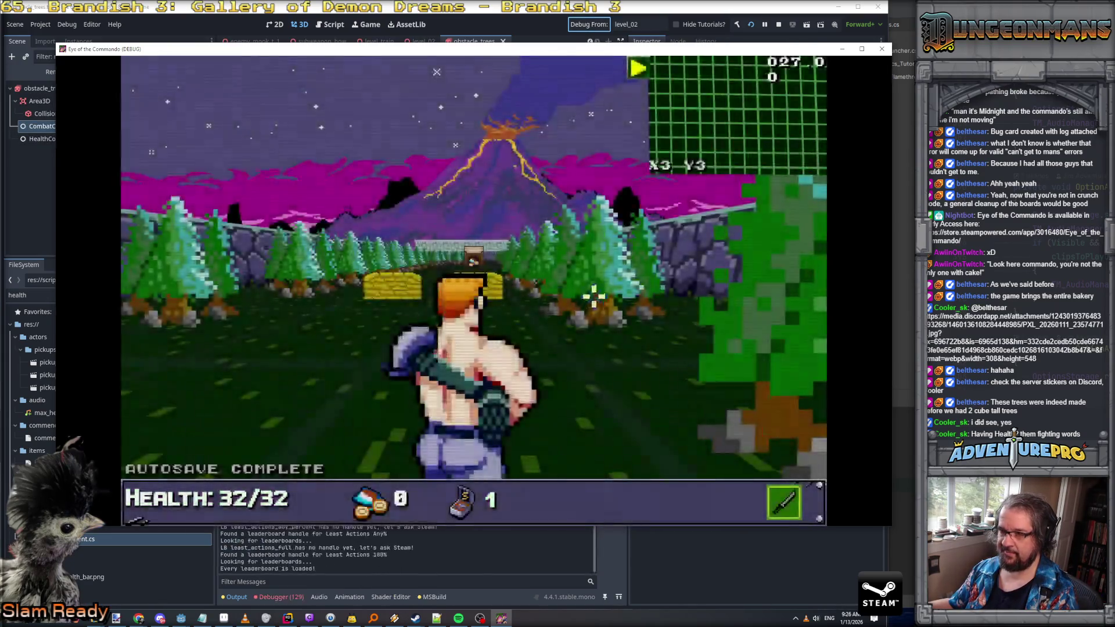
pyautogui.click(591, 290)
pyautogui.press('e')
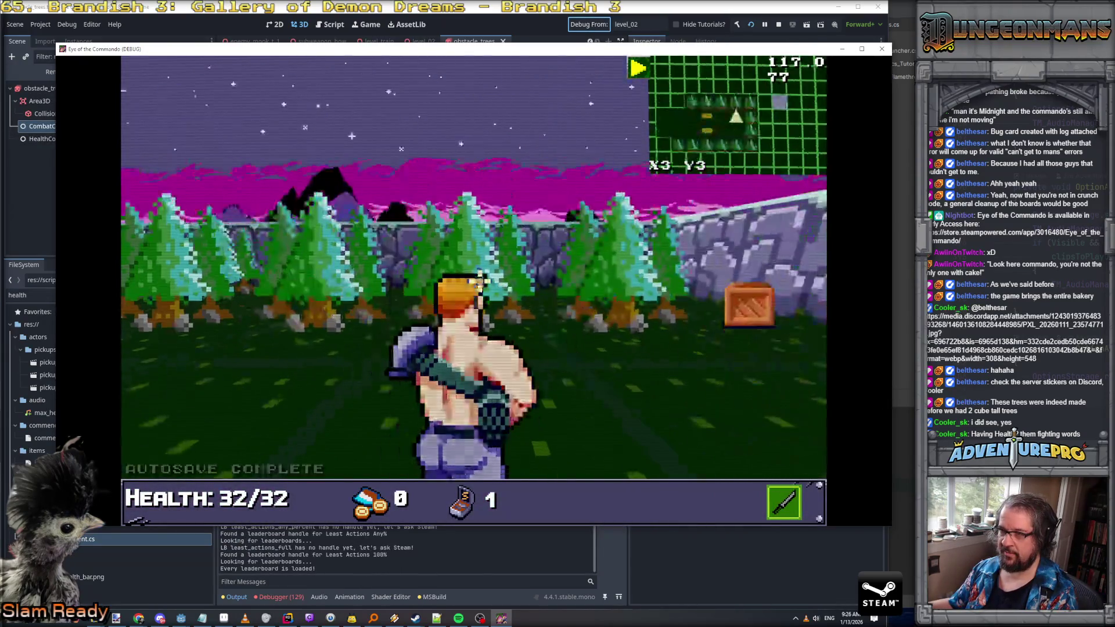
pyautogui.click(511, 212)
pyautogui.click(261, 259)
pyautogui.click(510, 242)
pyautogui.click(617, 269)
pyautogui.press('e')
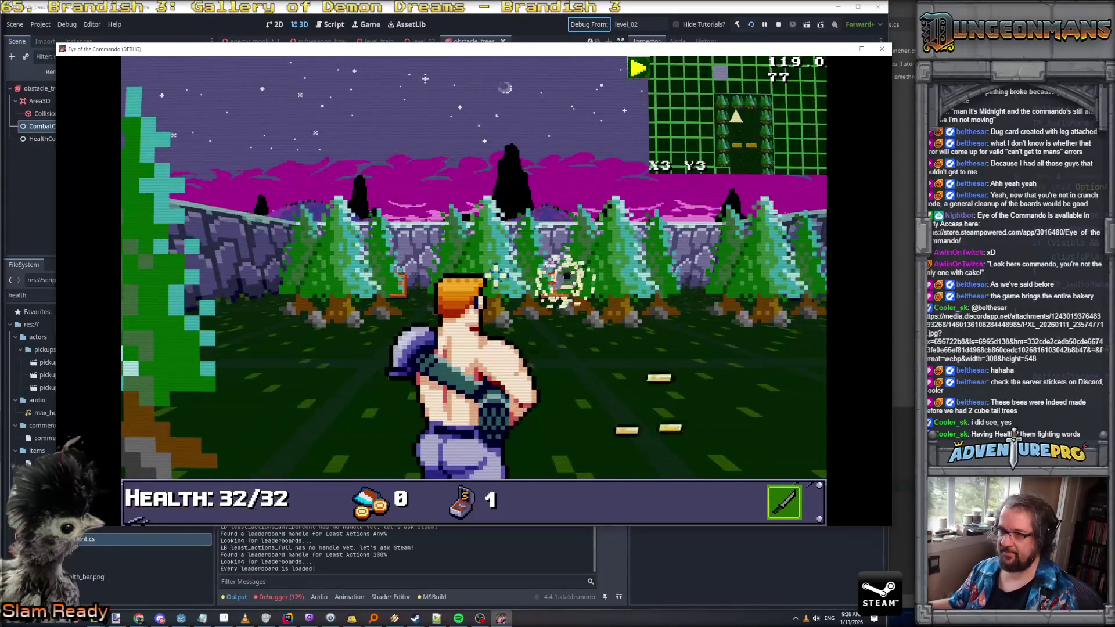
pyautogui.click(569, 272)
pyautogui.press('e')
pyautogui.click(580, 293)
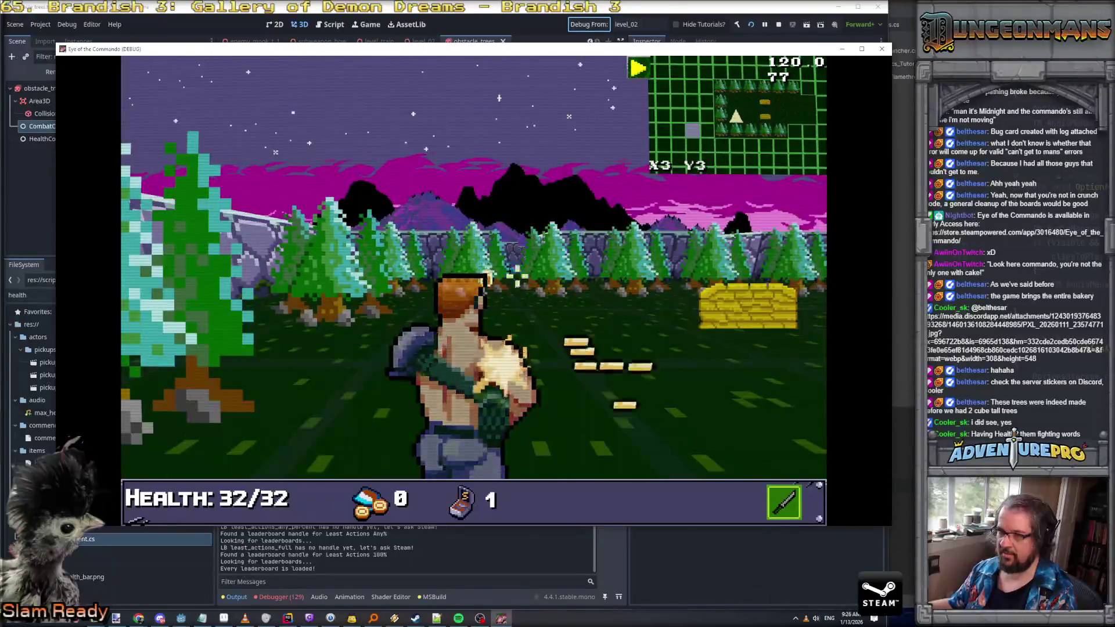
pyautogui.press('e')
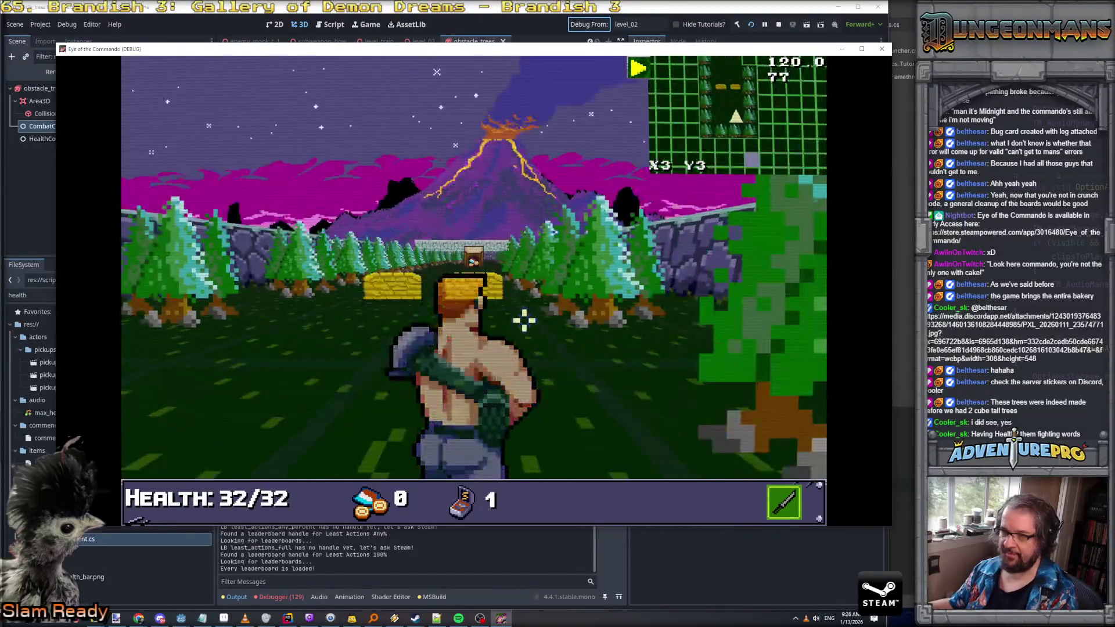
# Cheat for max ammo, equip TDR-451 as sub weapon, fire rockets at the trees, then quit
pyautogui.press('`')
pyautogui.press('Return')
pyautogui.press('`')
pyautogui.click(331, 228)
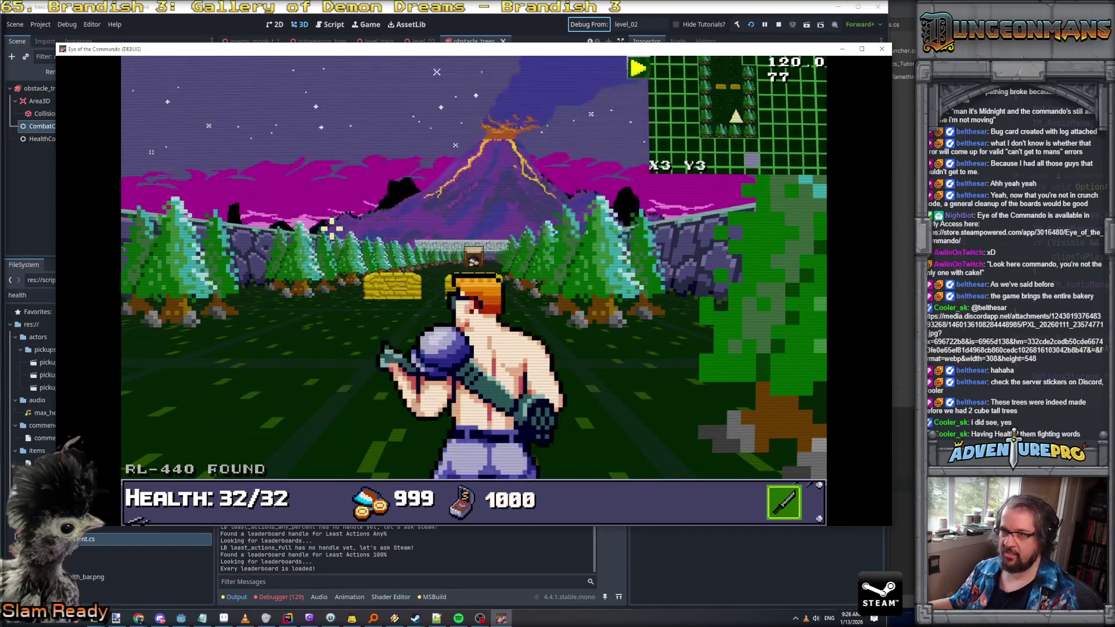
pyautogui.press('i')
pyautogui.moveTo(192, 277); pyautogui.dragTo(692, 287)
pyautogui.press('i')
pyautogui.press('Right')
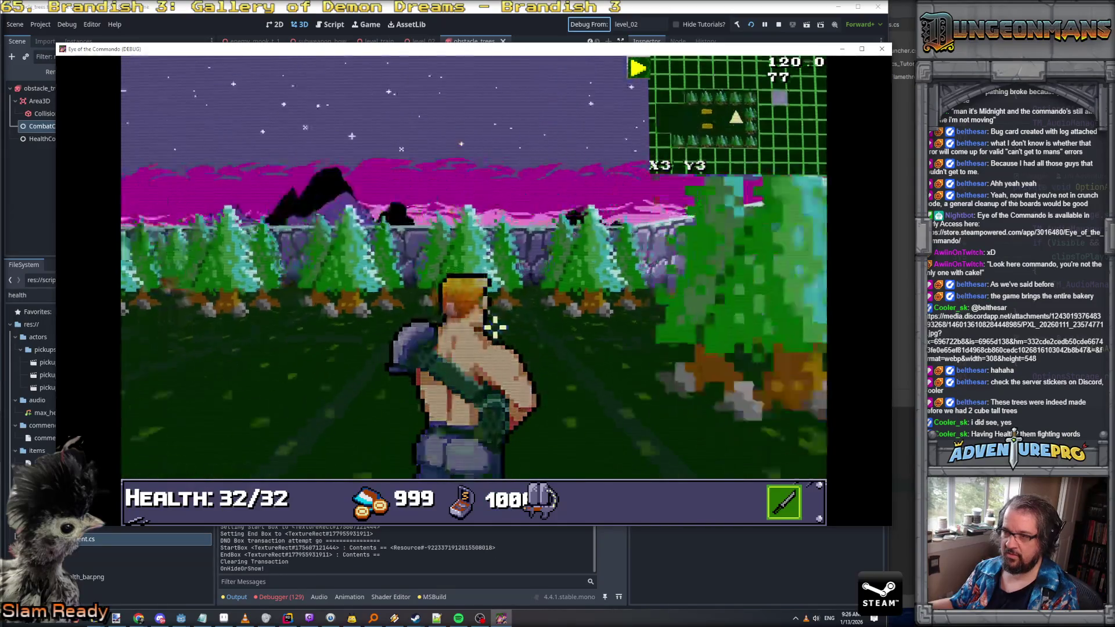
pyautogui.rightClick(496, 317)
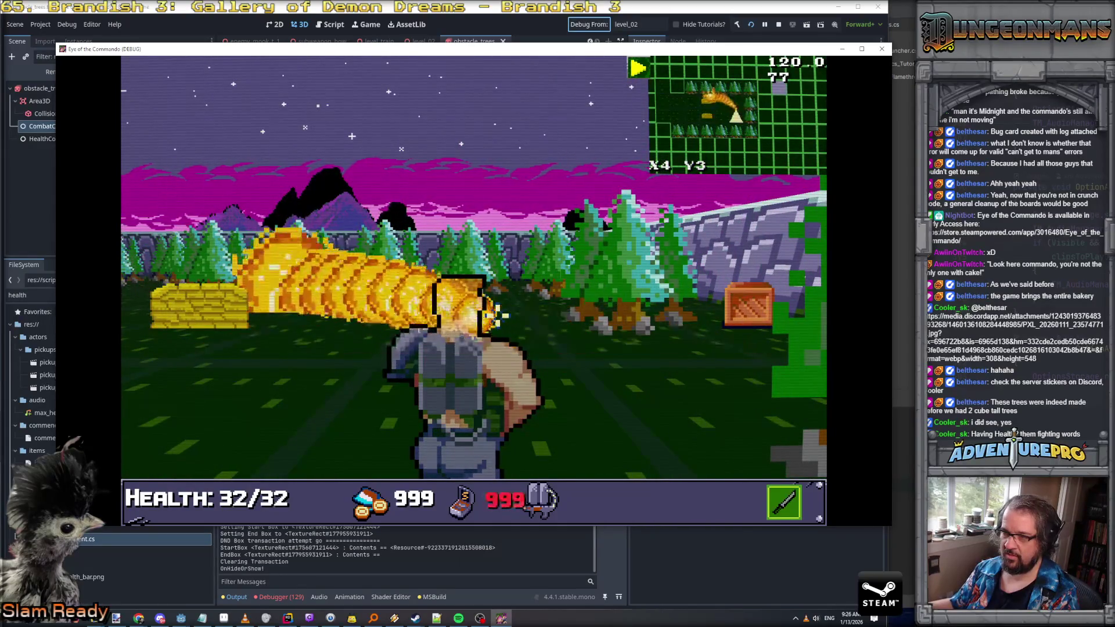
pyautogui.rightClick(496, 317)
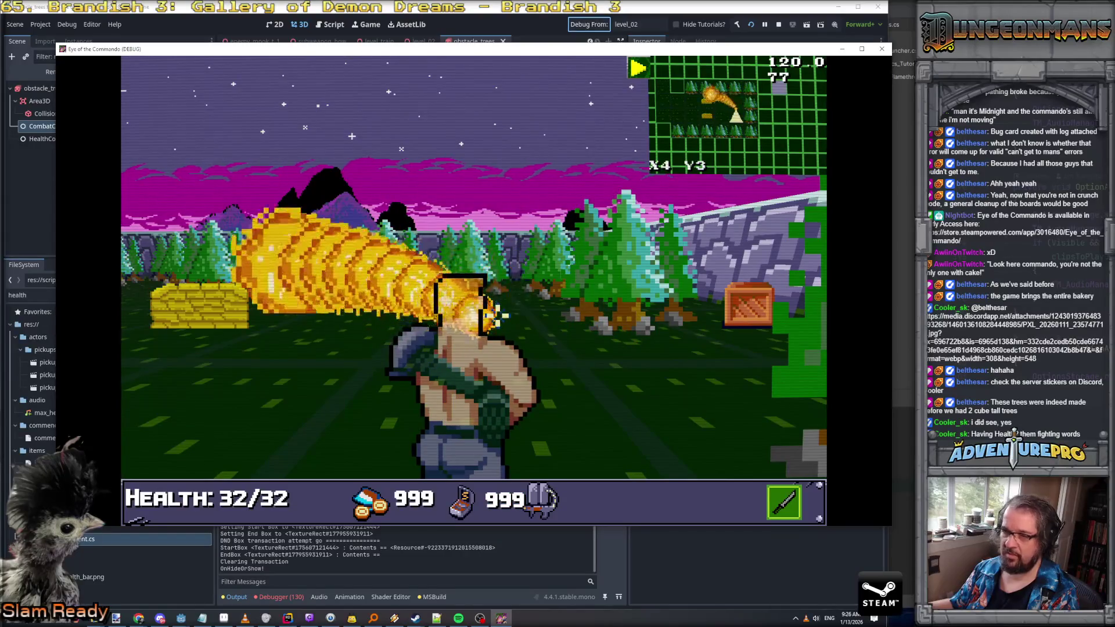
pyautogui.press('F8')
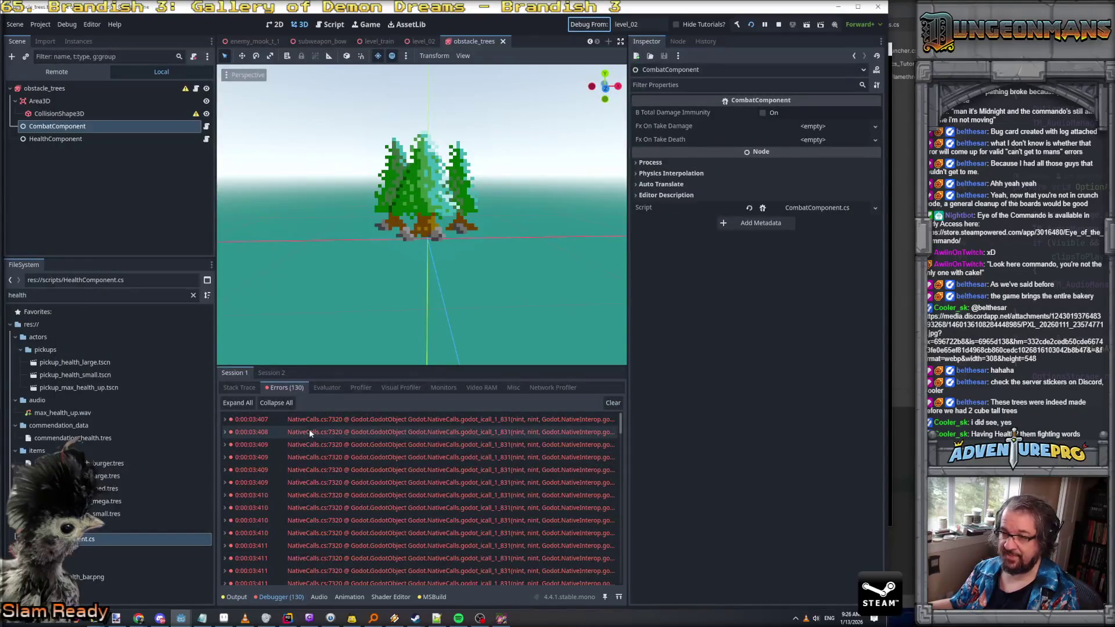
# Expand the first error, open CombatComponent.cs at line 48 in Rider, and return to Godot
pyautogui.click(226, 420)
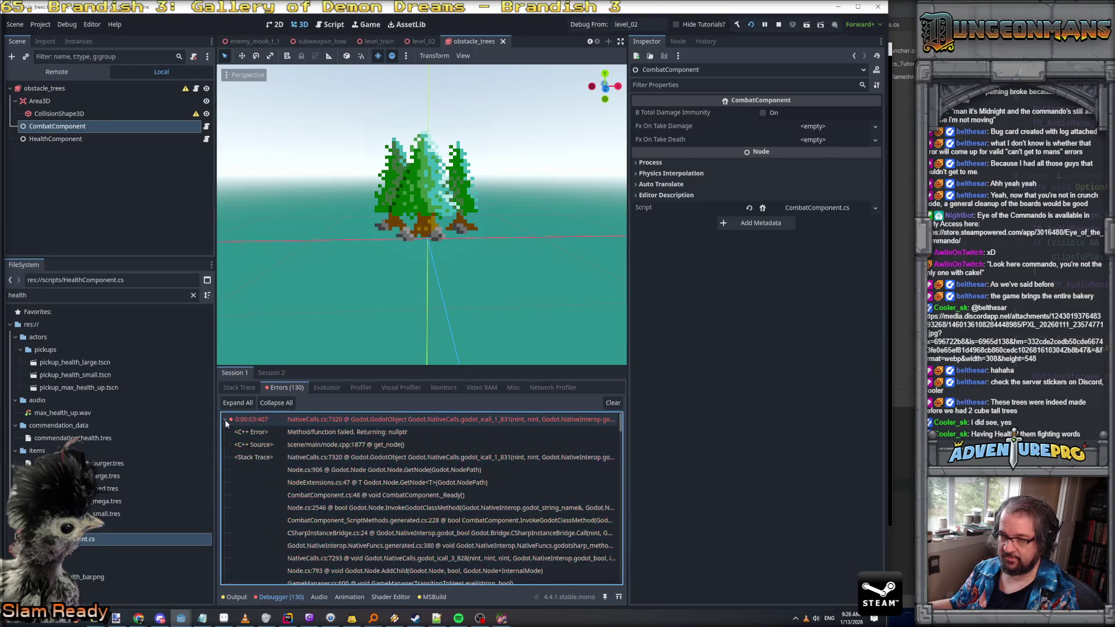
pyautogui.click(390, 498)
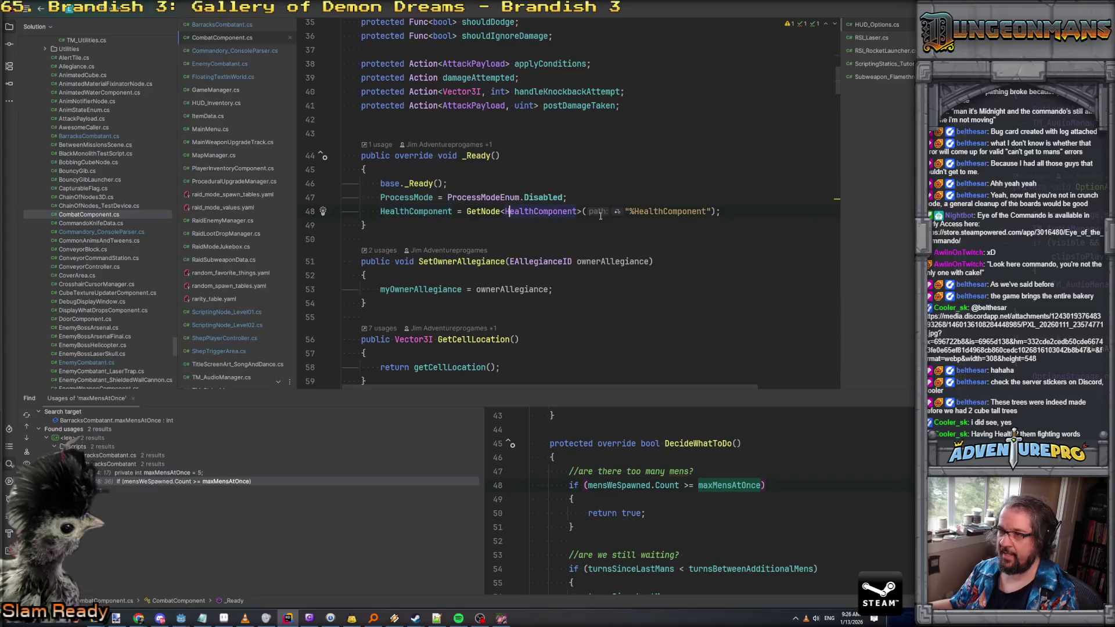
pyautogui.hotkey('alt', 'Tab')
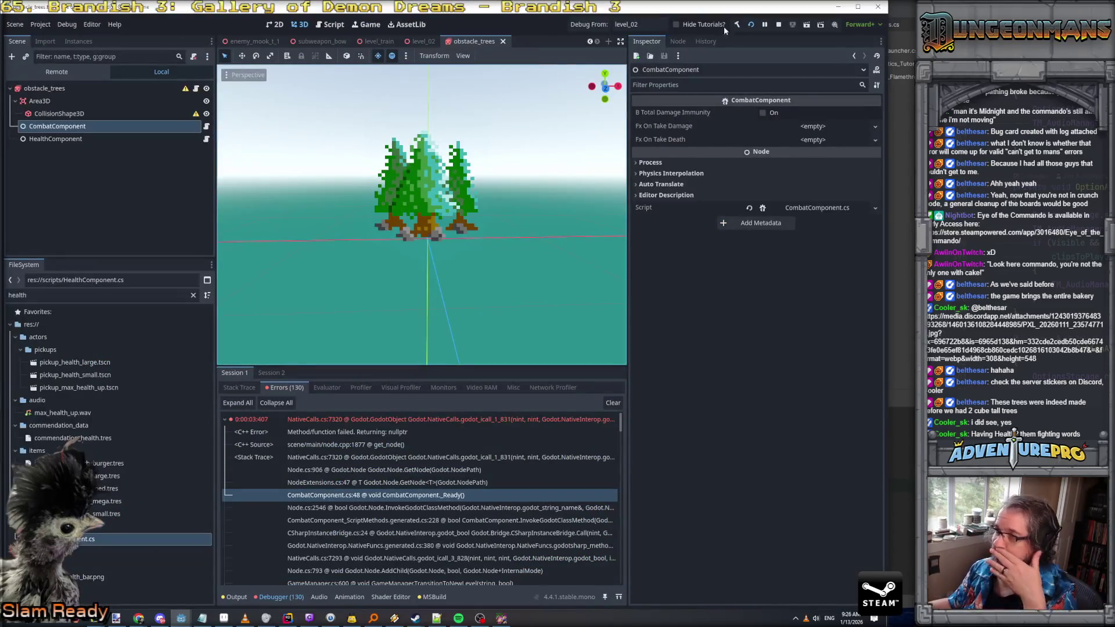
# Stop the game, mark CombatComponent and HealthComponent as Access as Unique Name, and save
pyautogui.click(778, 25)
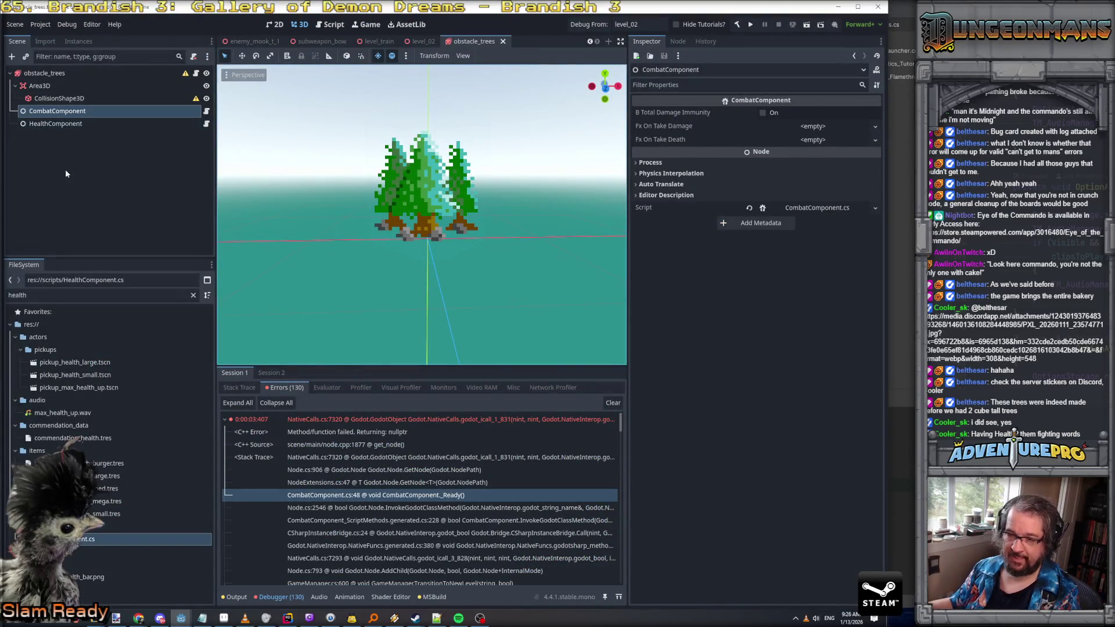
pyautogui.keyDown('shift'); pyautogui.click(75, 124); pyautogui.keyUp('shift')
pyautogui.rightClick(75, 124)
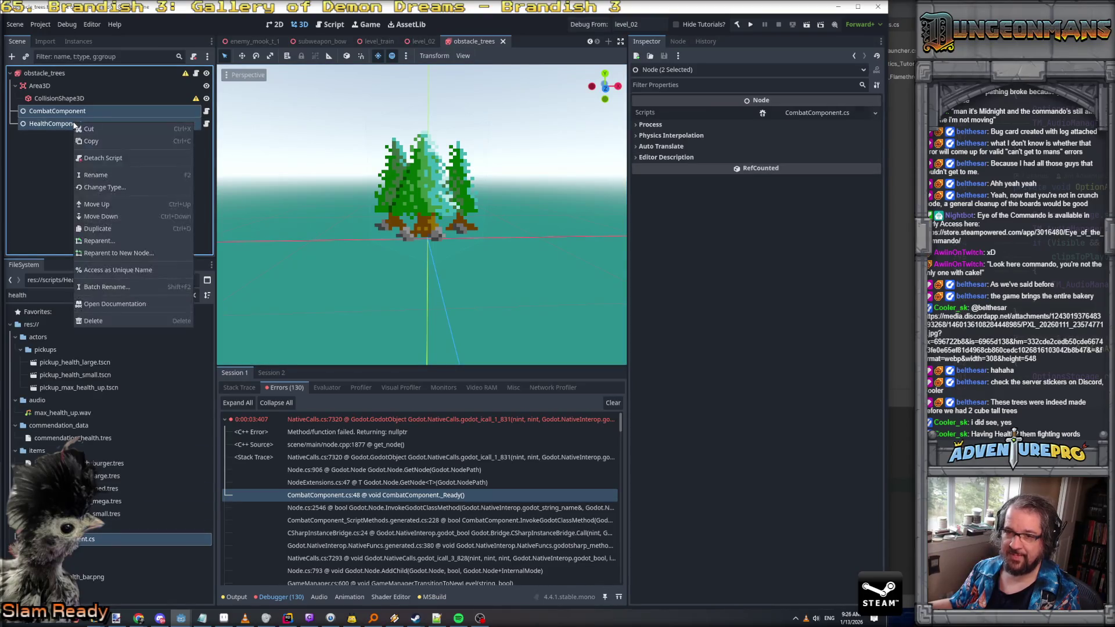
pyautogui.click(126, 271)
pyautogui.click(131, 149)
pyautogui.hotkey('ctrl', 's')
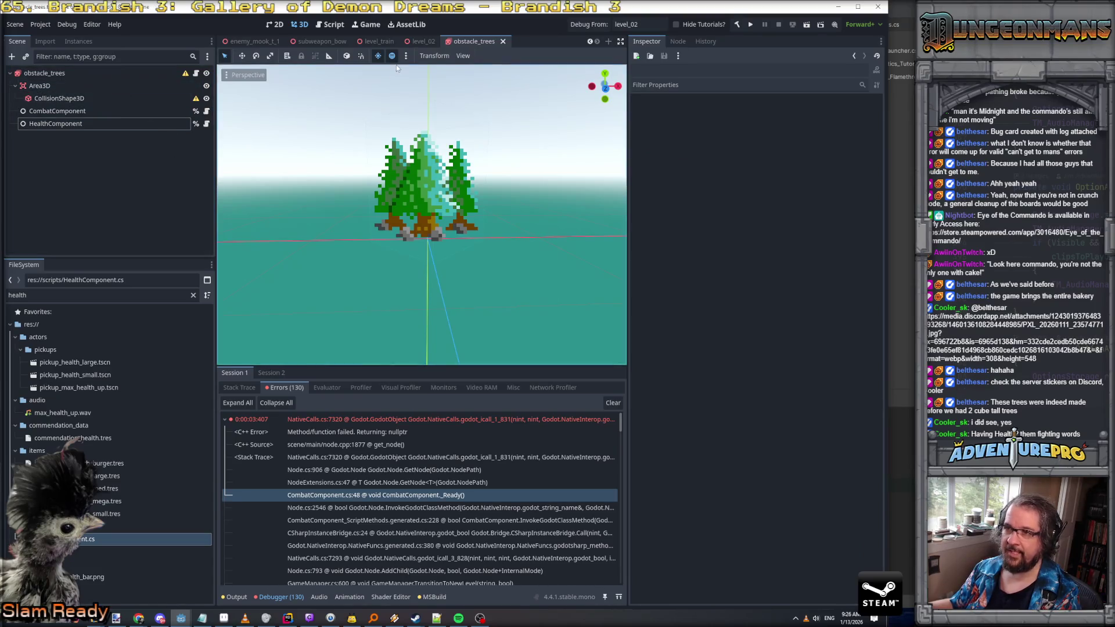
# Inspect the CollisionShape3D's shape, then expand the Area3D's Collision layer settings
pyautogui.click(378, 158)
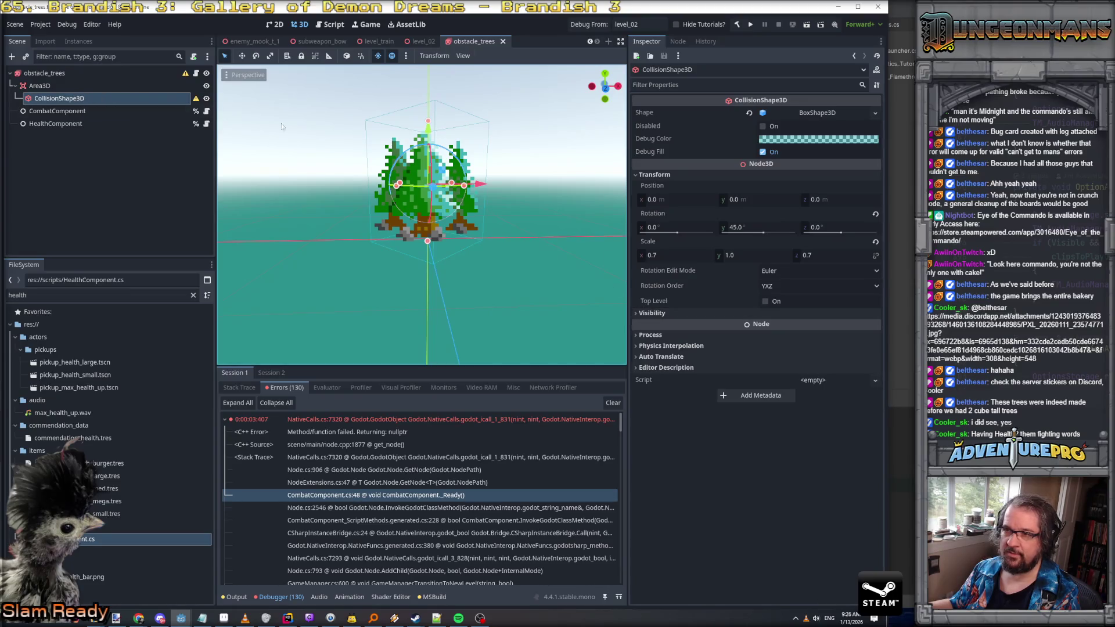
pyautogui.click(46, 85)
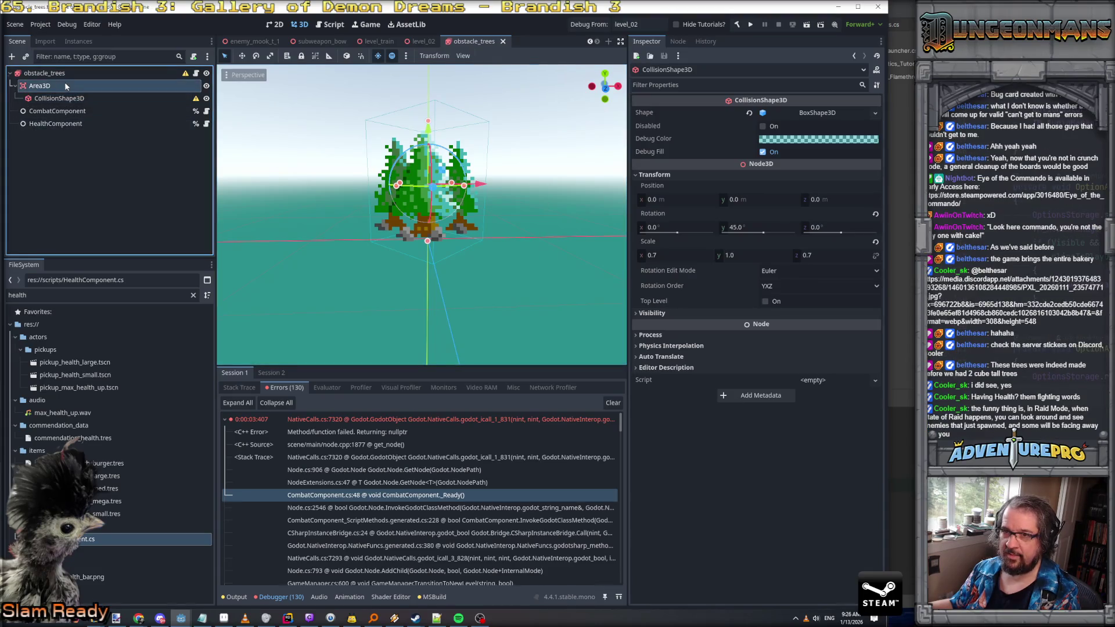
pyautogui.click(651, 241)
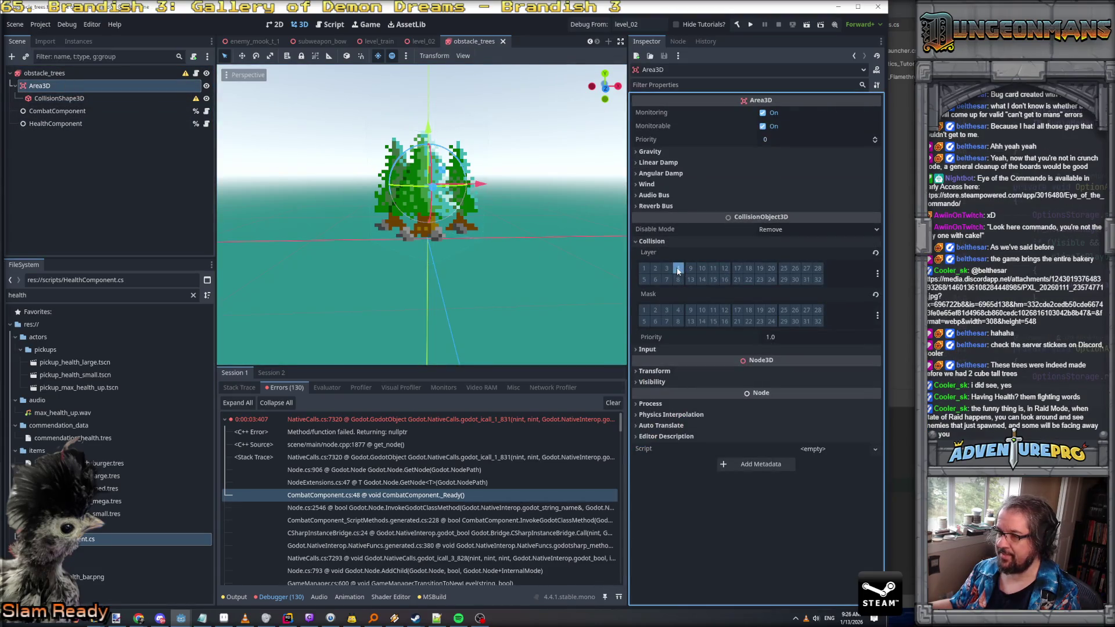
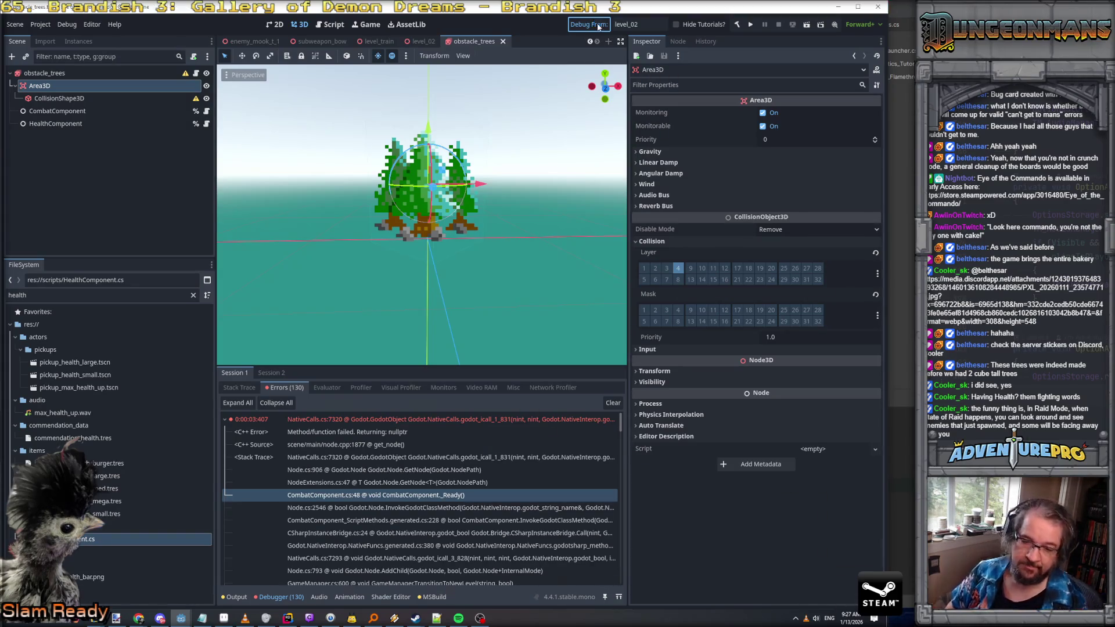
# Launch level_02 in a debug playtest with Run Current Scene
pyautogui.click(599, 26)
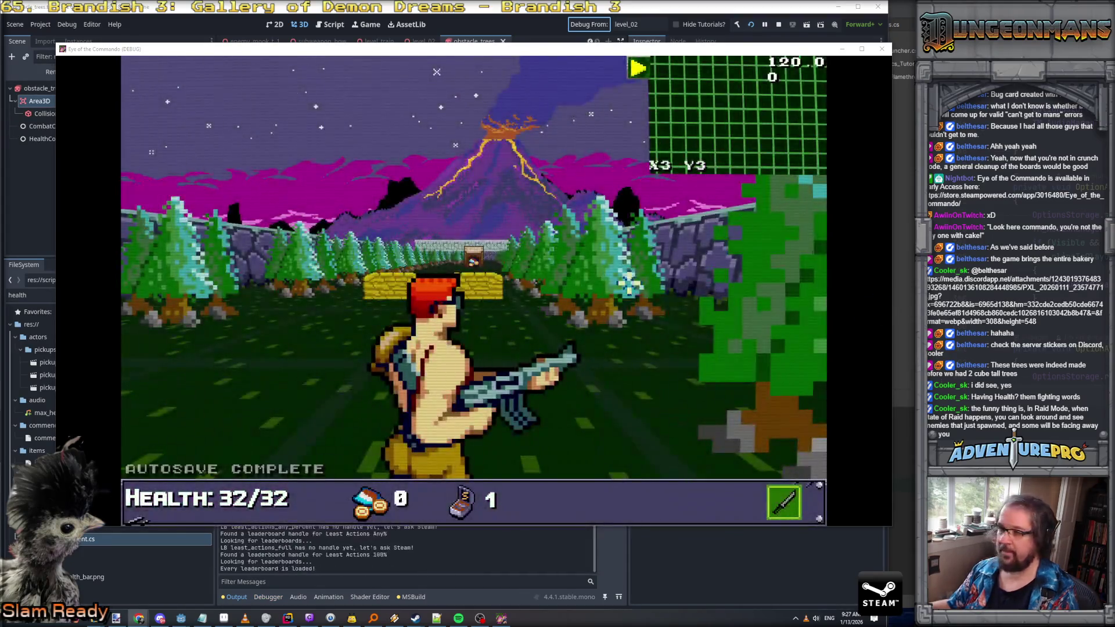
# Shoot the enemy ahead, face the pine trees, and enter the WARGOD weapons-and-ammo cheat
pyautogui.click(436, 72)
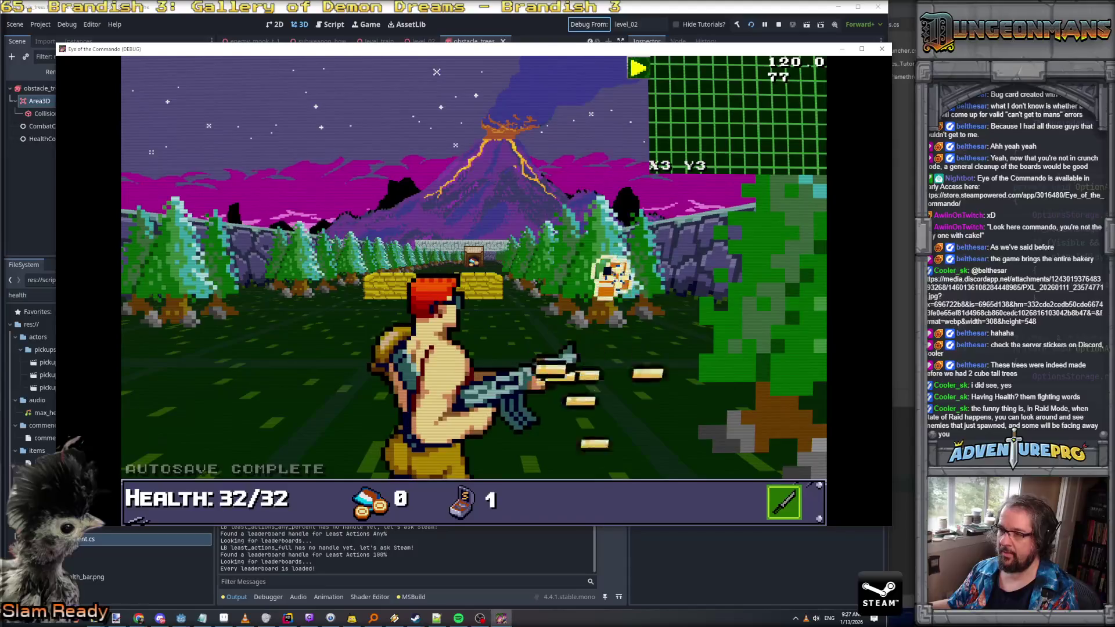
pyautogui.press('Right')
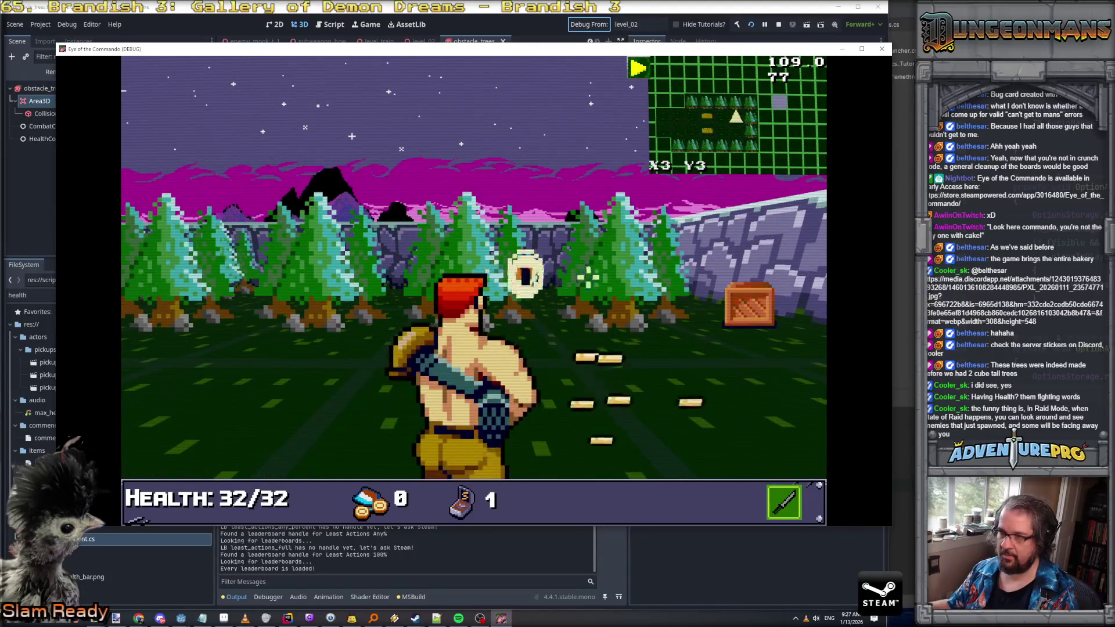
pyautogui.press('Right')
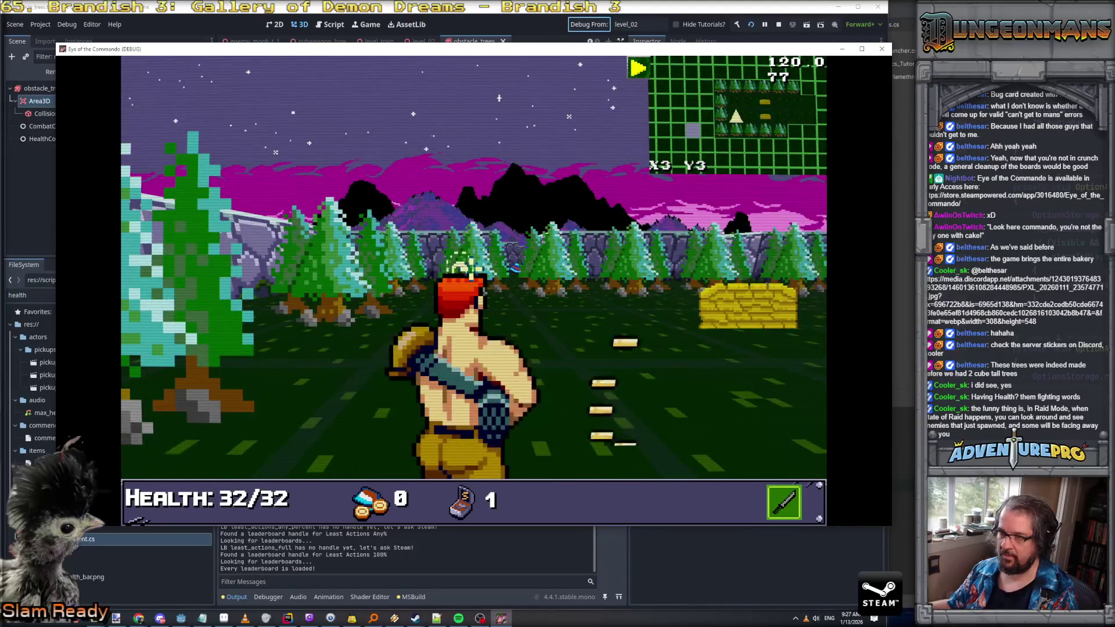
pyautogui.press('`')
pyautogui.write('D')
pyautogui.press('Return')
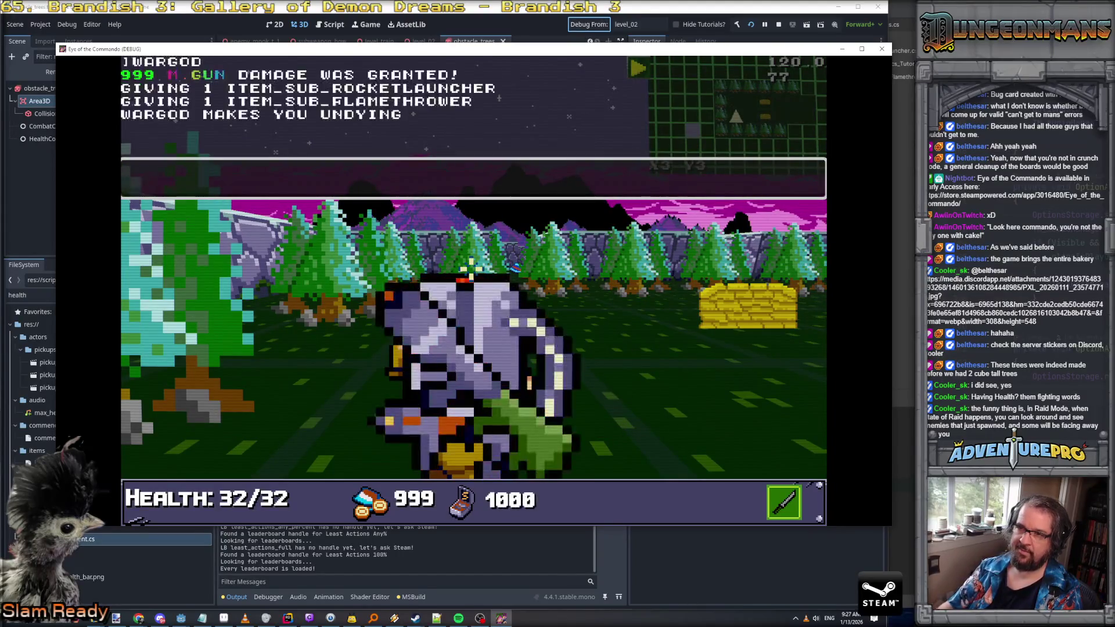
pyautogui.press('`')
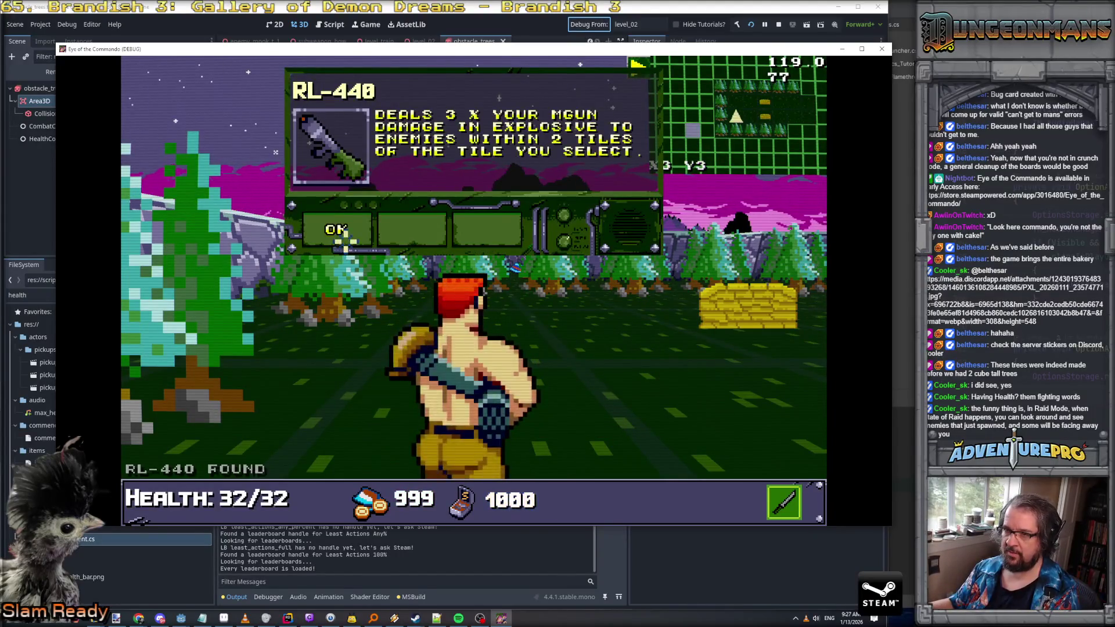
# Equip the flamethrower from the backpack and burn the pine trees
pyautogui.press('Tab')
pyautogui.click(177, 288)
pyautogui.press('Tab')
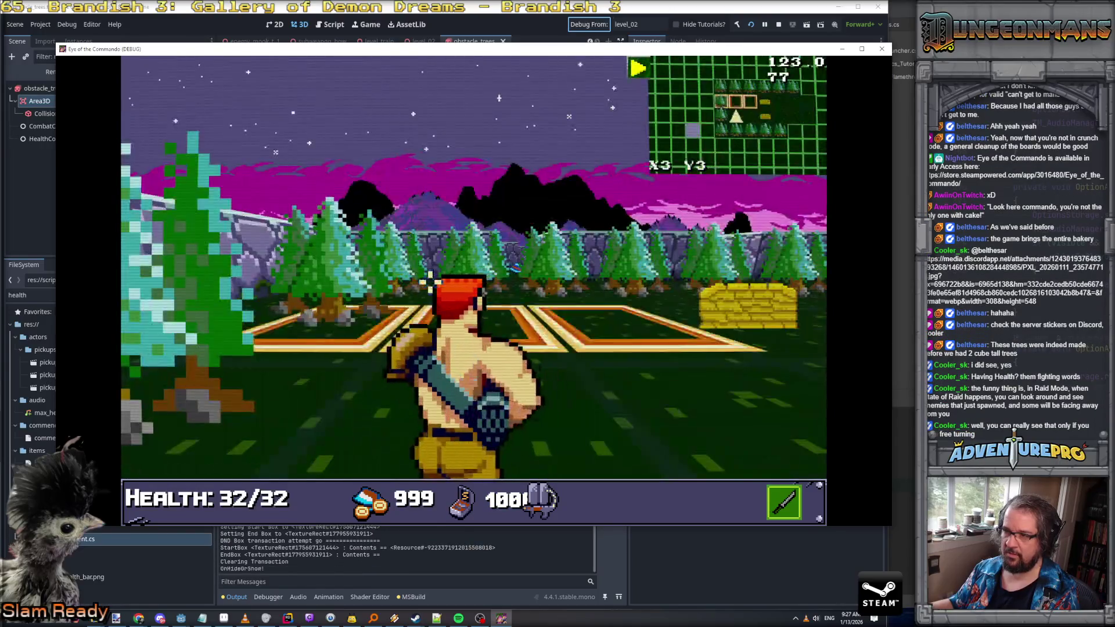
pyautogui.click(438, 282)
pyautogui.press('q')
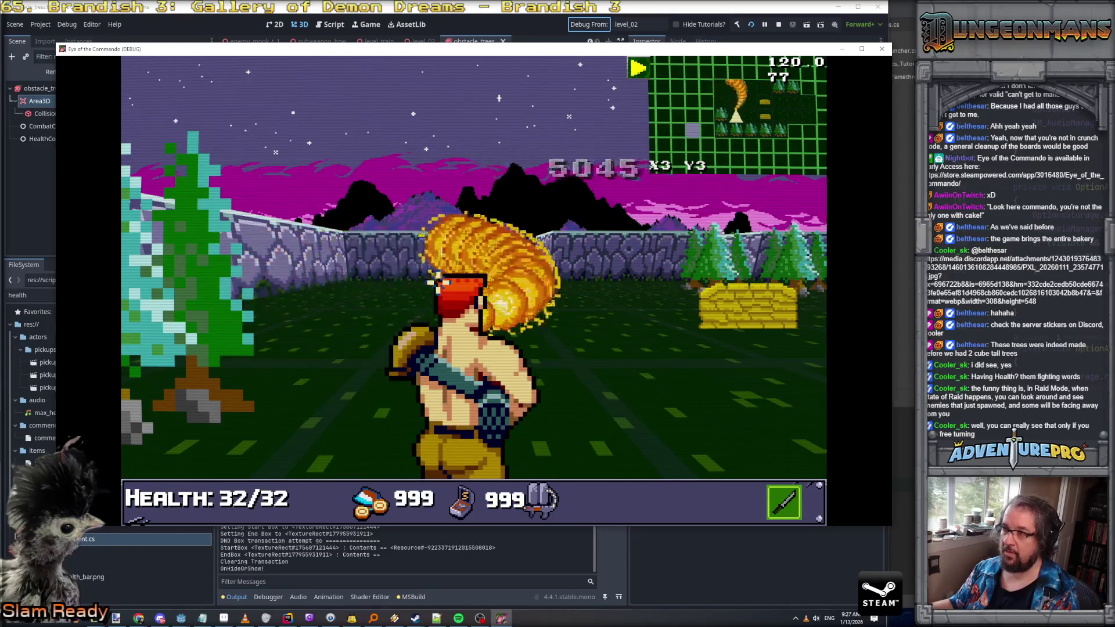
pyautogui.press('e')
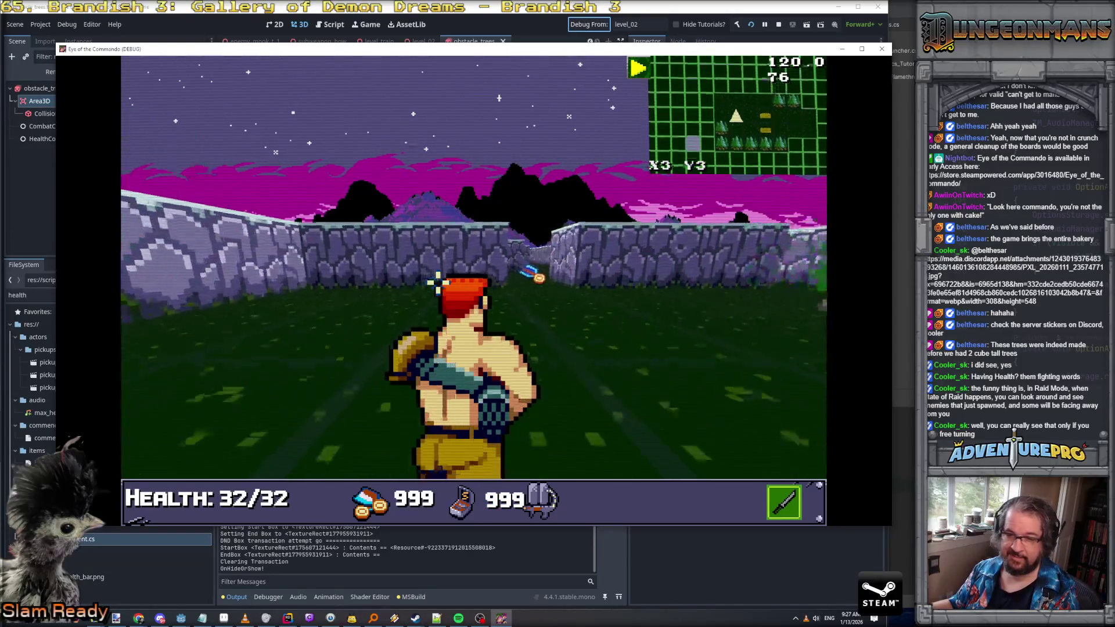
pyautogui.press('space')
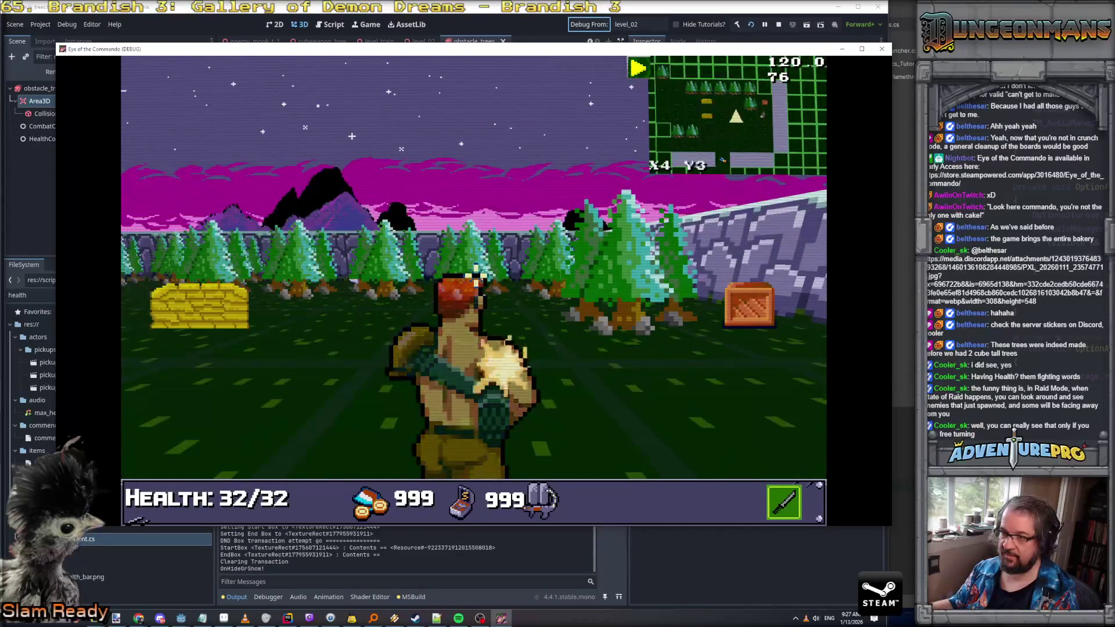
# Walk across the forest through the wall gap to the yellow cover blocks
pyautogui.press('w')
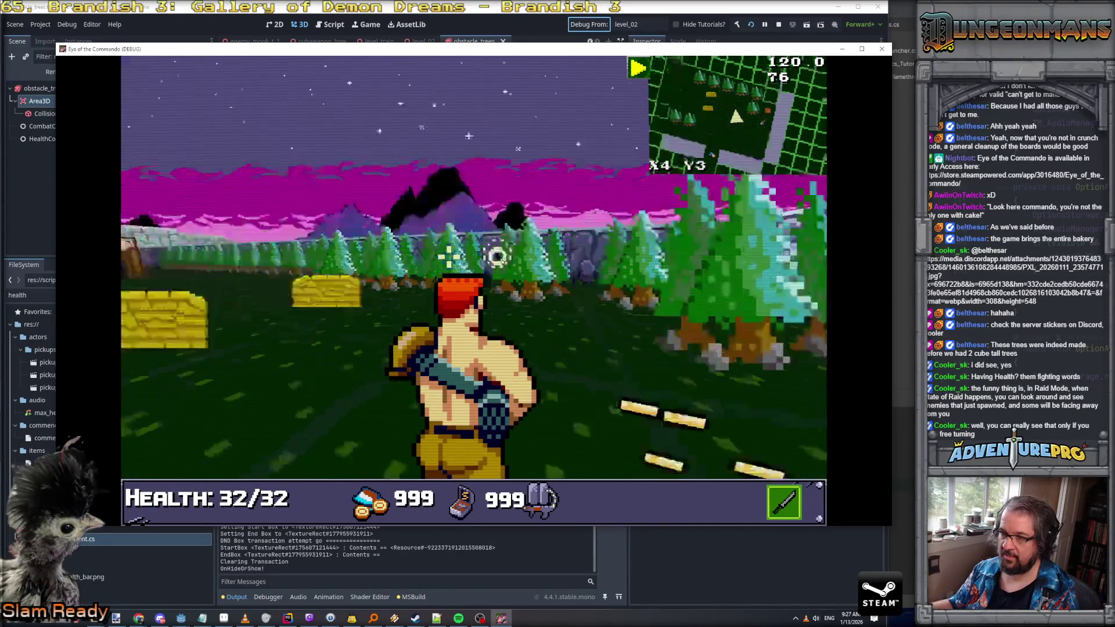
pyautogui.press('q')
pyautogui.press('e')
pyautogui.press('q')
pyautogui.press('w')
pyautogui.press('e')
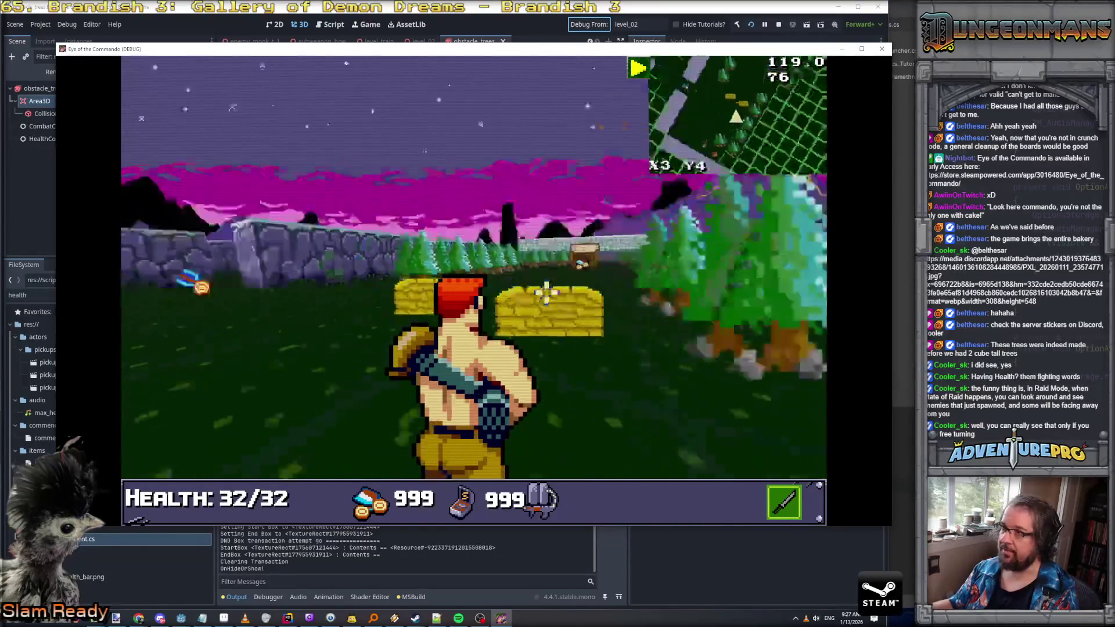
pyautogui.press('e')
pyautogui.press('w')
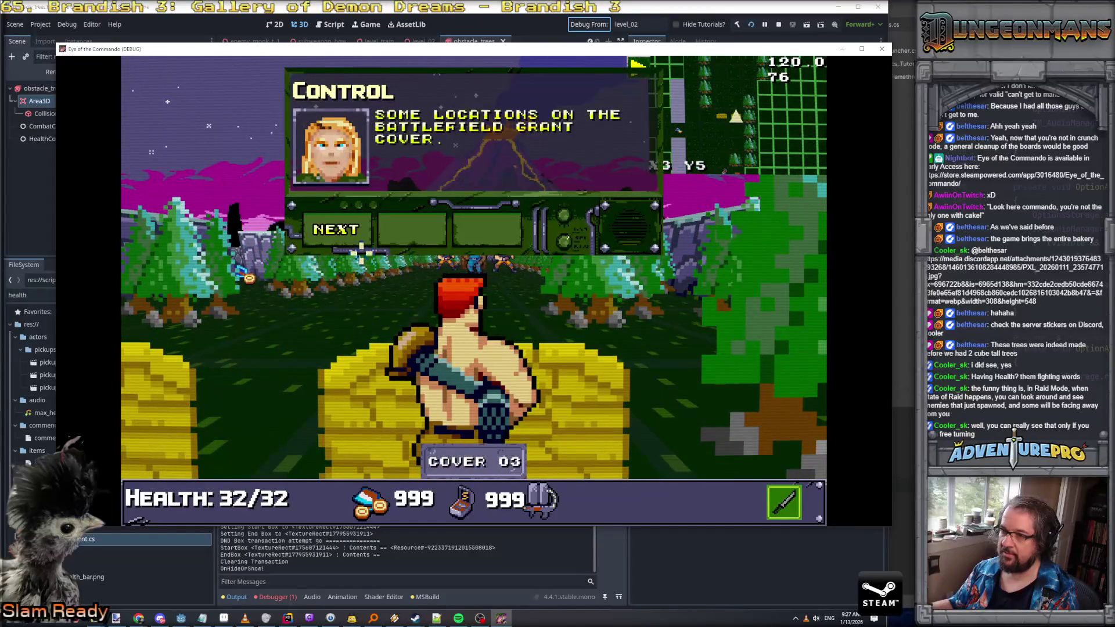
# Clear the tutorial, shoot the shop soldiers, collect the Great Freedom Medal, and close the game
pyautogui.click(341, 229)
pyautogui.click(352, 234)
pyautogui.click(468, 252)
pyautogui.click(523, 255)
pyautogui.click(441, 258)
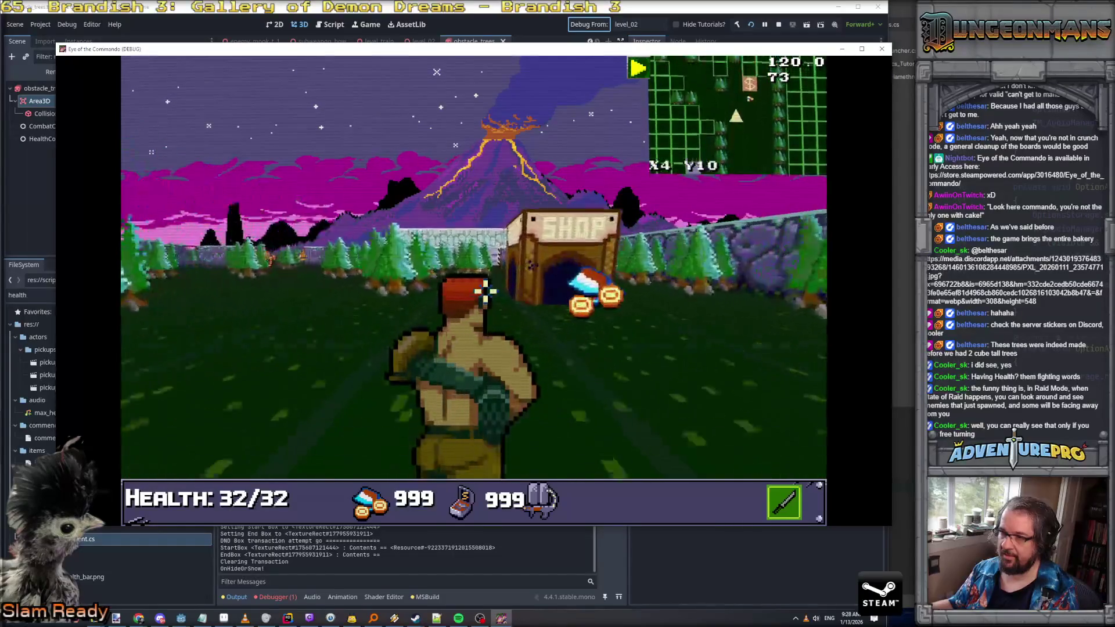
pyautogui.click(487, 296)
pyautogui.click(339, 231)
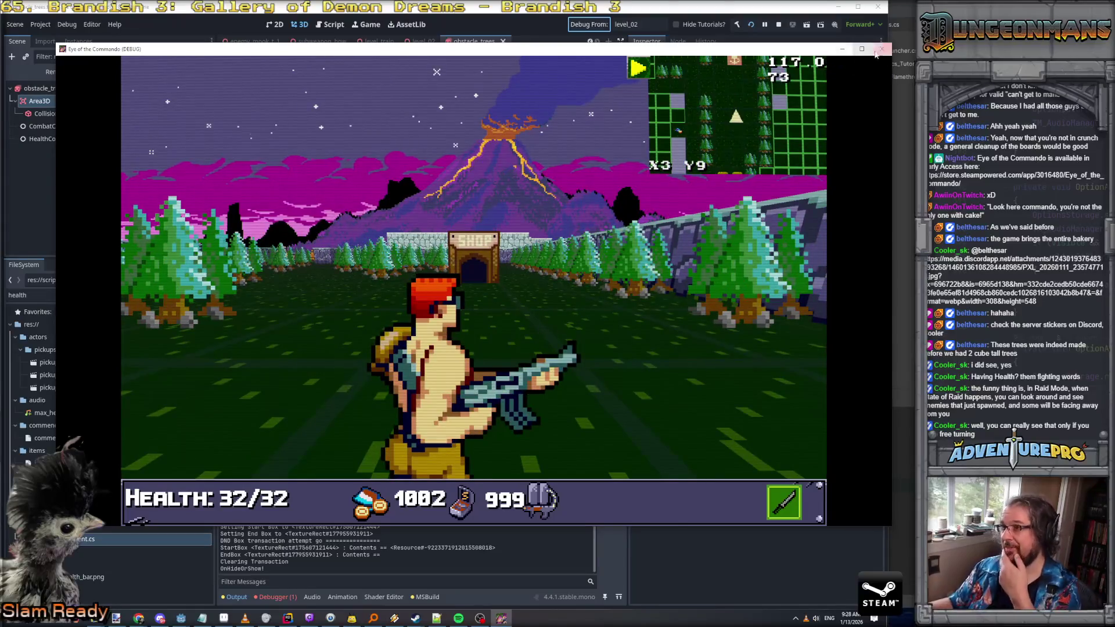
pyautogui.click(882, 49)
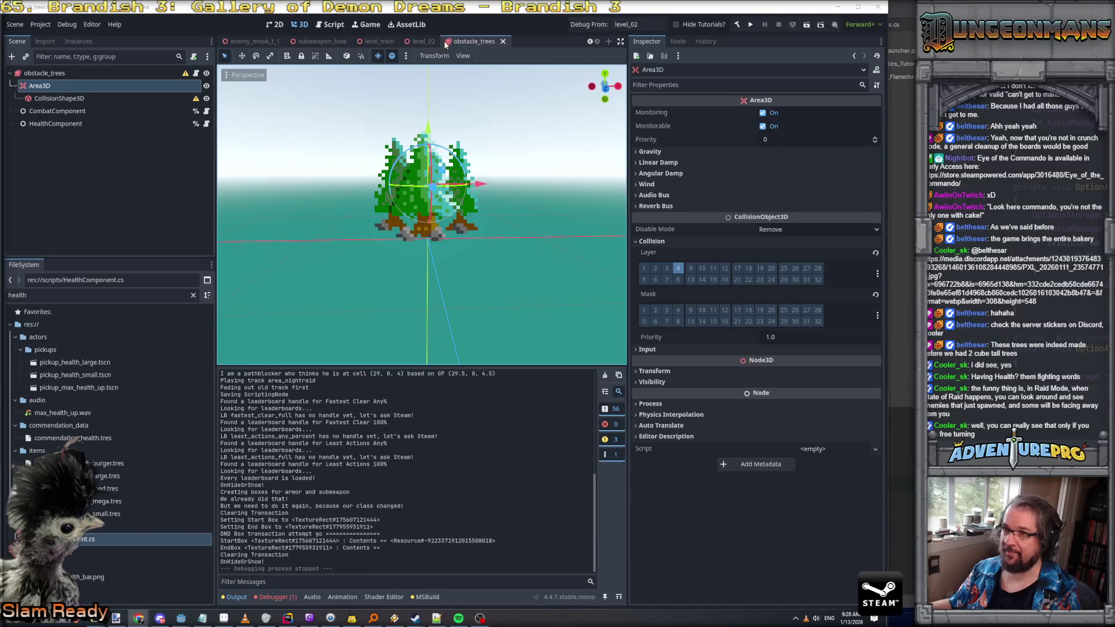
# In level_02, select trigger_secret_area_02 among the trees and view it from the top
pyautogui.click(423, 42)
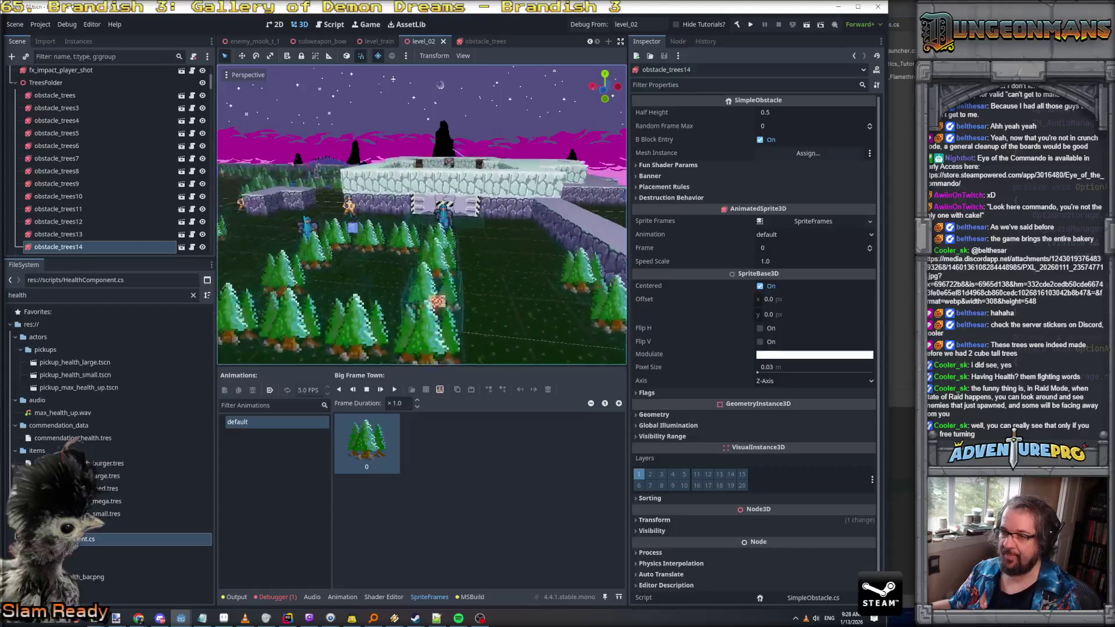
pyautogui.click(414, 146)
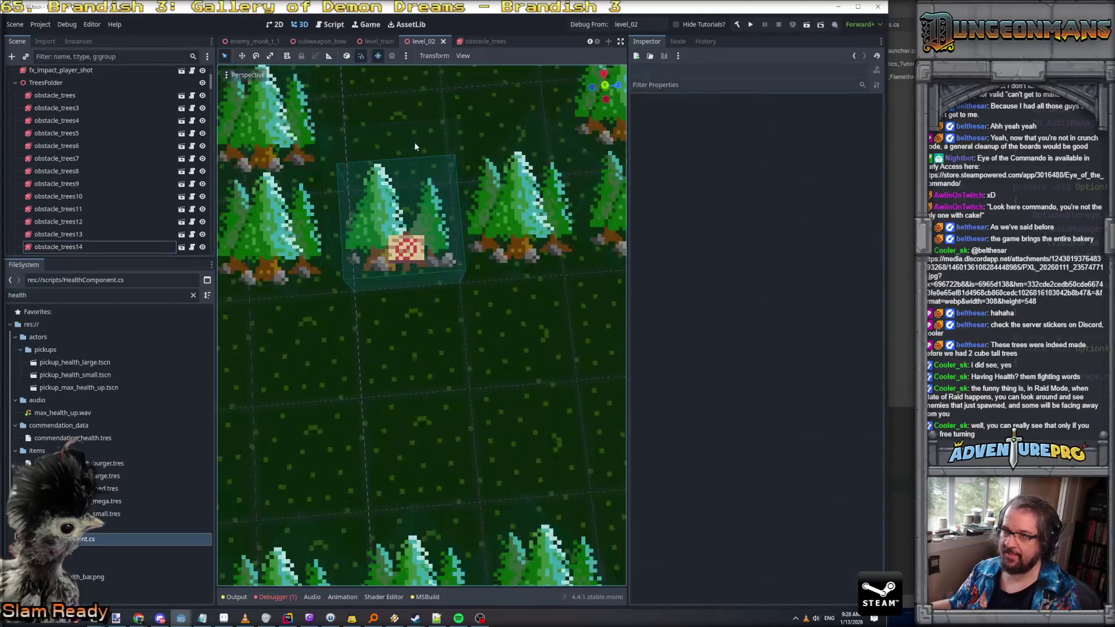
pyautogui.click(401, 213)
pyautogui.click(401, 213)
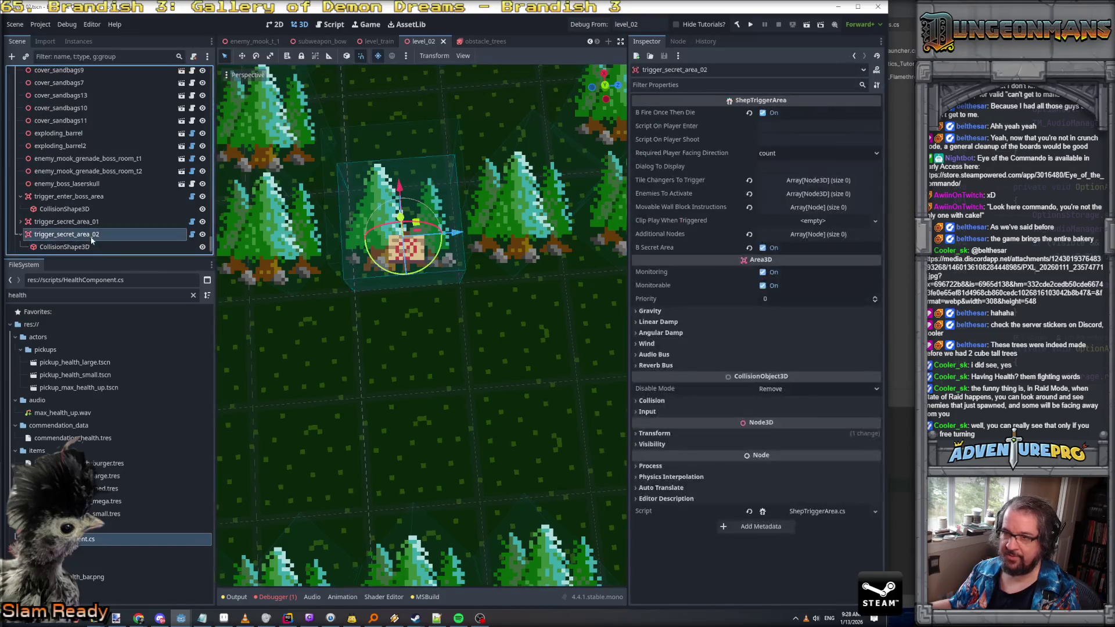
pyautogui.press('KP_7')
pyautogui.scroll(3, 487, 196)
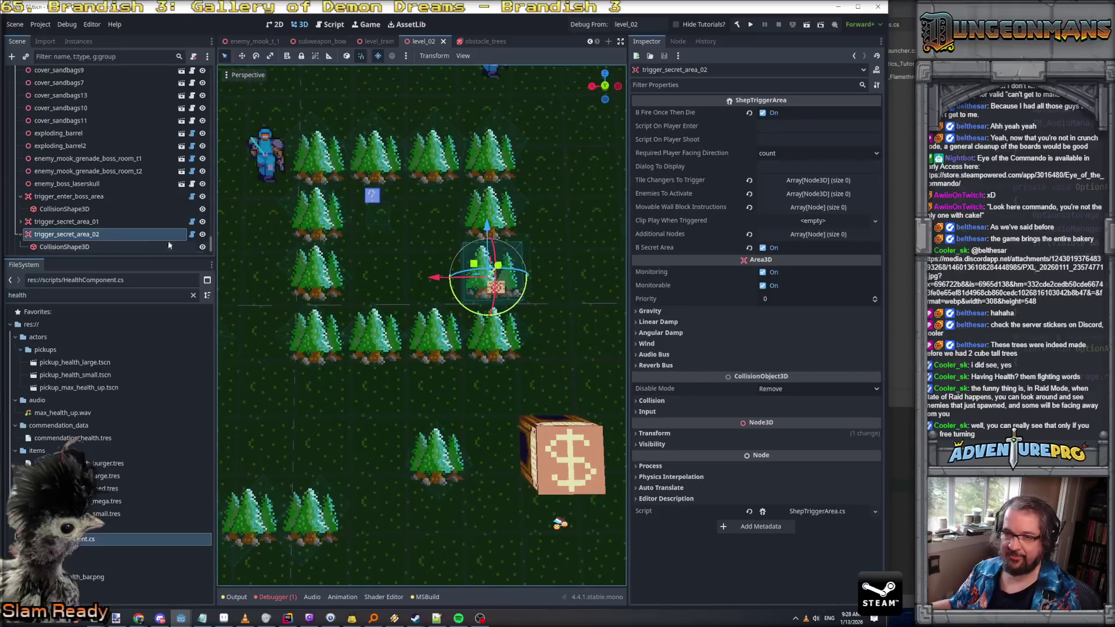
# Stretch trigger_secret_area_02's collision box to 4×4 over the trees and save level_02
pyautogui.click(85, 246)
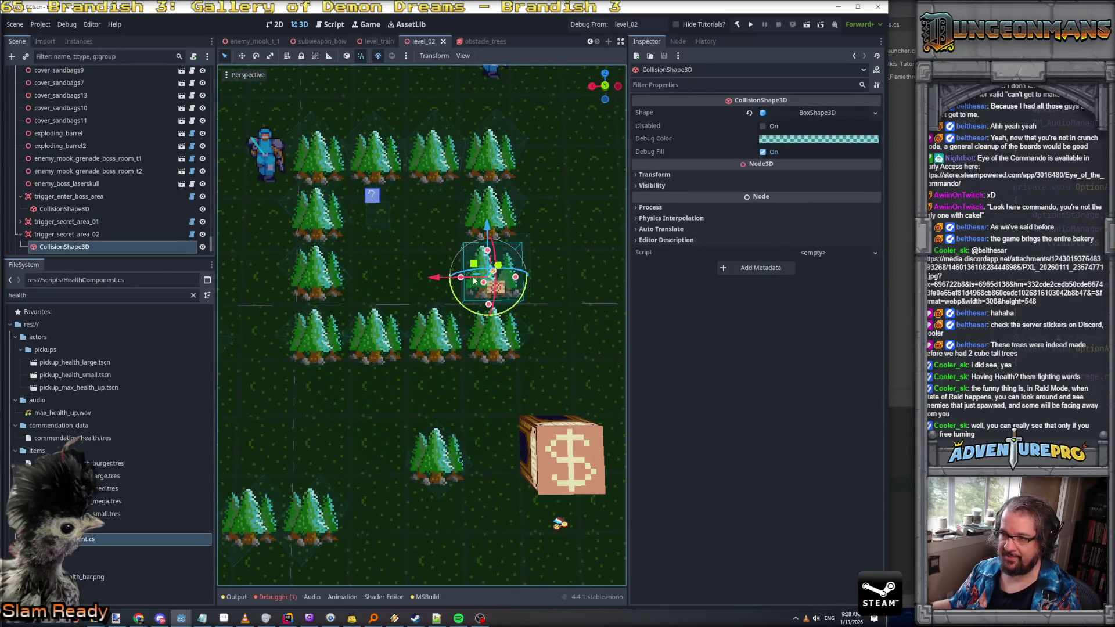
pyautogui.moveTo(432, 282); pyautogui.dragTo(302, 286)
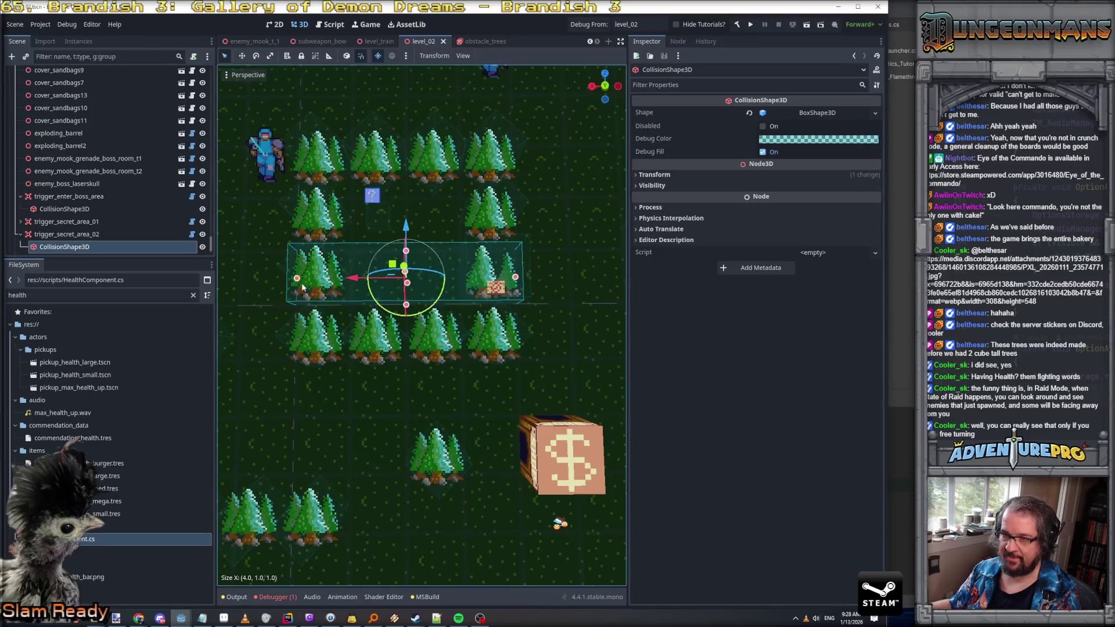
pyautogui.moveTo(406, 250); pyautogui.dragTo(404, 169)
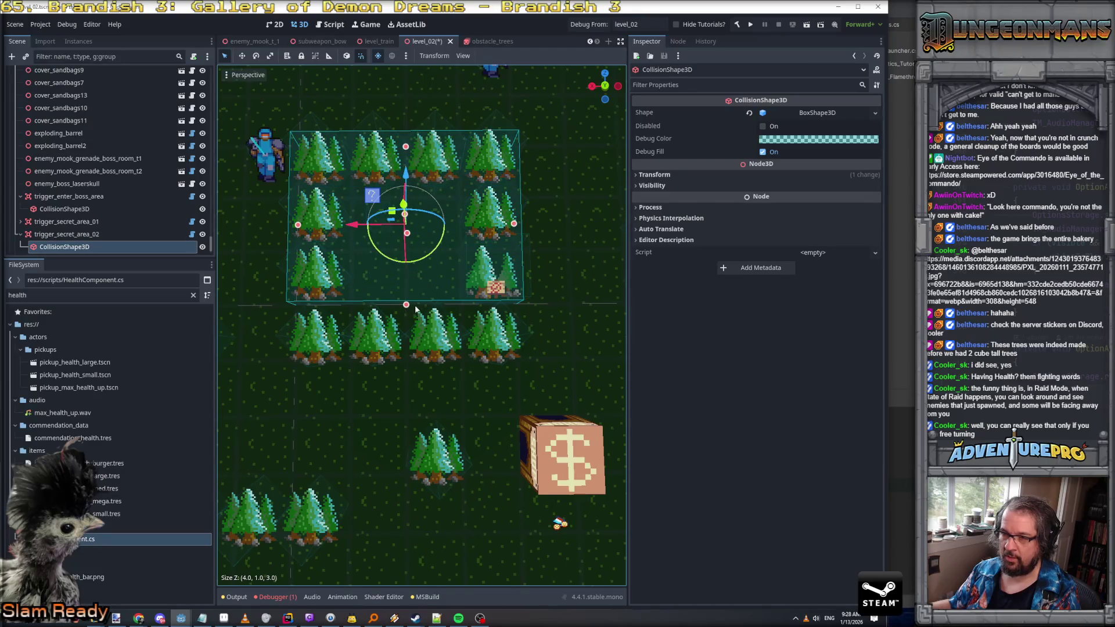
pyautogui.moveTo(406, 305); pyautogui.dragTo(406, 345)
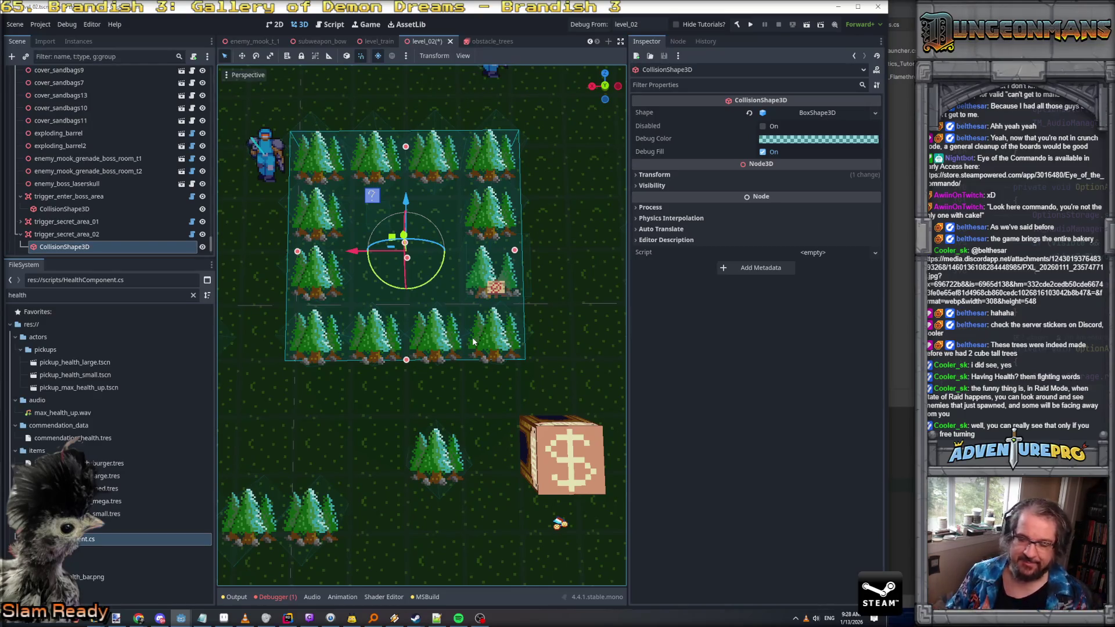
pyautogui.scroll(-10, 472, 337)
pyautogui.hotkey('ctrl', 's')
# Tilt the view into perspective and select a tree in the walled area
pyautogui.moveTo(472, 337); pyautogui.dragTo(472, 290)
pyautogui.scroll(5, 421, 441)
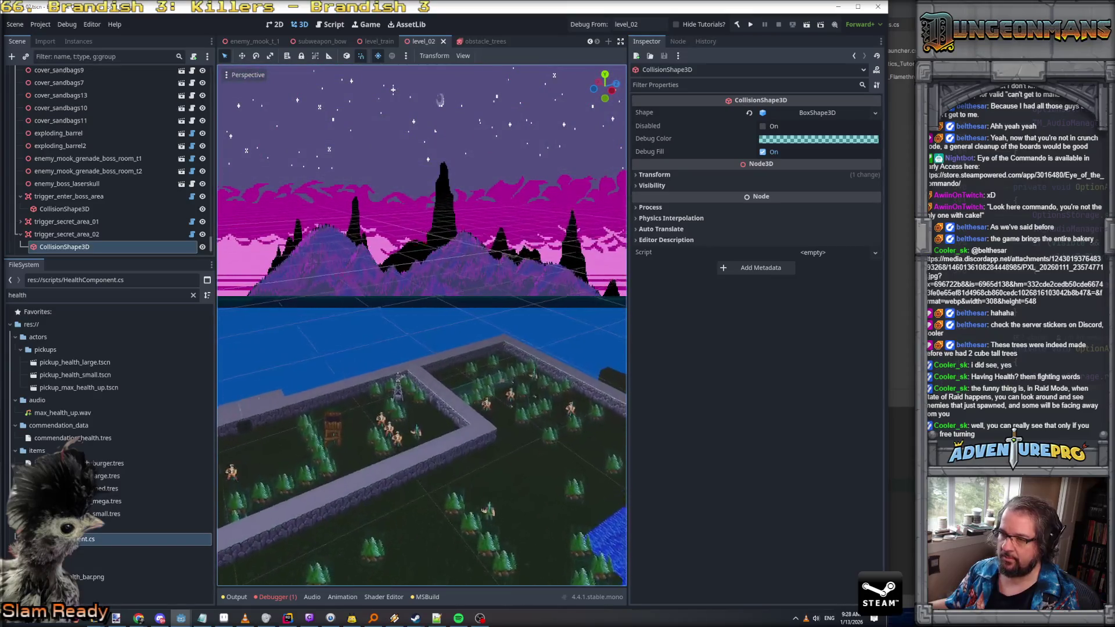
pyautogui.scroll(5, 422, 442)
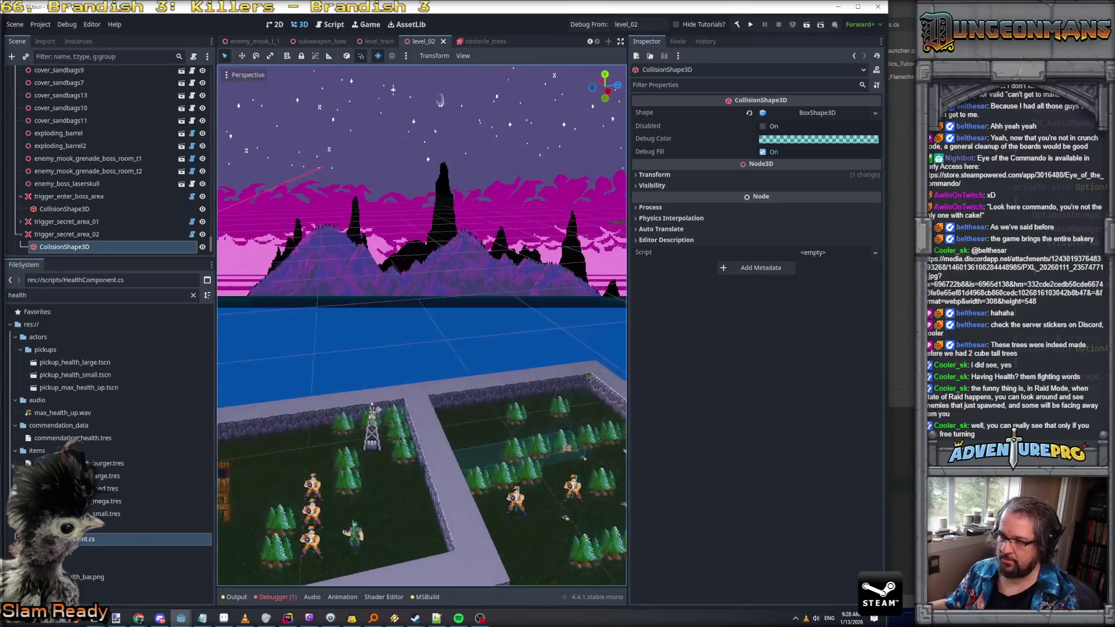
pyautogui.scroll(5, 445, 372)
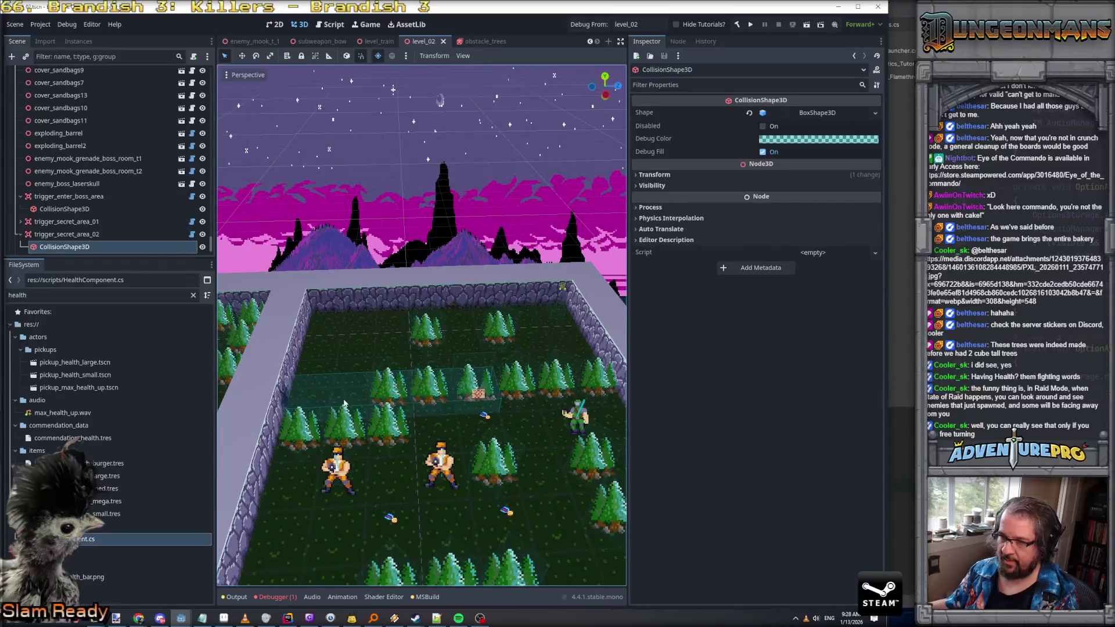
pyautogui.click(344, 402)
pyautogui.moveTo(479, 266)
pyautogui.mouseDown()
pyautogui.moveTo(556, 172)
pyautogui.moveTo(475, 247)
pyautogui.mouseUp()
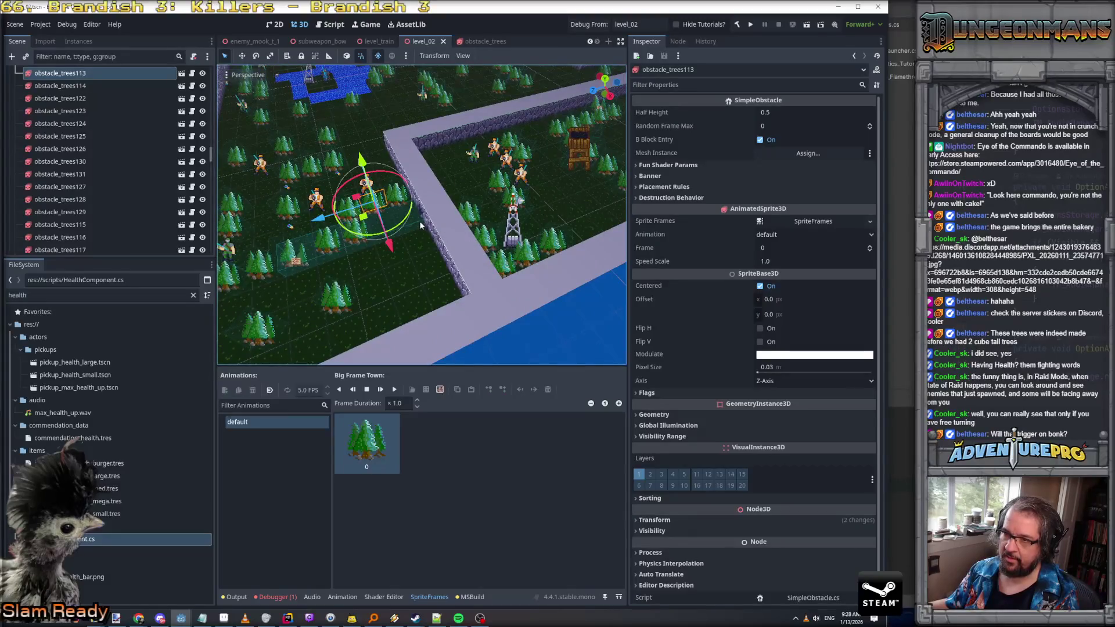
# Stretch trigger_secret_area_03's collision box right to the wall and save level_02
pyautogui.click(420, 221)
pyautogui.moveTo(399, 329); pyautogui.dragTo(372, 278)
pyautogui.moveTo(354, 236)
pyautogui.mouseDown()
pyautogui.moveTo(440, 567)
pyautogui.moveTo(221, 291)
pyautogui.mouseUp()
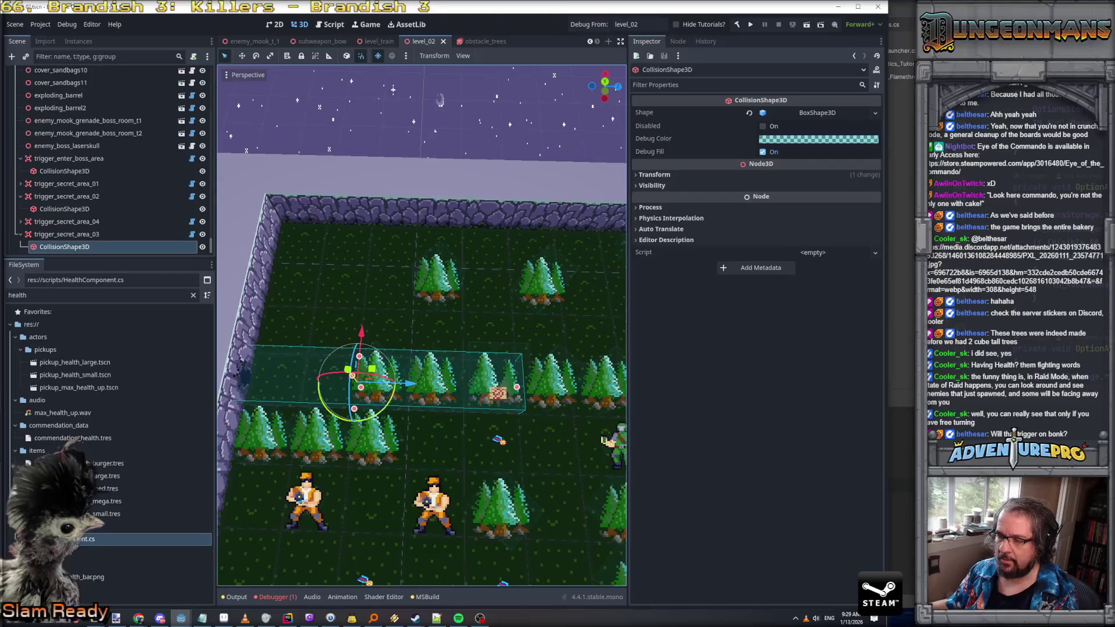
pyautogui.press('d')
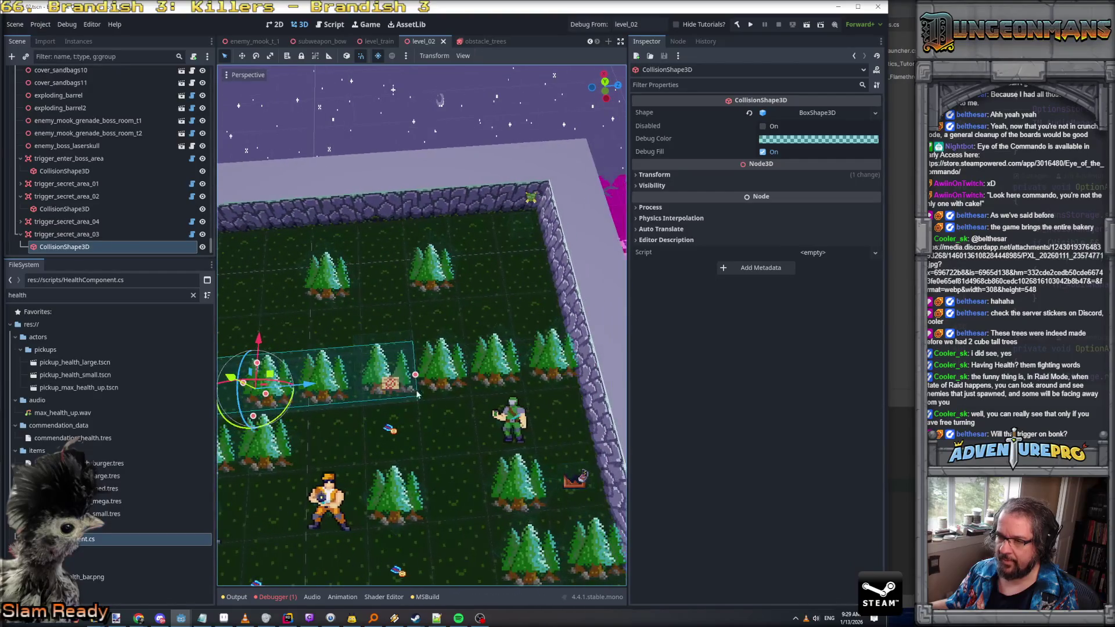
pyautogui.moveTo(416, 378); pyautogui.dragTo(573, 377)
pyautogui.moveTo(491, 341); pyautogui.dragTo(407, 354)
pyautogui.hotkey('ctrl', 's')
# Fly the view close to the pine trees, save level_02, and start a debug run
pyautogui.moveTo(488, 336); pyautogui.dragTo(471, 281)
pyautogui.press('w')
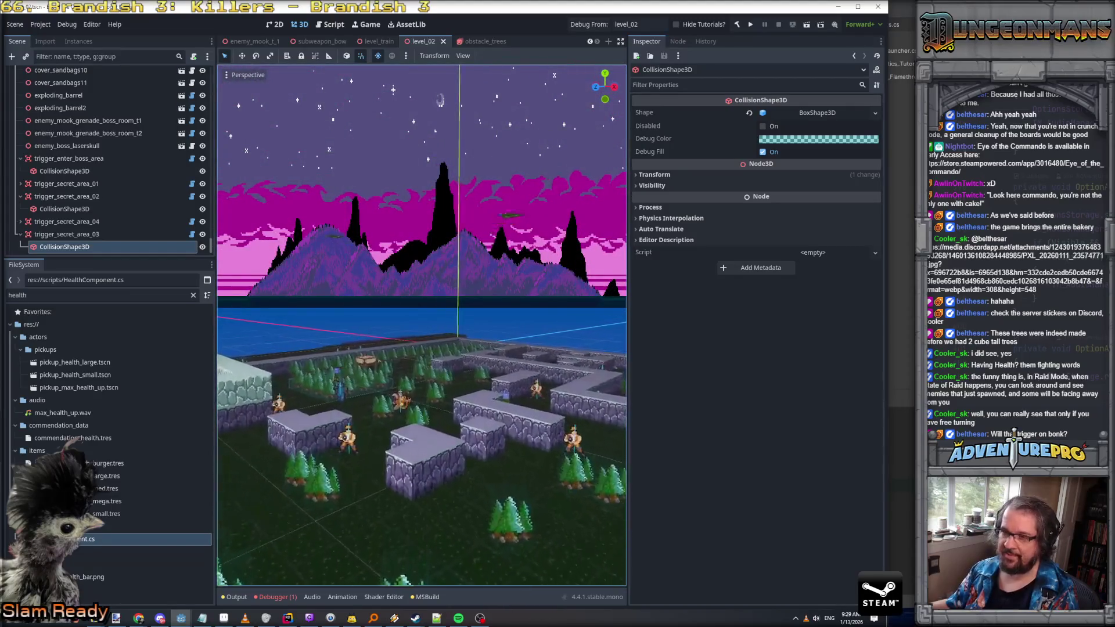
pyautogui.press('w')
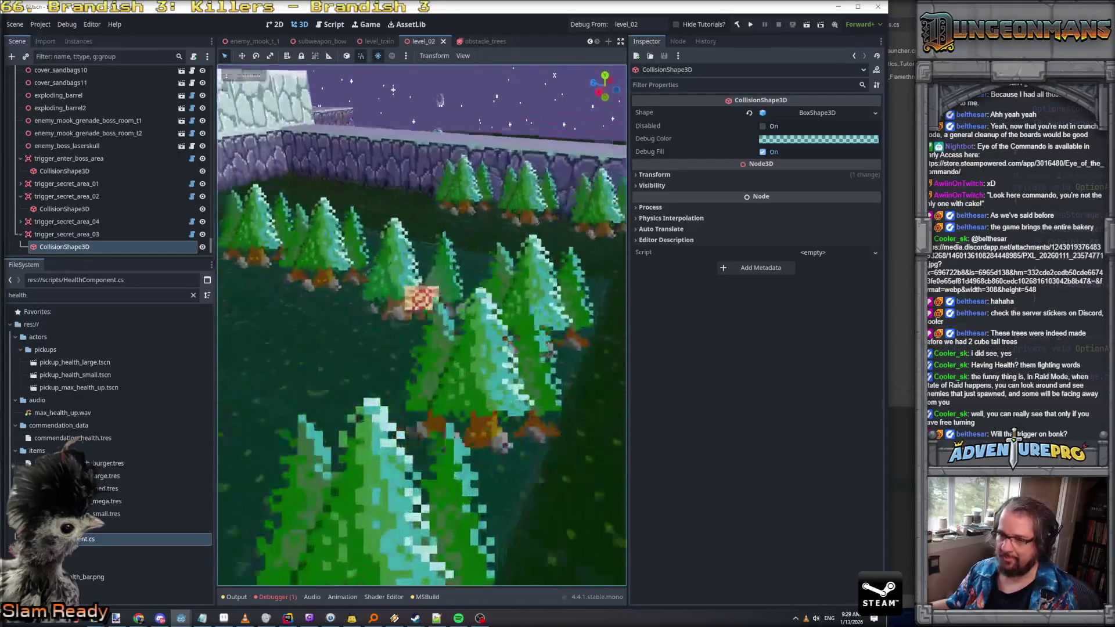
pyautogui.hotkey('ctrl', 's')
pyautogui.press('w')
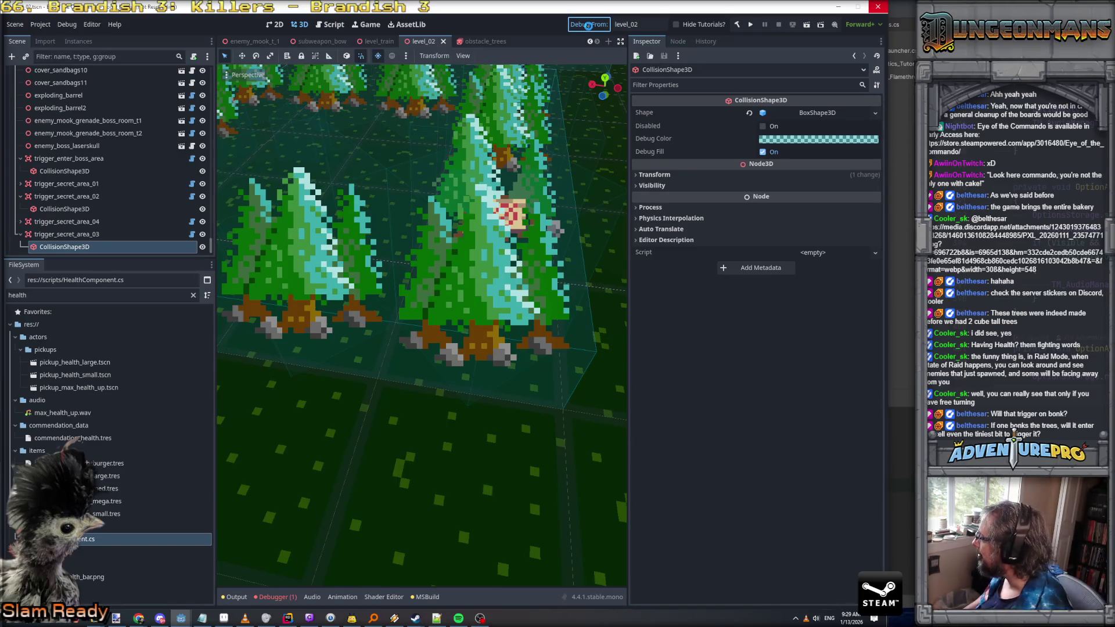
pyautogui.hotkey('ctrl', 's')
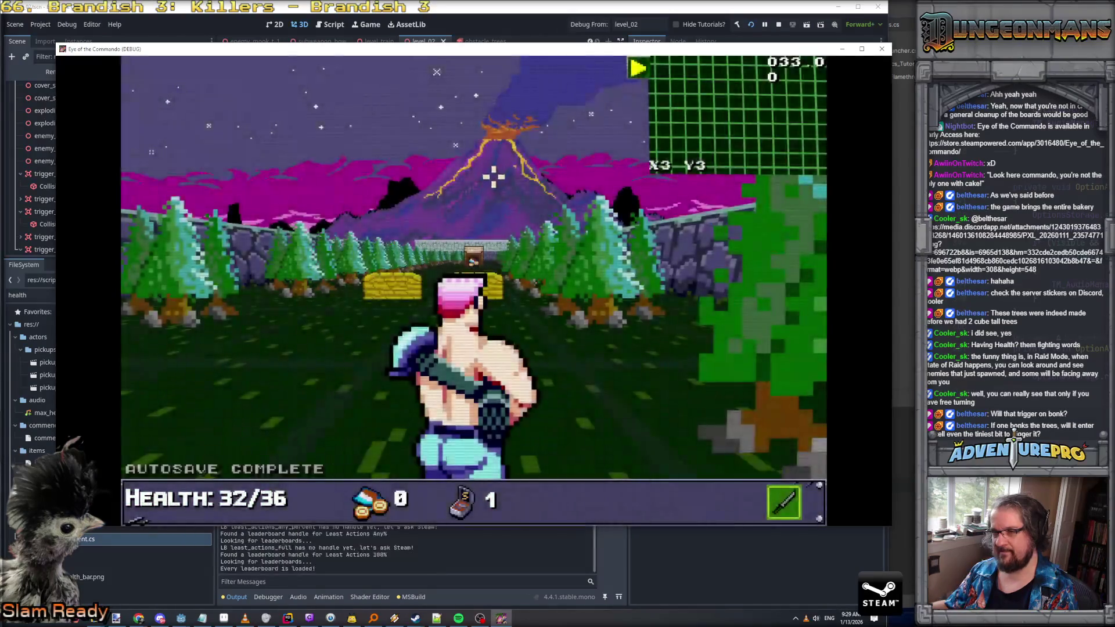
# Step into cover, dismiss the Control tutorial, and enter the WARGOD cheat
pyautogui.press('w')
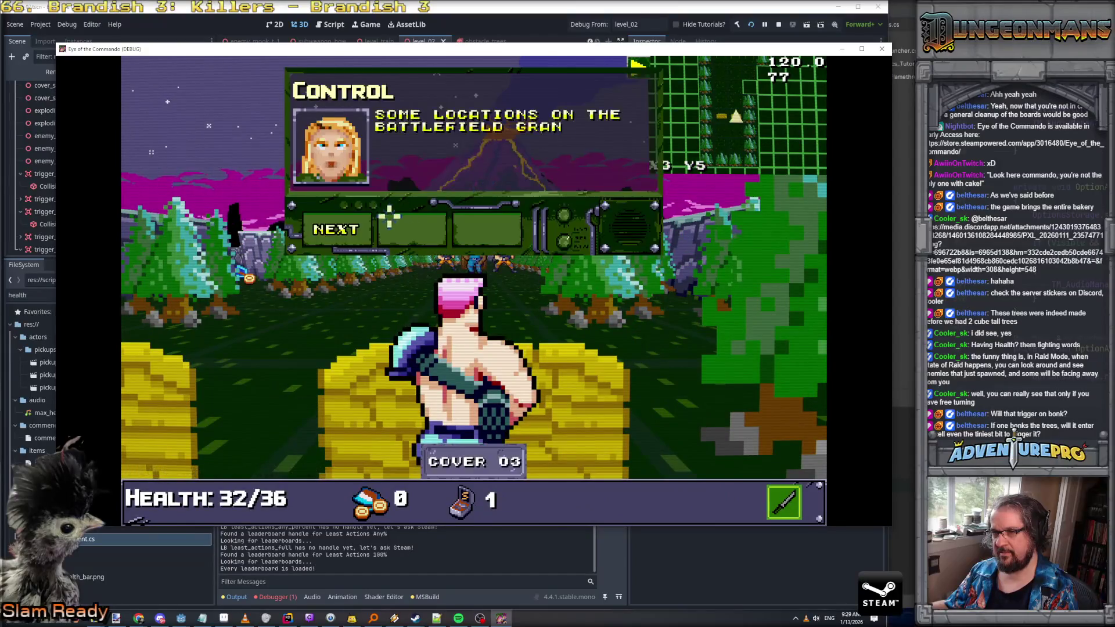
pyautogui.click(346, 230)
pyautogui.press('`')
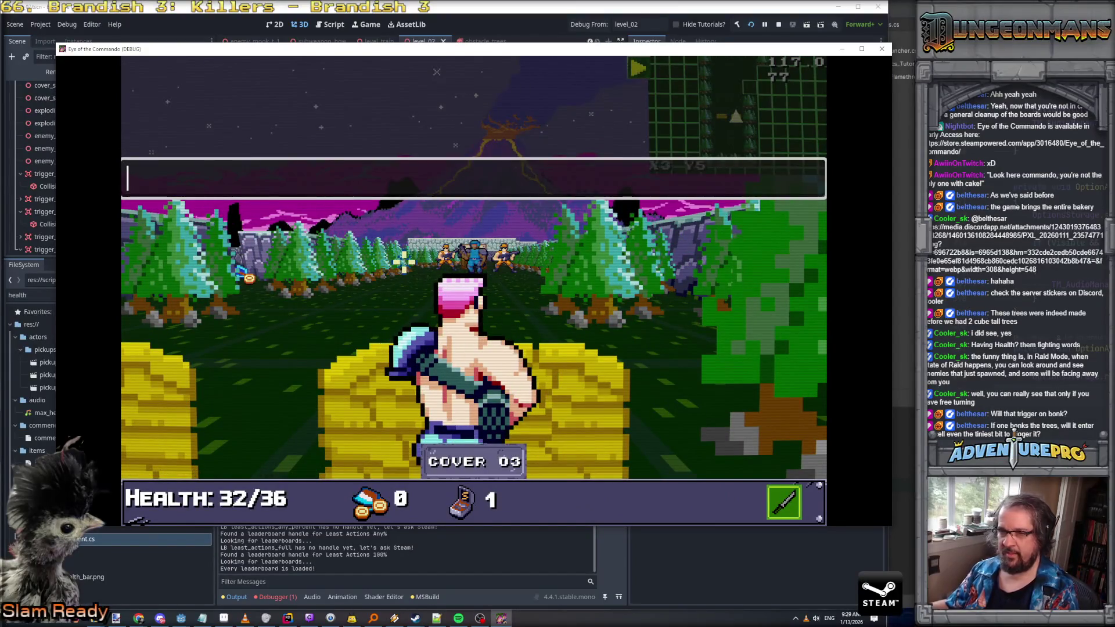
pyautogui.write('WARGOd')
pyautogui.press('Return')
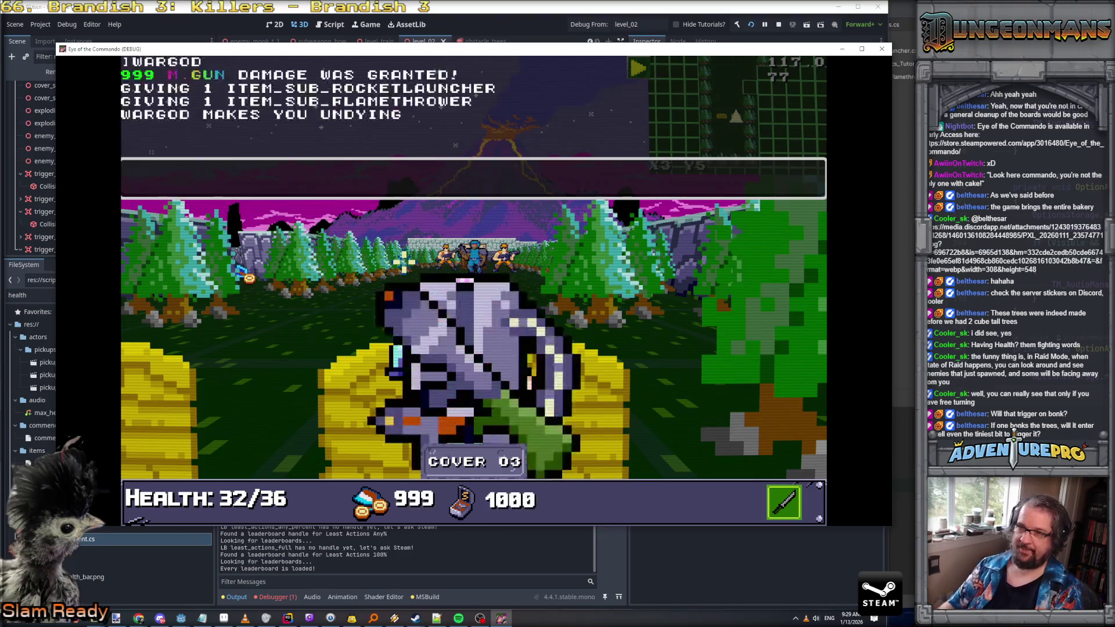
# Shoot the three soldiers, advance past the shop toward the trees, and face the shop
pyautogui.click(479, 260)
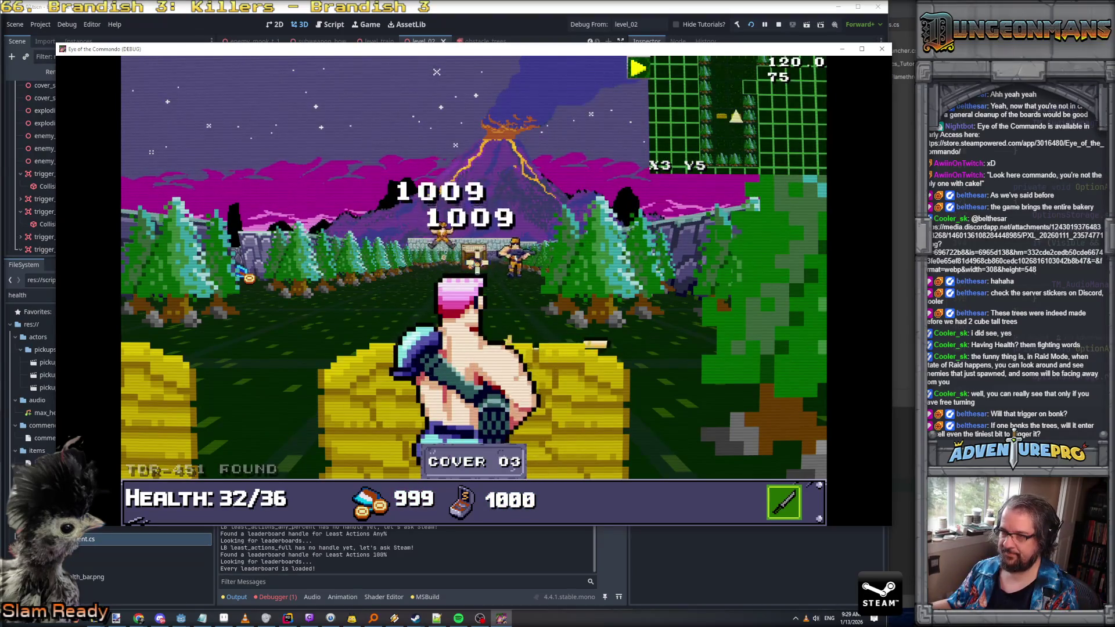
pyautogui.press('w')
pyautogui.press('w')
pyautogui.press('w')
pyautogui.press('w')
pyautogui.press('w')
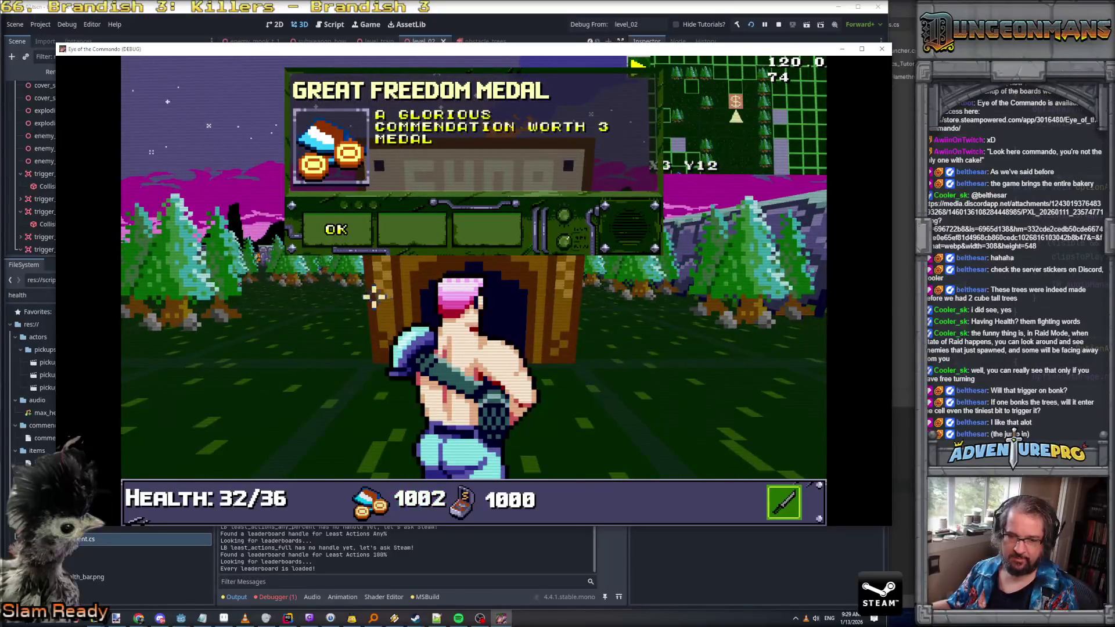
pyautogui.press('a')
pyautogui.press('a')
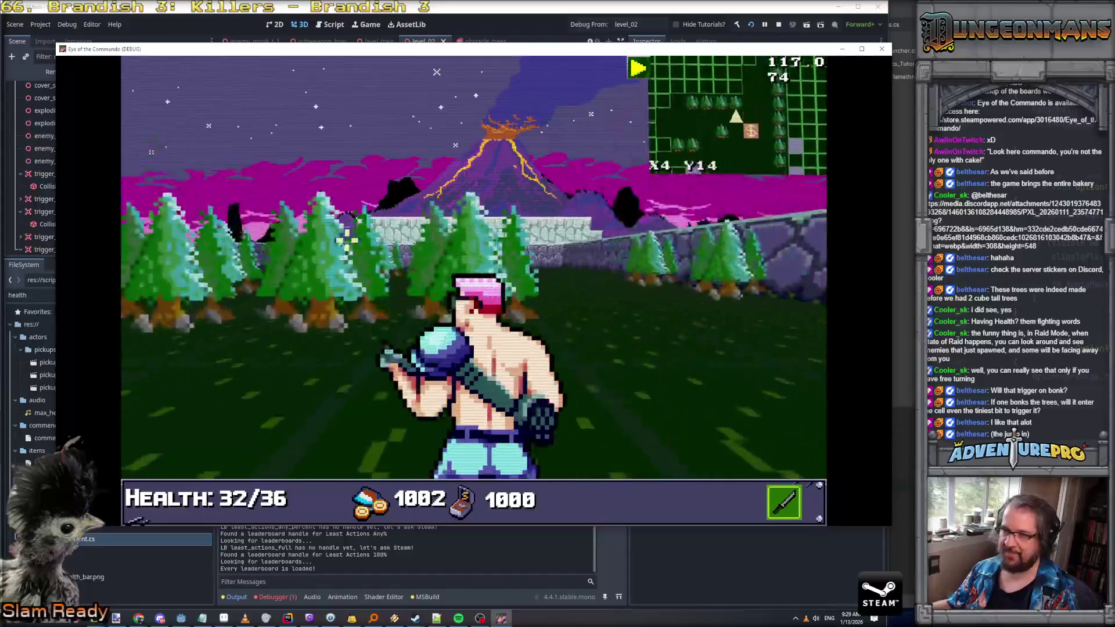
pyautogui.press('w')
pyautogui.press('w')
pyautogui.press('d')
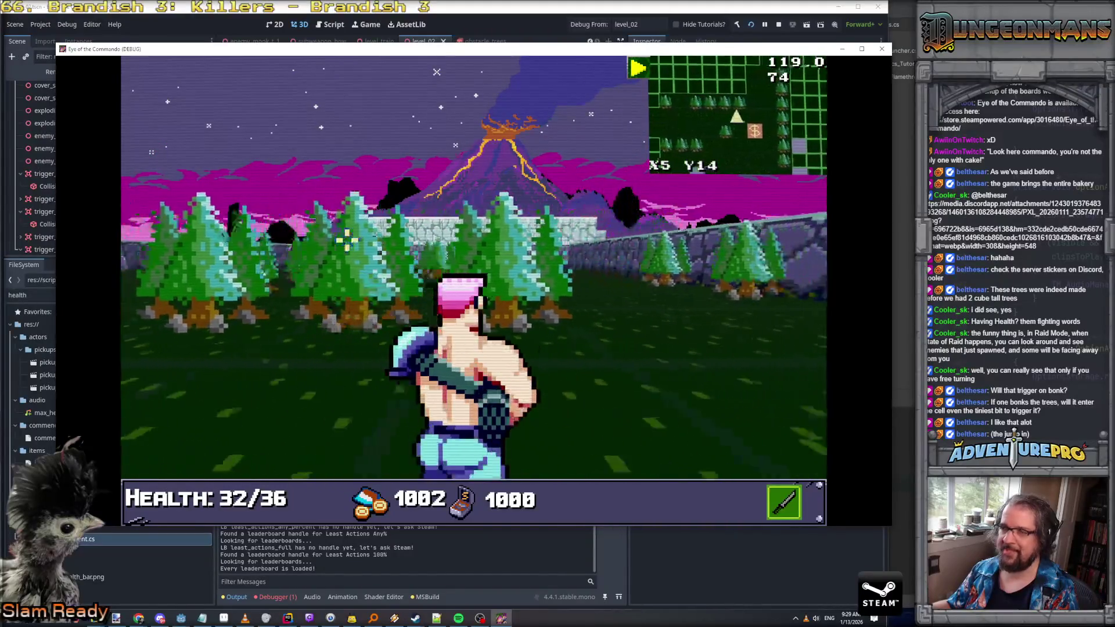
pyautogui.press('a')
pyautogui.press('Left')
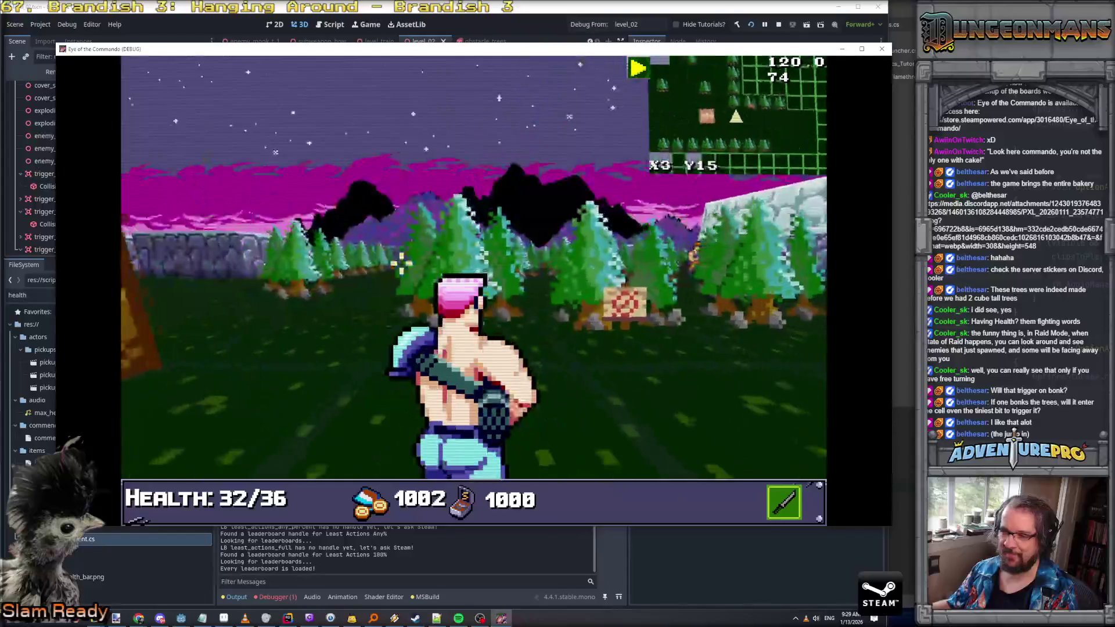
pyautogui.press('w')
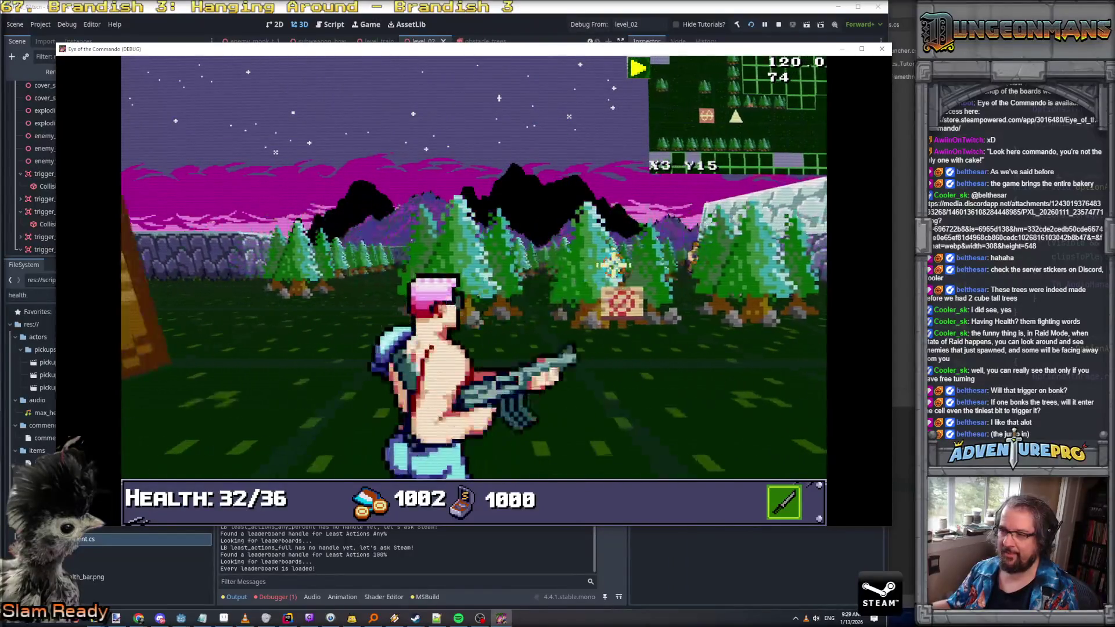
# Equip the TDR-451 flamethrower as the sub weapon and fire it
pyautogui.press('`')
pyautogui.press('`')
pyautogui.press('i')
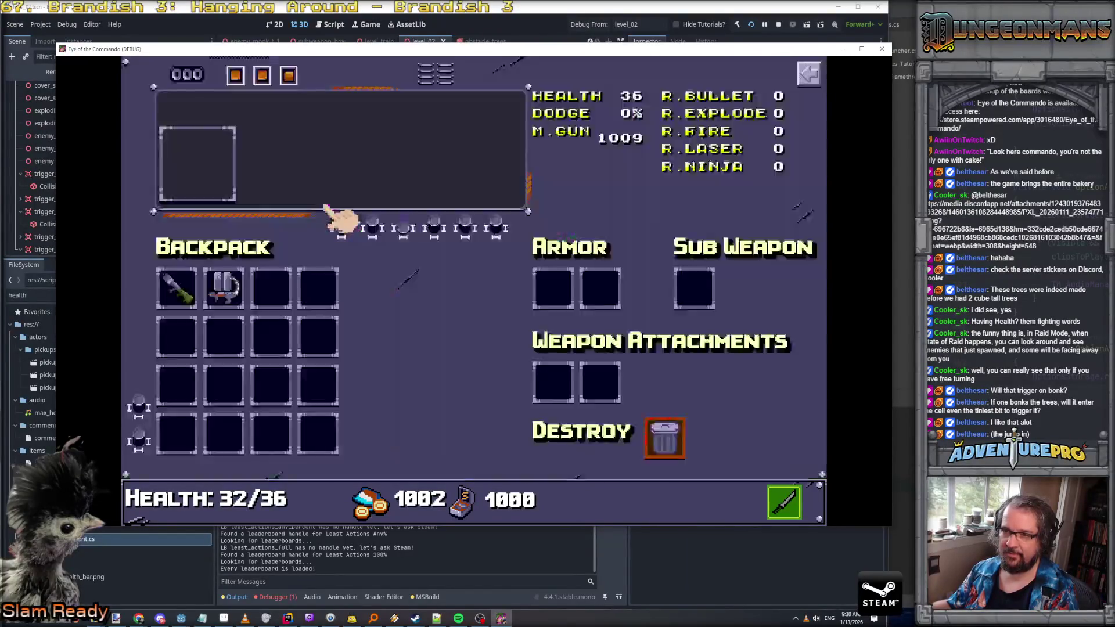
pyautogui.click(223, 290)
pyautogui.press('i')
pyautogui.rightClick(480, 289)
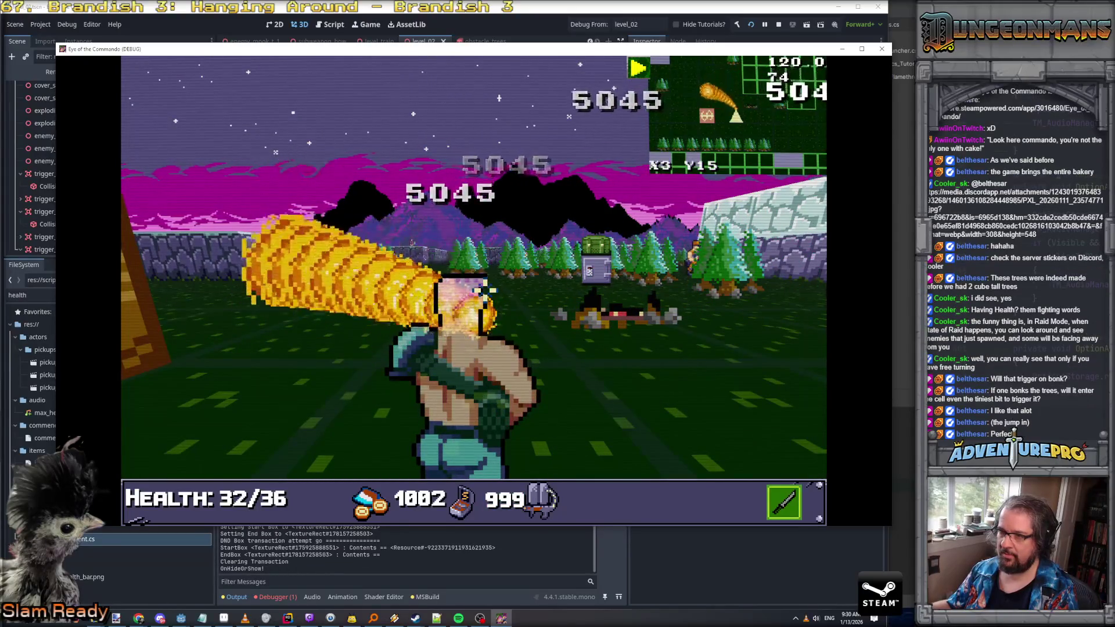
# Enter the secret area, attack the chest, then leave the game for the Godot editor
pyautogui.press('w')
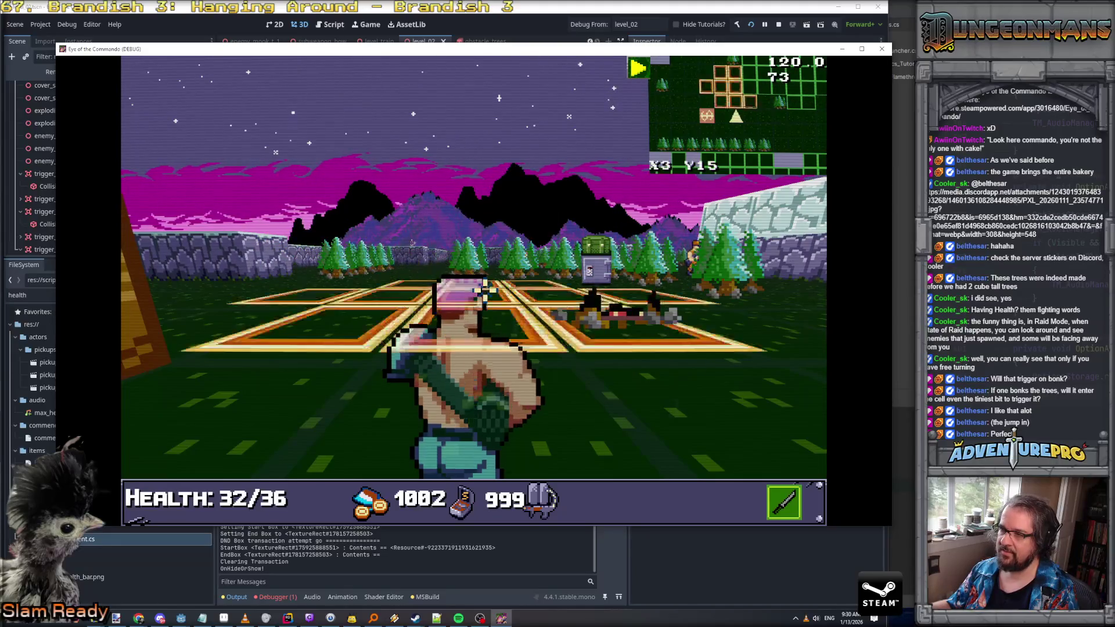
pyautogui.press('w')
pyautogui.press('w')
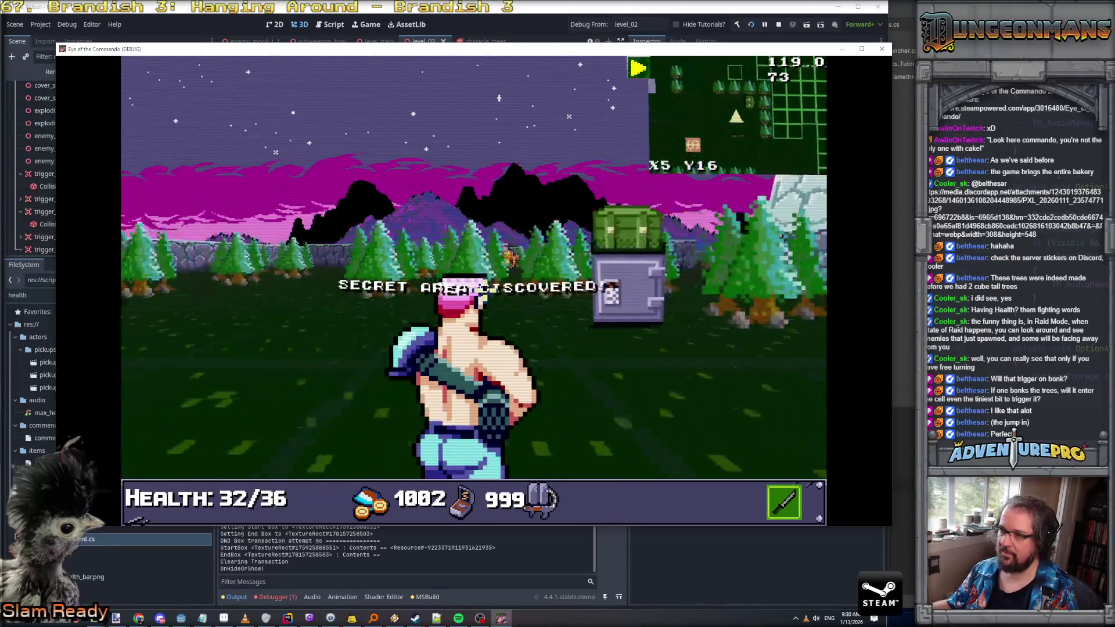
pyautogui.press('space')
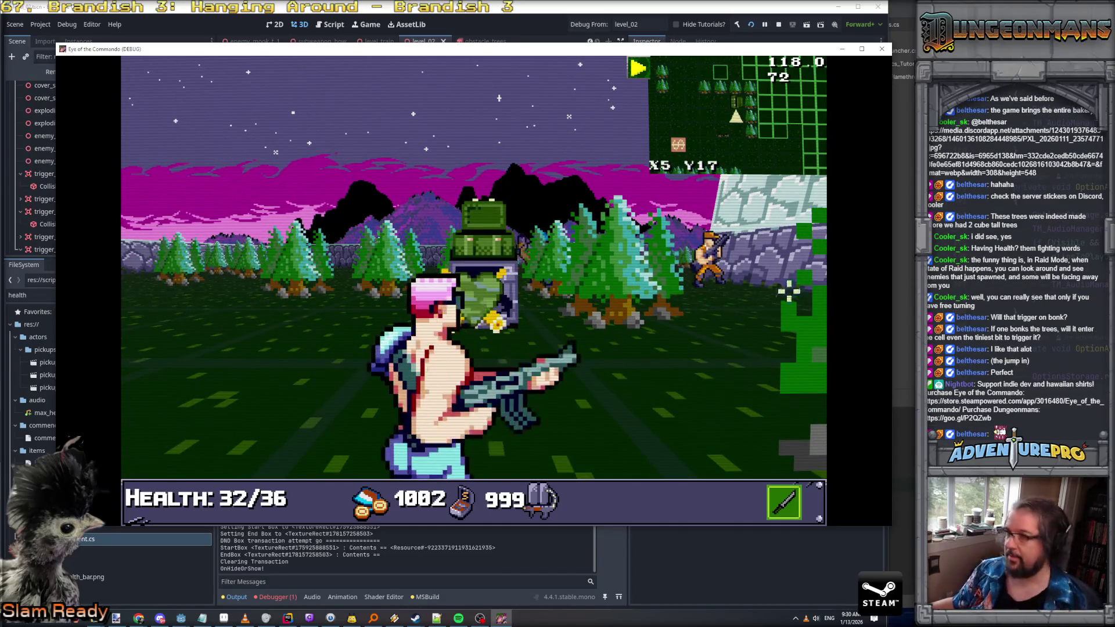
pyautogui.hotkey('alt', 'Tab')
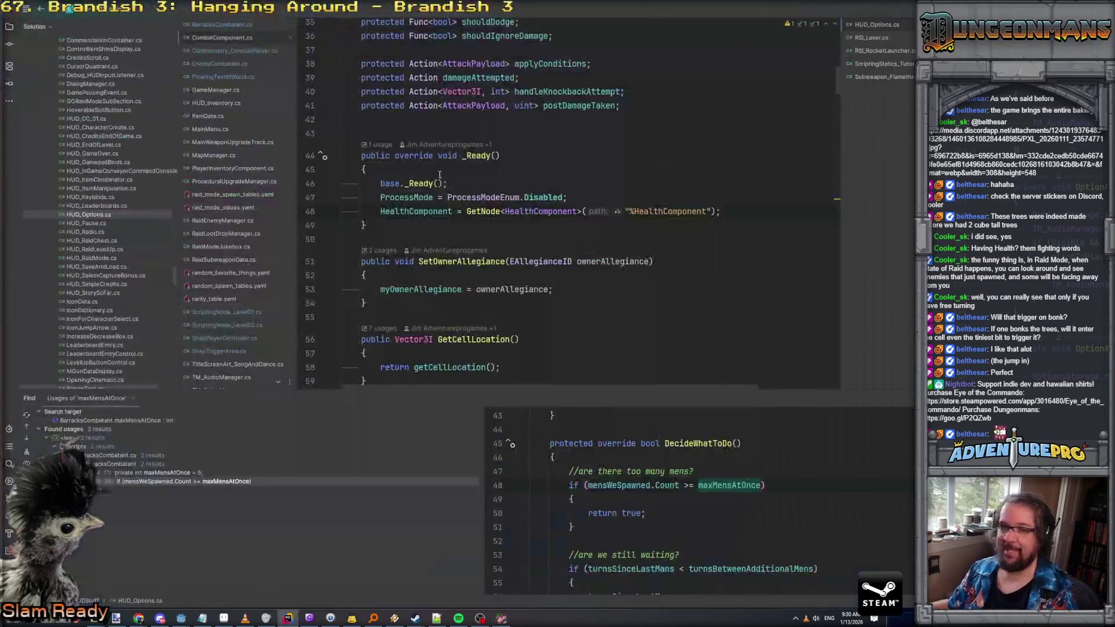
pyautogui.hotkey('alt', 'Tab')
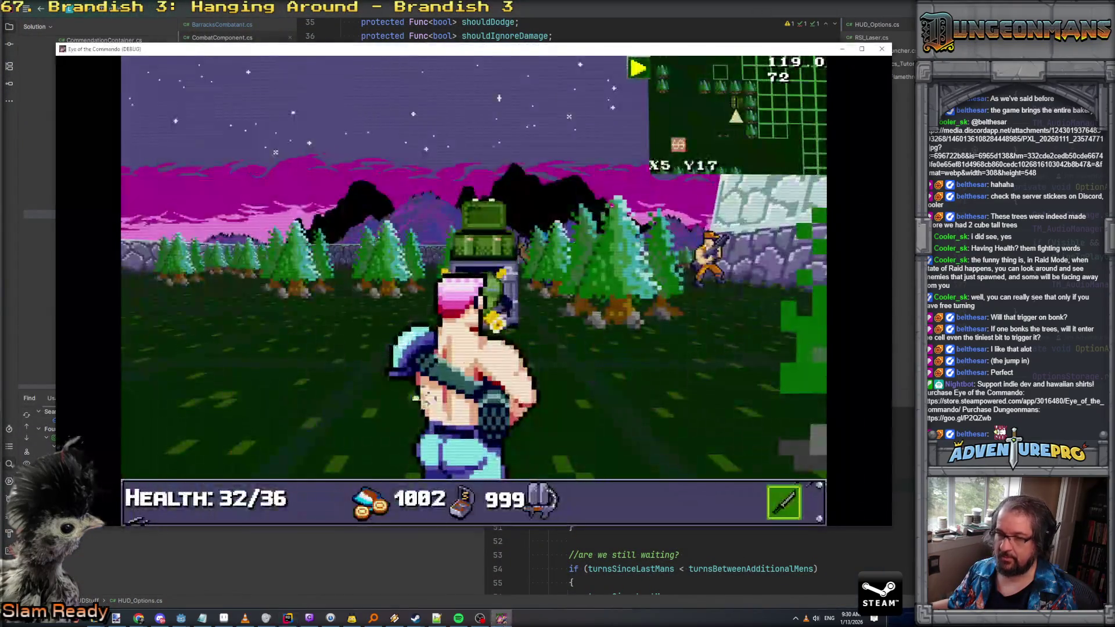
pyautogui.hotkey('alt', 'Tab')
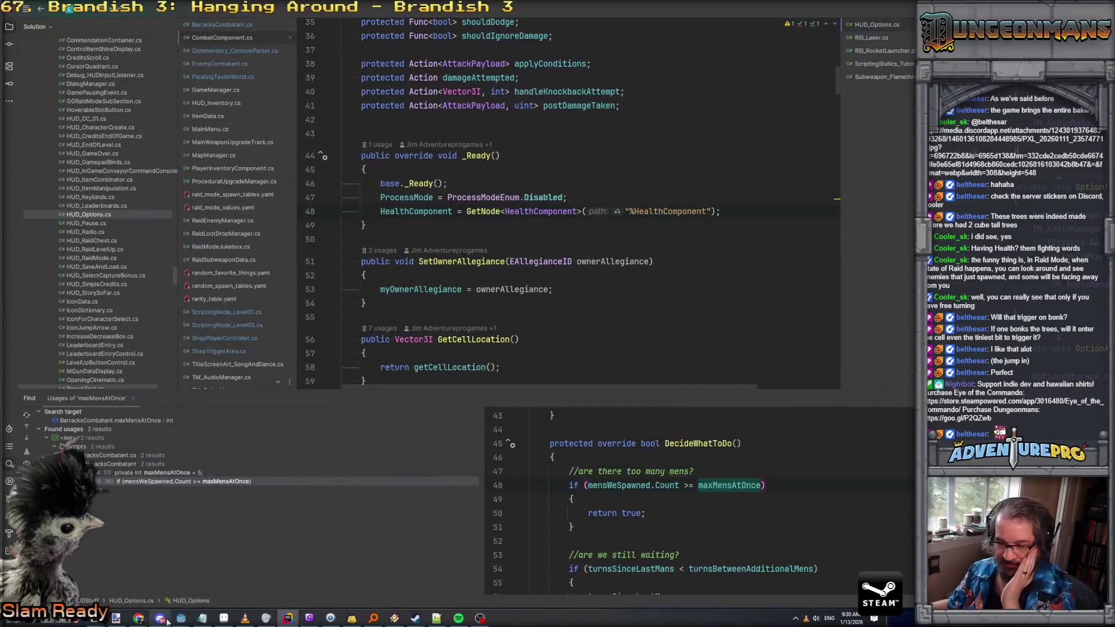
pyautogui.click(181, 618)
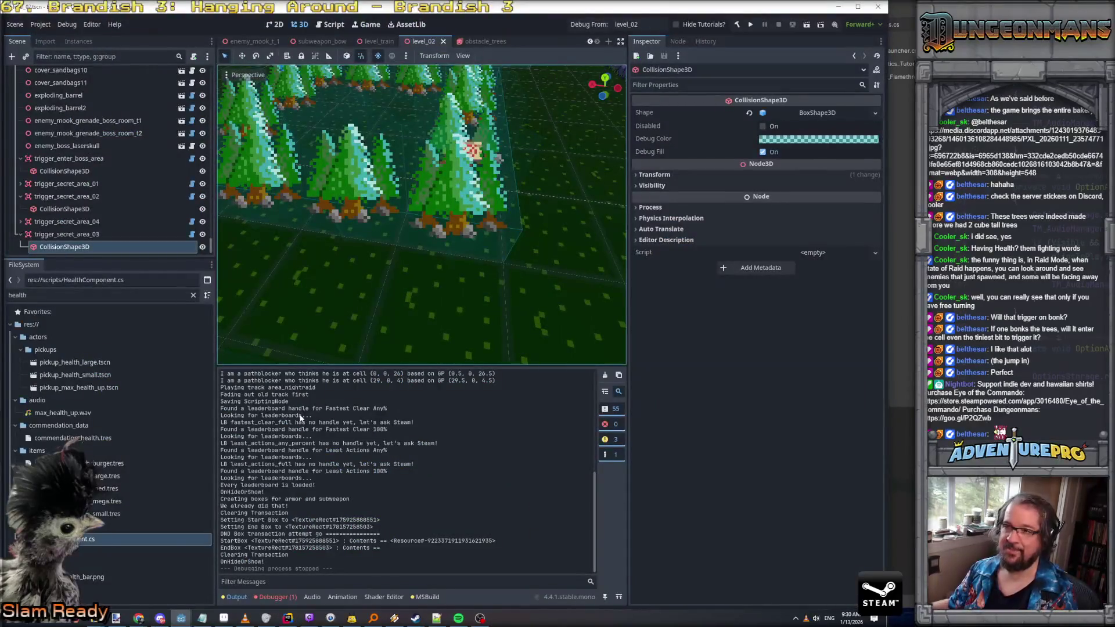
# On the obstacle_trees root, enable play_special_anim with burn on destroy and leave_as_wreckage
pyautogui.click(475, 41)
pyautogui.click(78, 74)
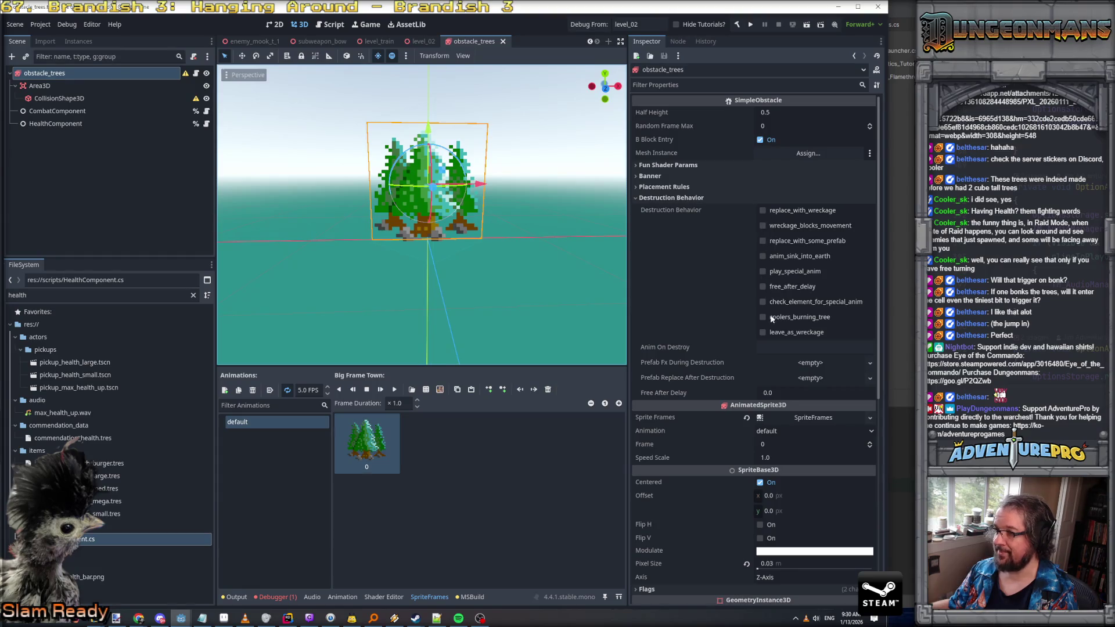
pyautogui.click(764, 272)
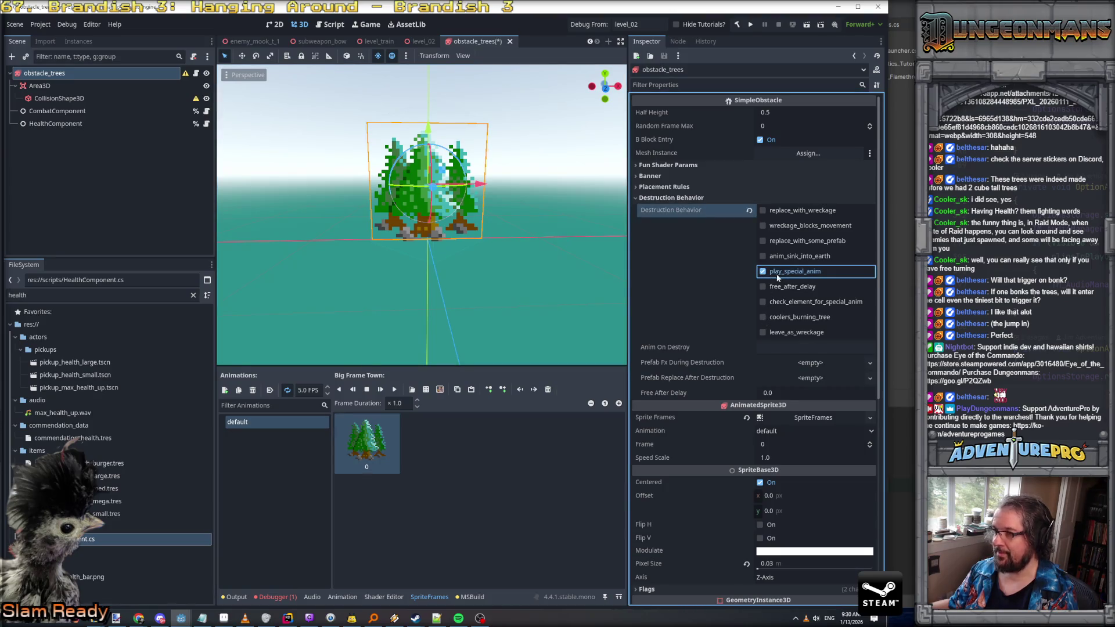
pyautogui.click(764, 212)
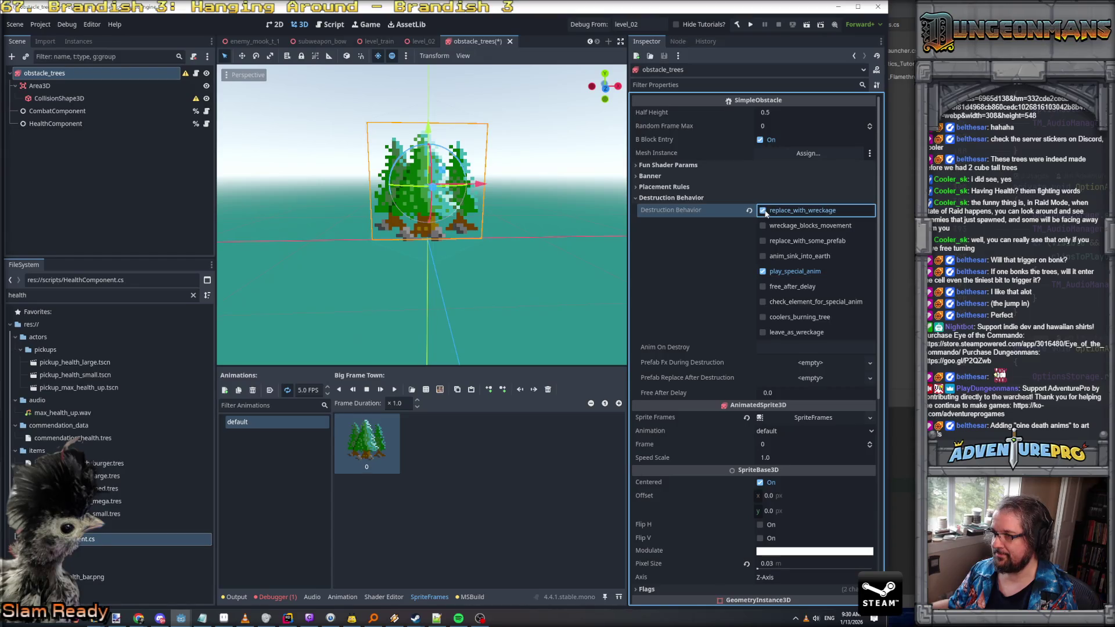
pyautogui.click(789, 346)
pyautogui.write('burn')
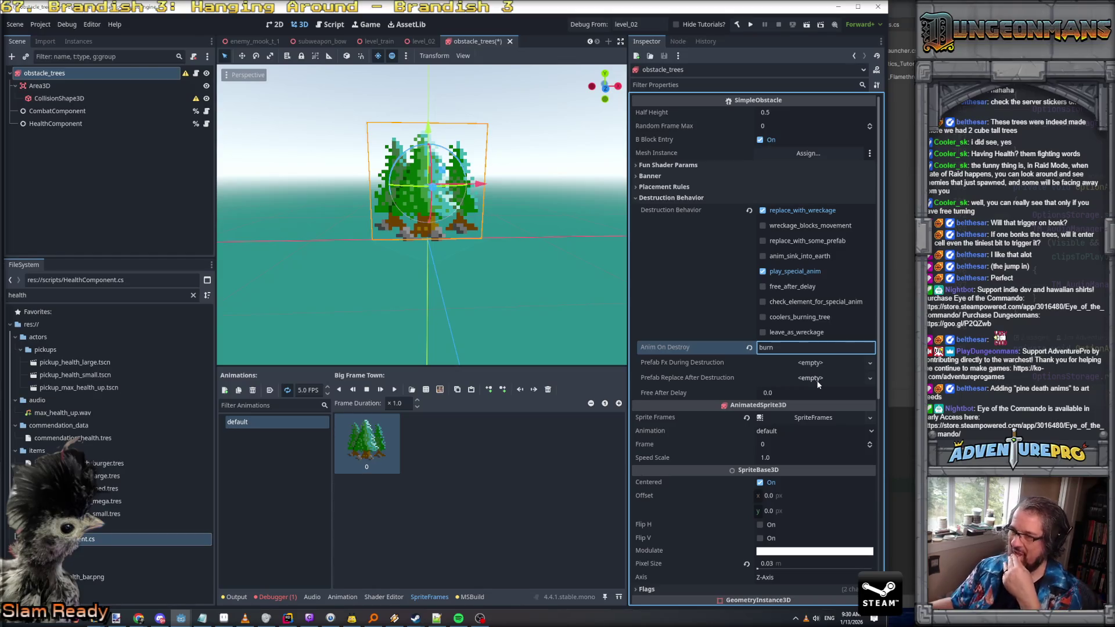
pyautogui.click(763, 212)
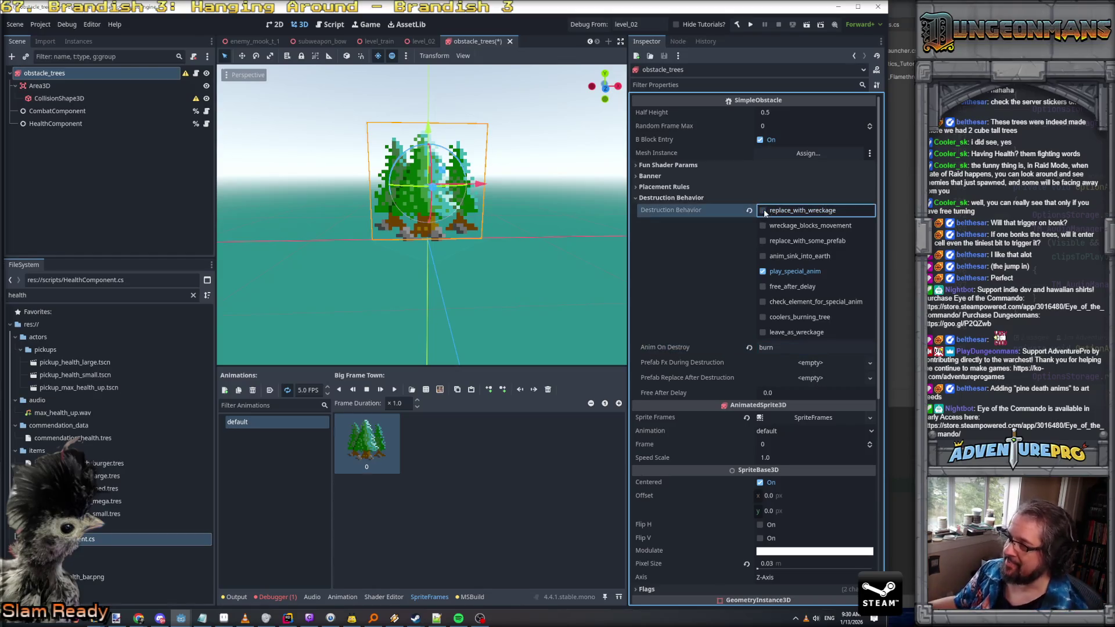
pyautogui.click(763, 333)
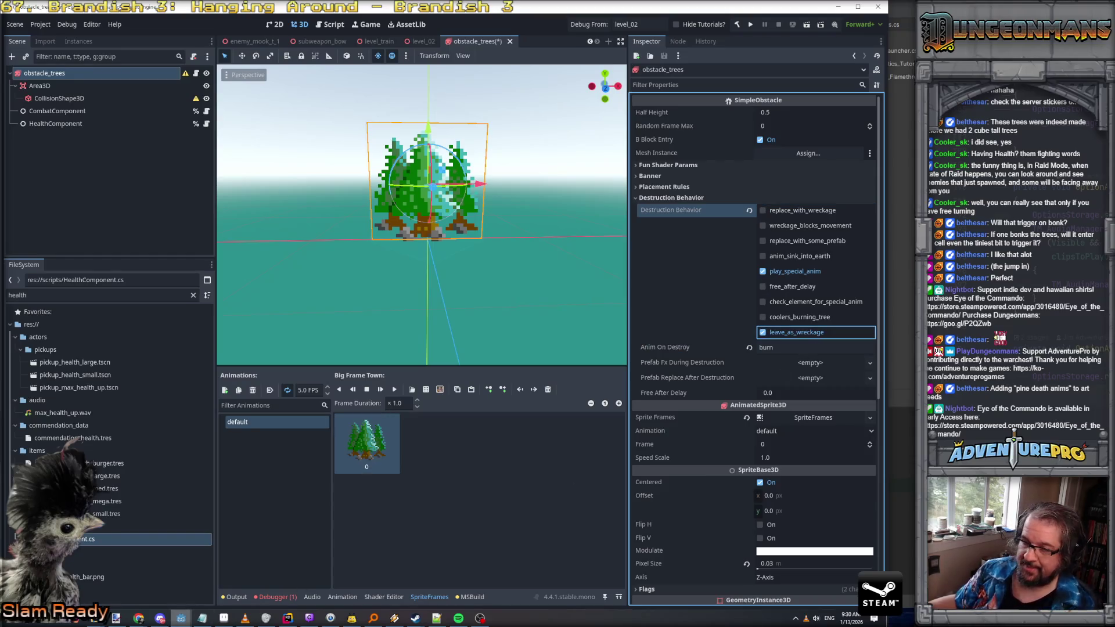
# Review the error details in the Debugger's error list
pyautogui.click(276, 596)
pyautogui.click(226, 421)
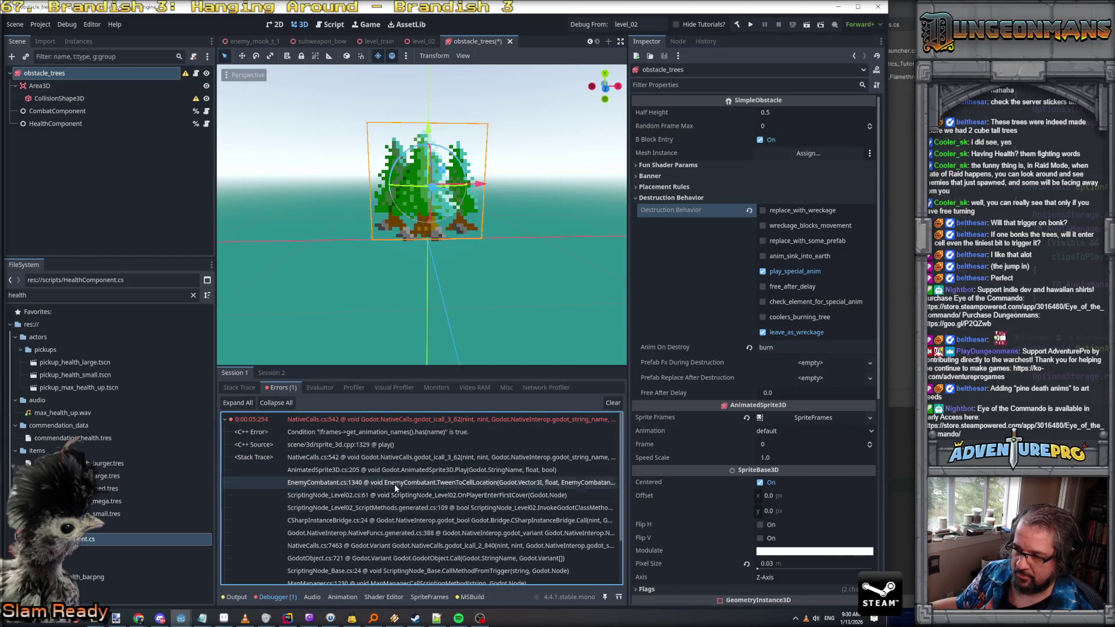
pyautogui.click(226, 419)
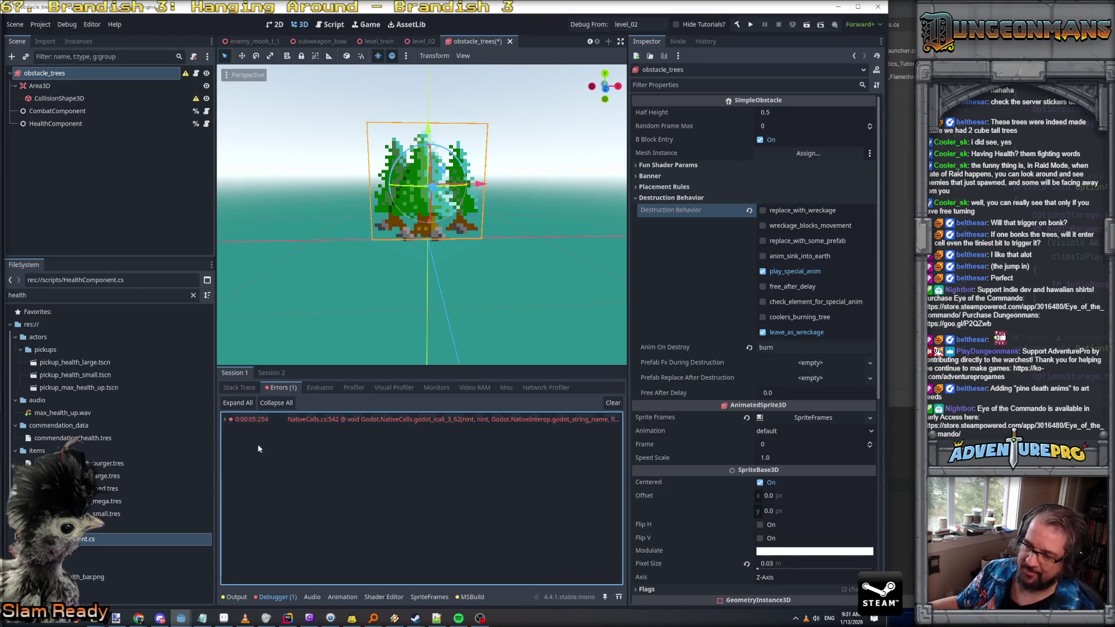
# Switch to Aseprite and bring up the Open dialog for a sprite file
pyautogui.click(224, 619)
pyautogui.click(10, 18)
pyautogui.click(22, 41)
# Open obstacle_trees_night_01.ase from the textures folder and center the tree sprite
pyautogui.scroll(-10, 650, 374)
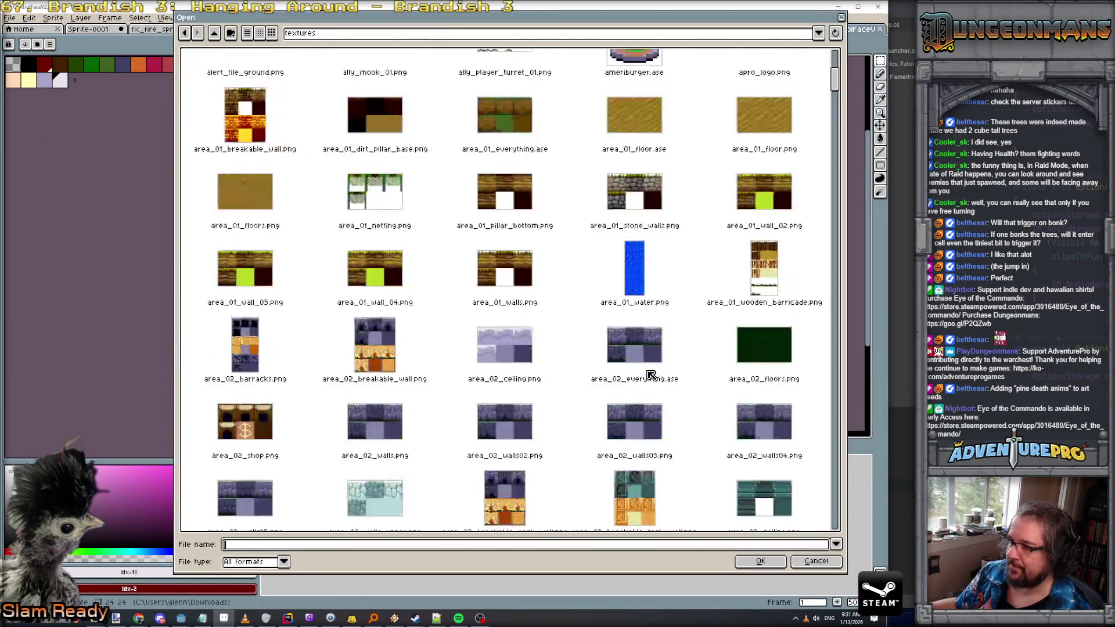
pyautogui.moveTo(835, 94)
pyautogui.mouseDown()
pyautogui.moveTo(858, 465)
pyautogui.moveTo(860, 436)
pyautogui.mouseUp()
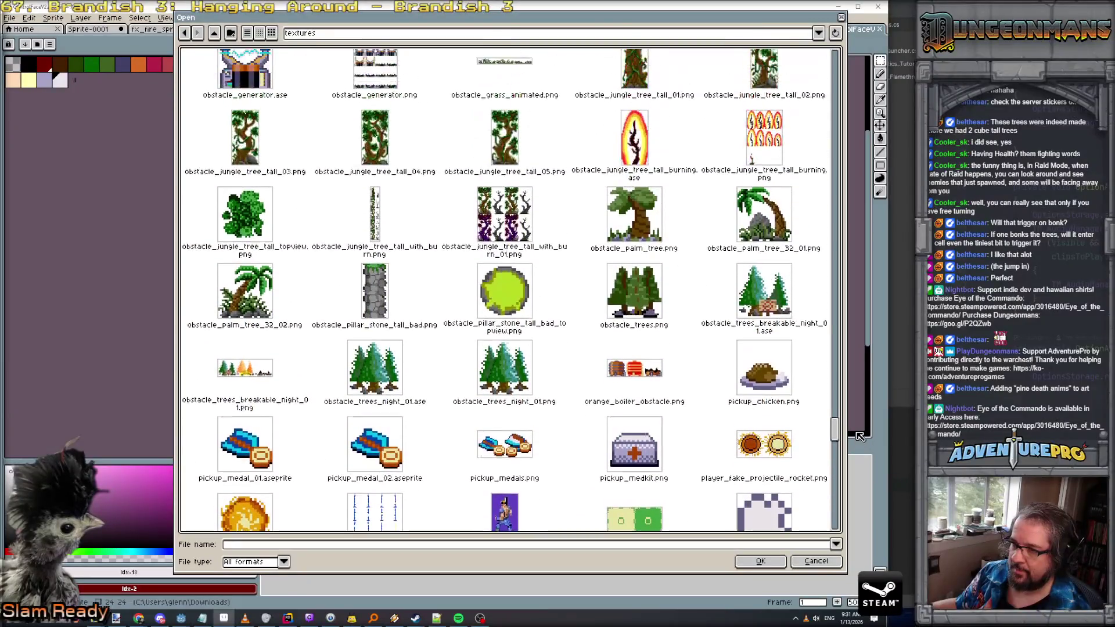
pyautogui.doubleClick(407, 374)
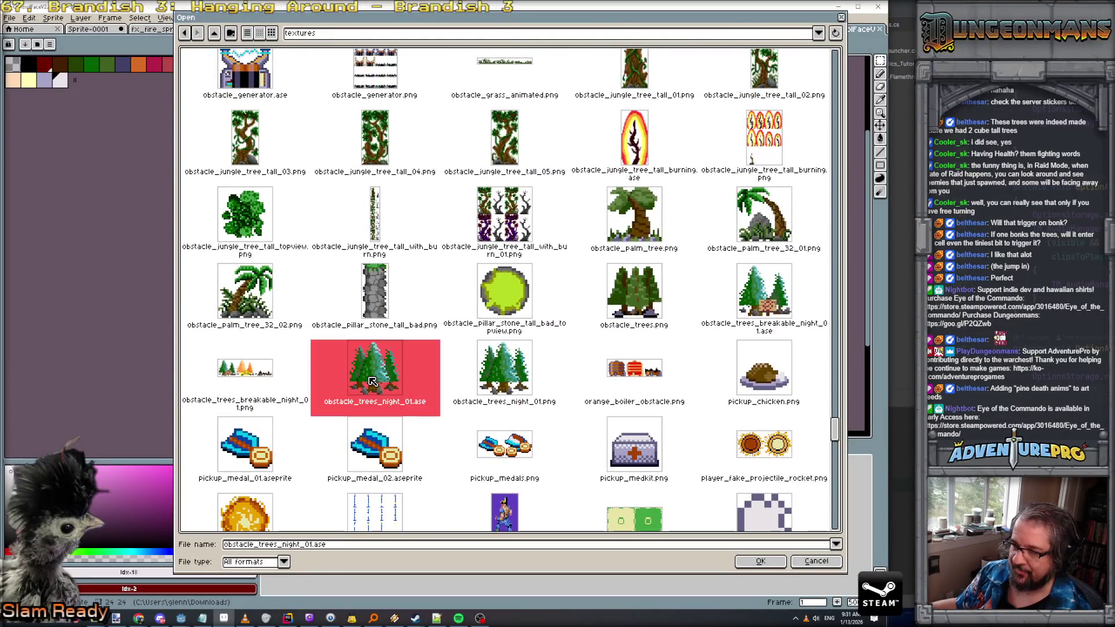
pyautogui.scroll(3, 583, 254)
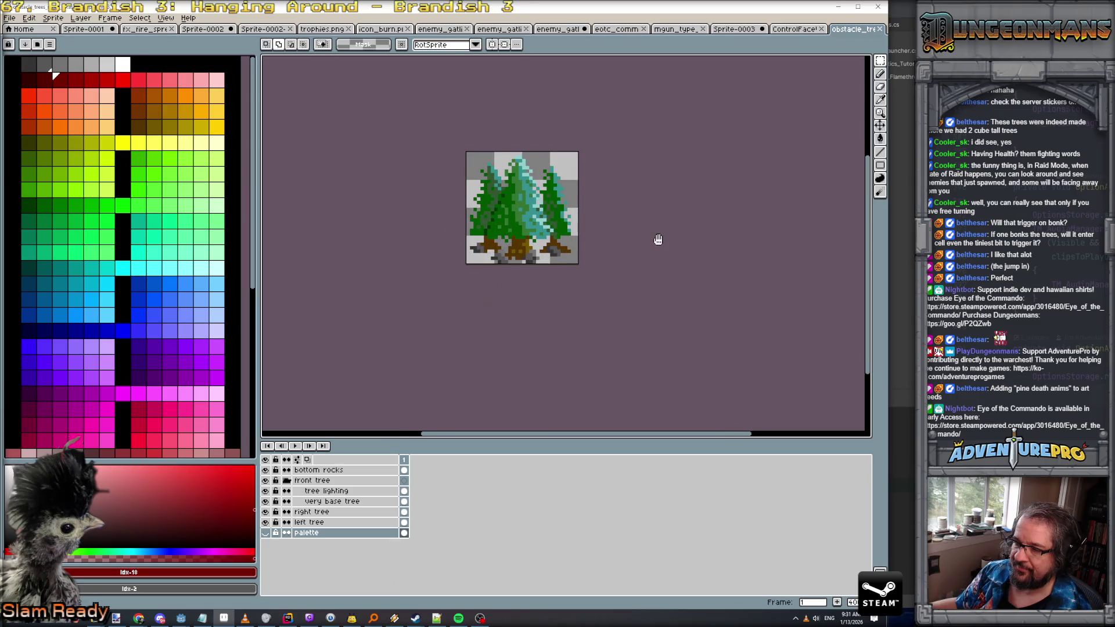
pyautogui.moveTo(658, 240); pyautogui.dragTo(602, 246)
pyautogui.scroll(1, 603, 248)
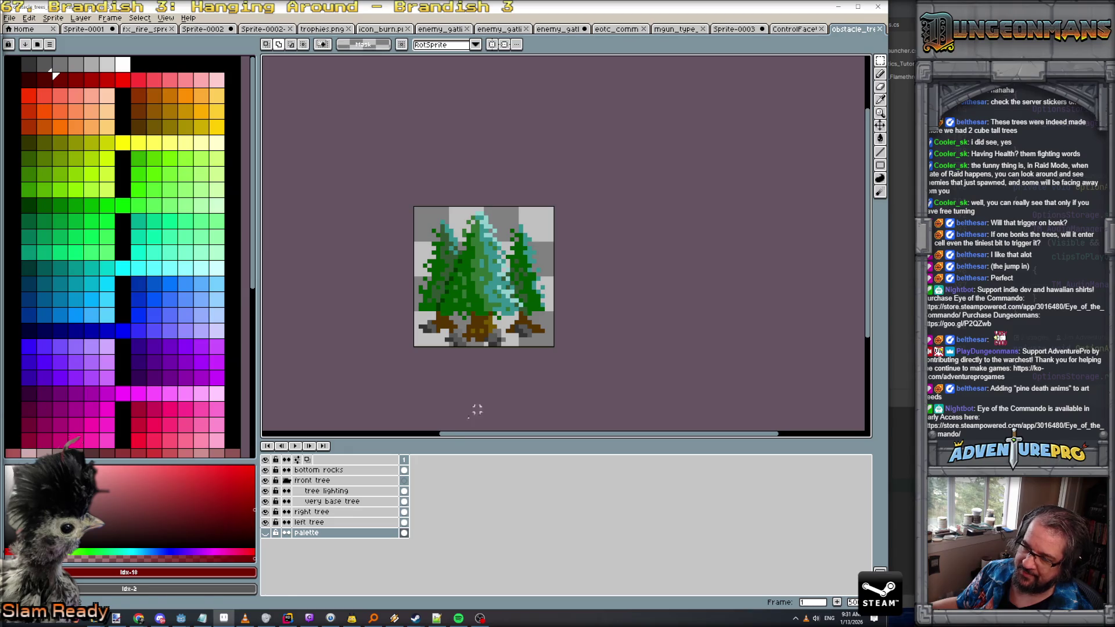
# Add a second frame after the sprite's first frame
pyautogui.click(406, 460)
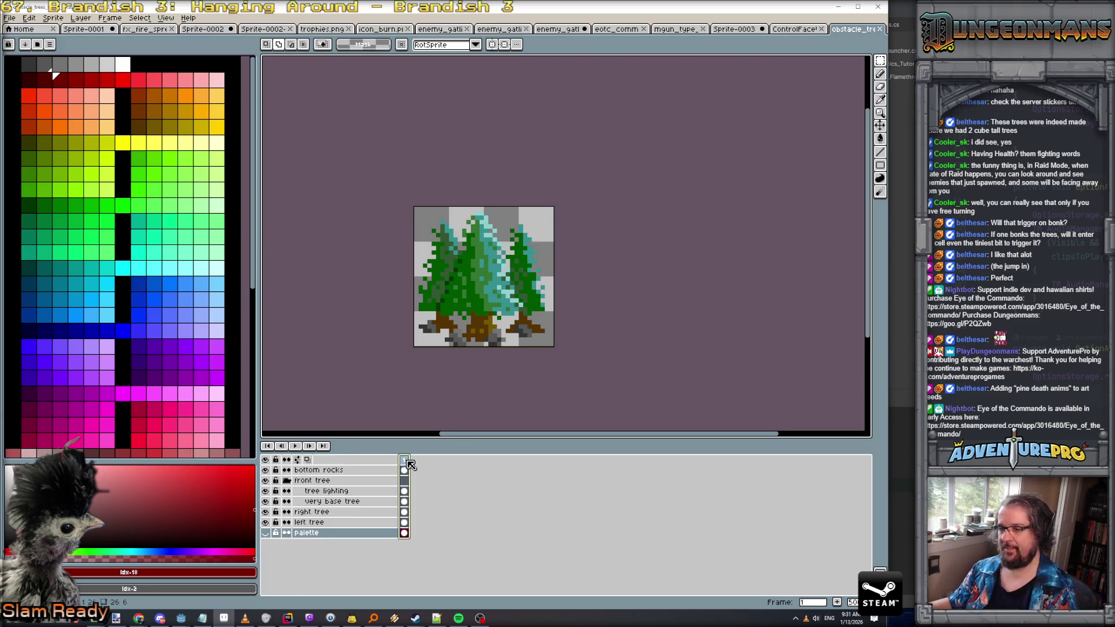
pyautogui.hotkey('alt', 'n')
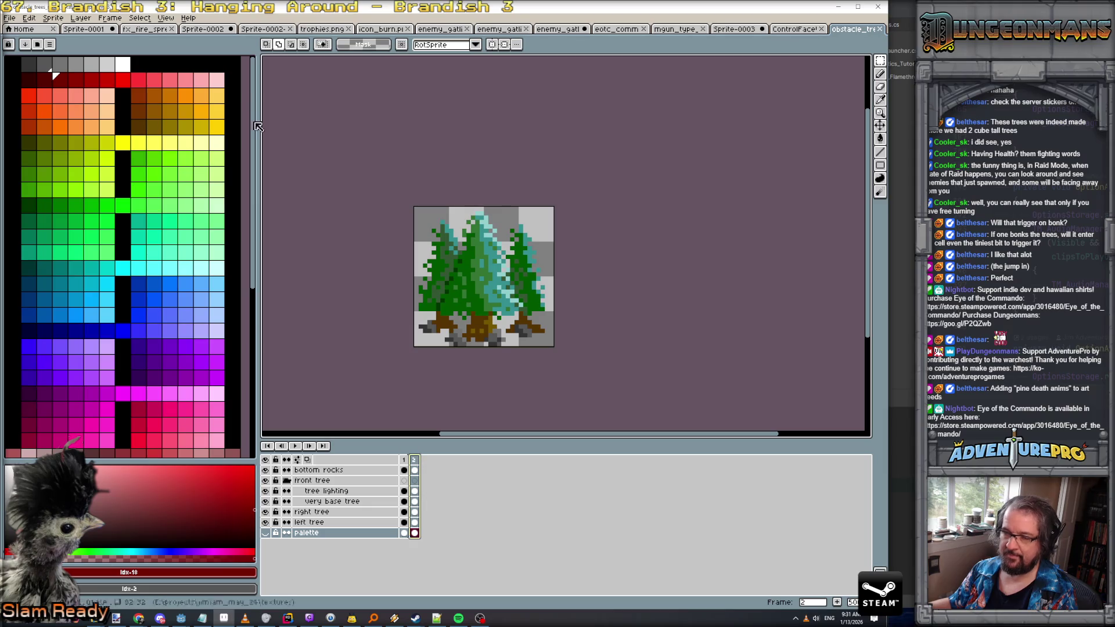
pyautogui.click(81, 17)
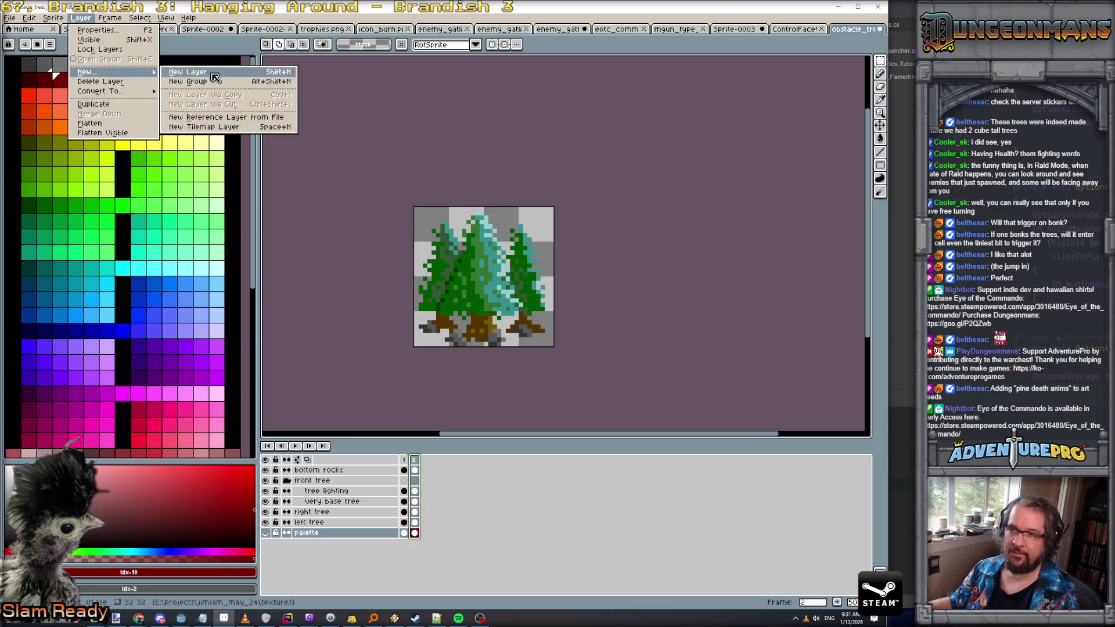
pyautogui.press('Escape')
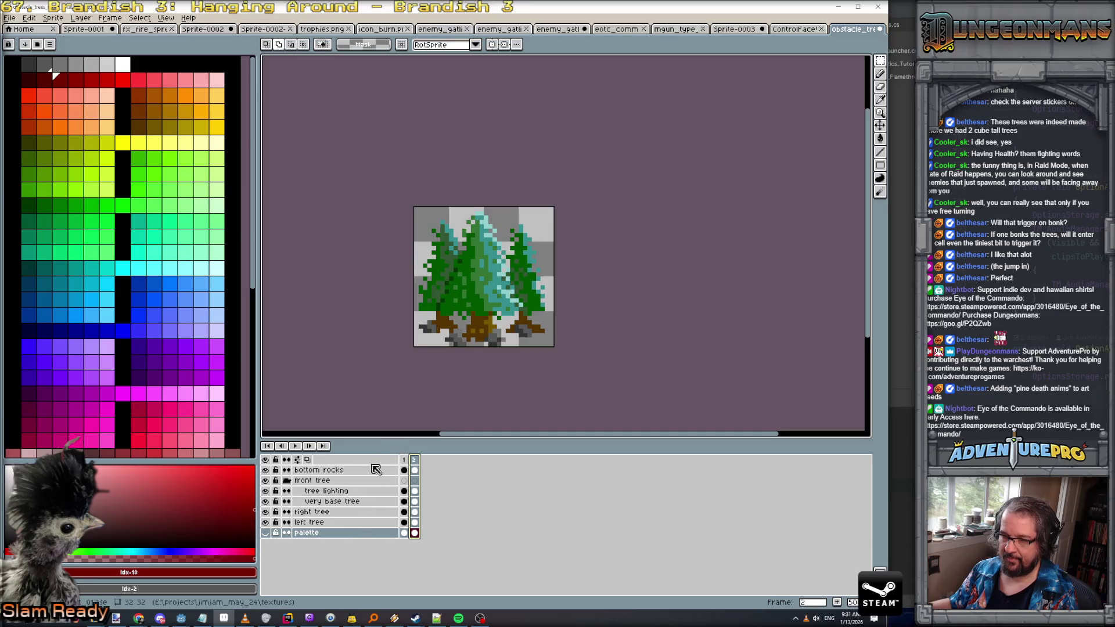
# Add a new top layer named burnination and pick orange as the drawing colour
pyautogui.click(81, 17)
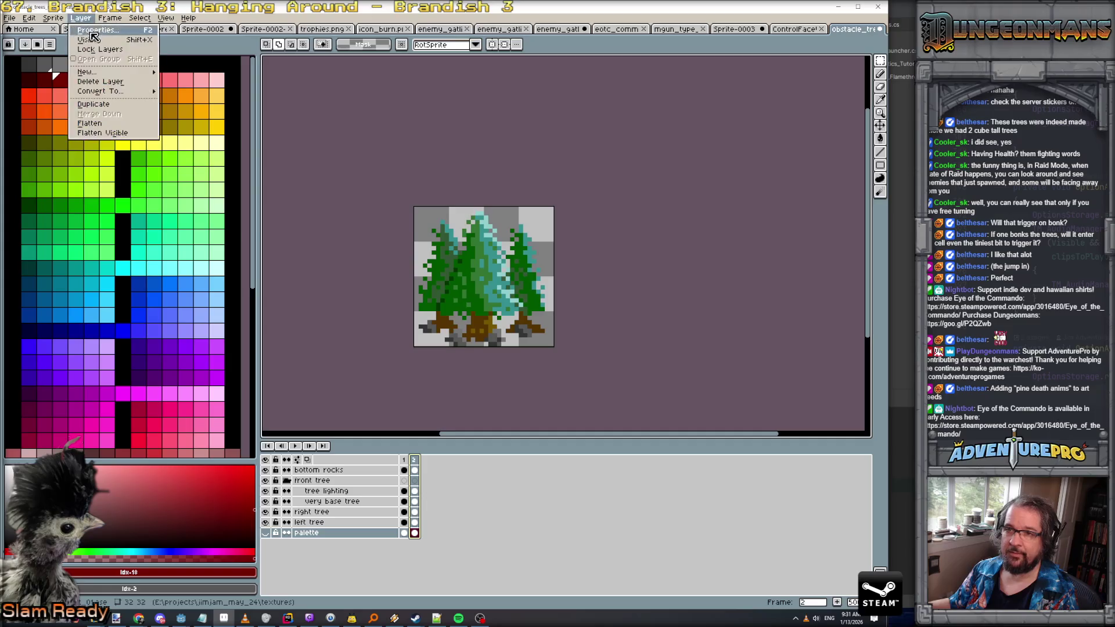
pyautogui.moveTo(142, 76)
pyautogui.click(186, 74)
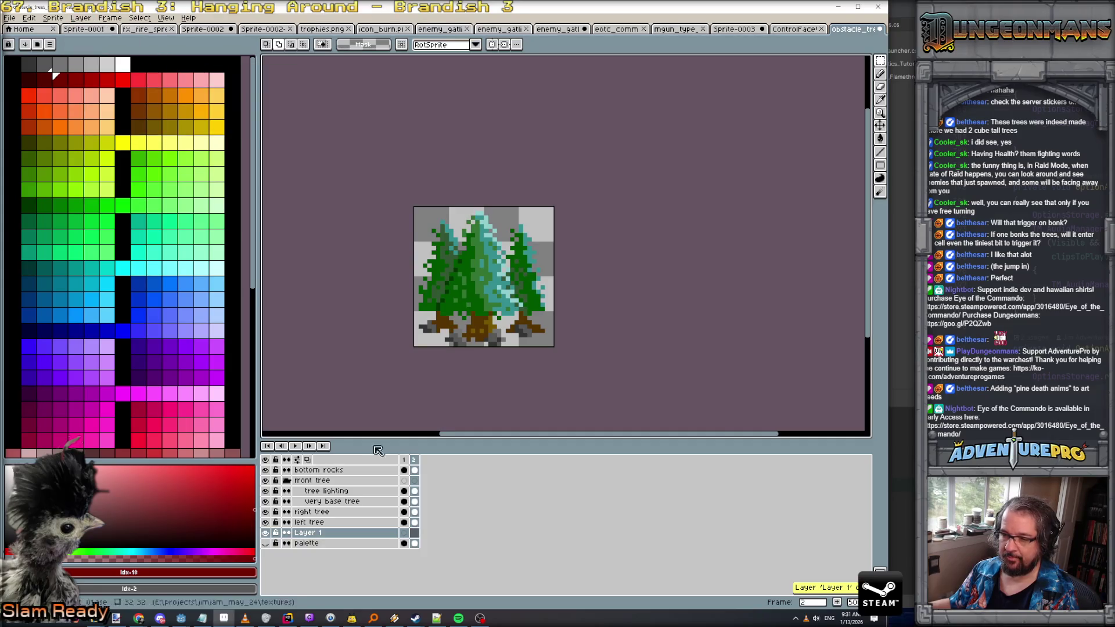
pyautogui.moveTo(337, 533); pyautogui.dragTo(336, 470)
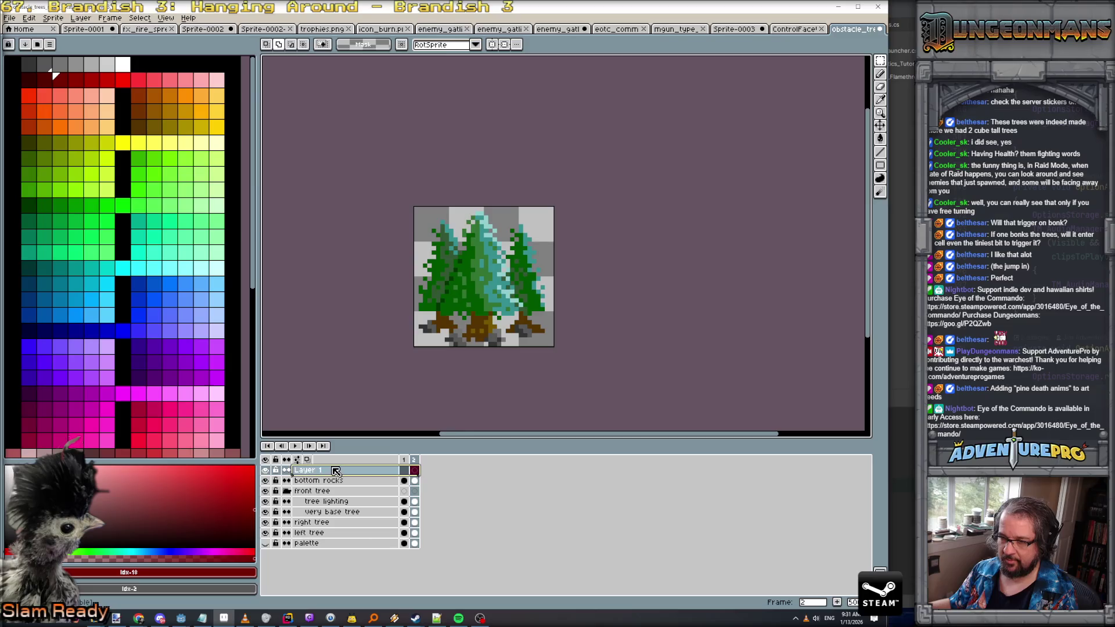
pyautogui.doubleClick(337, 471)
pyautogui.write('urnination')
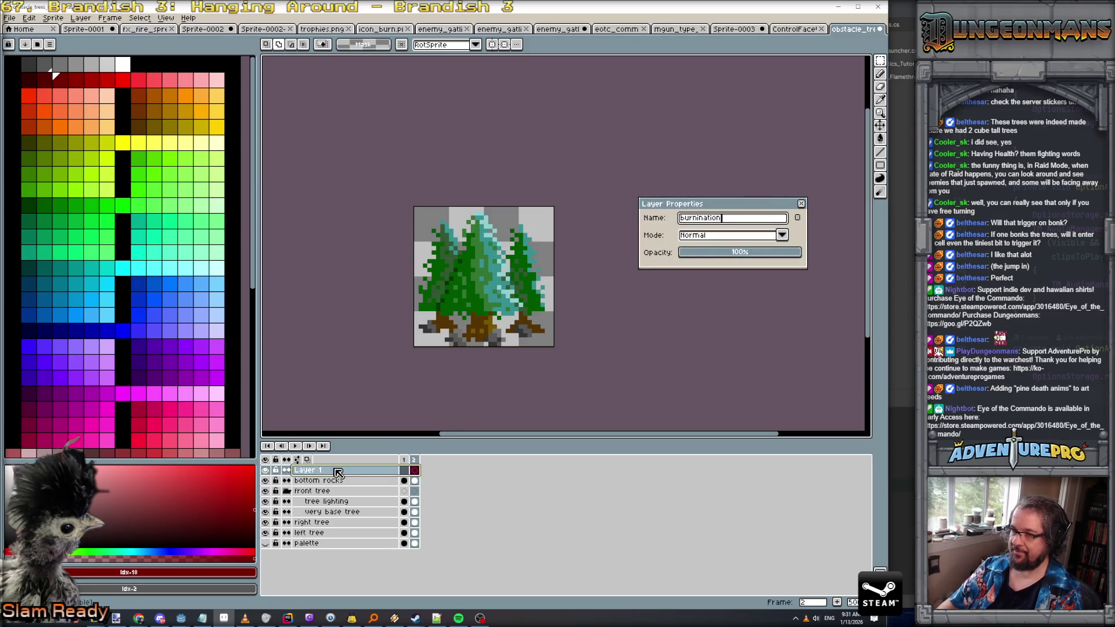
pyautogui.press('Return')
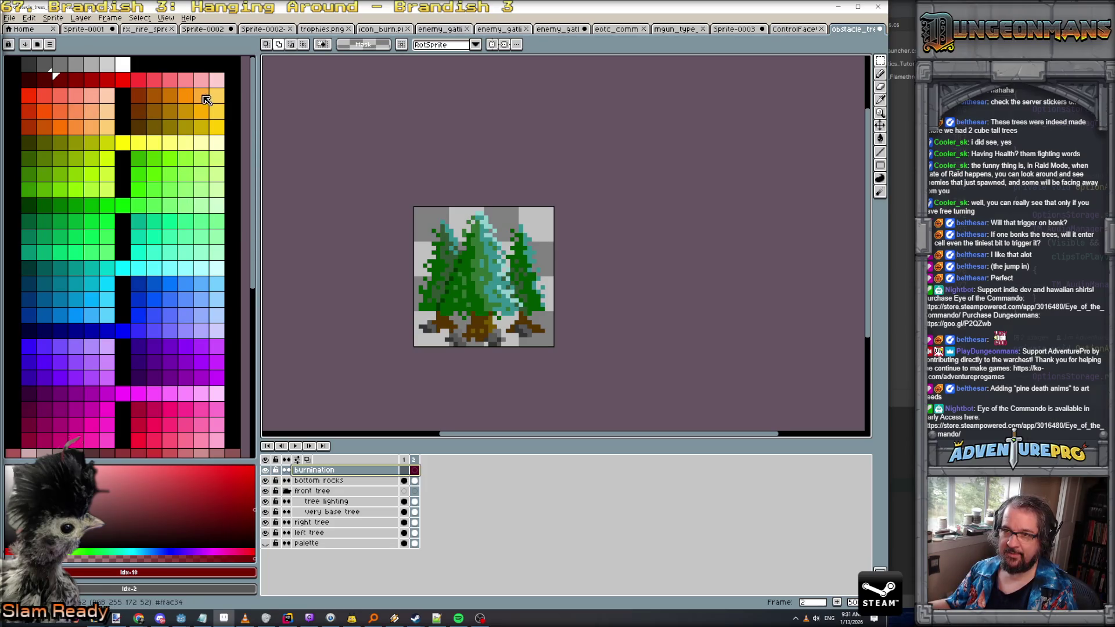
pyautogui.click(185, 94)
pyautogui.scroll(1, 424, 291)
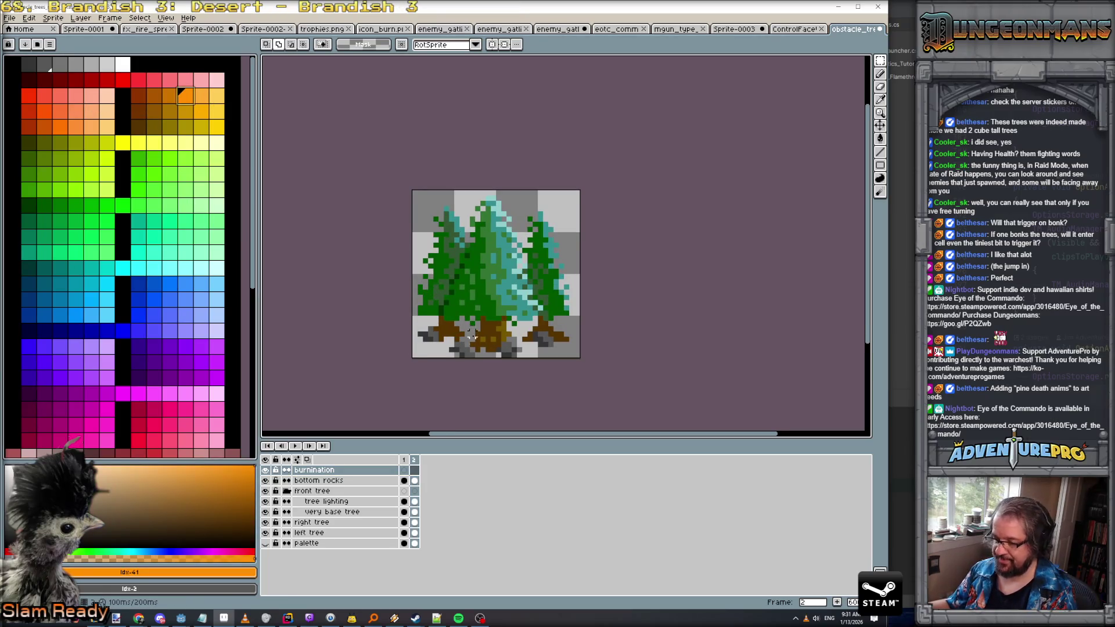
# Draw an orange flame outline around the tree bases and fill it with solid orange
pyautogui.press('b')
pyautogui.moveTo(447, 333)
pyautogui.mouseDown()
pyautogui.moveTo(421, 289)
pyautogui.moveTo(473, 298)
pyautogui.moveTo(488, 282)
pyautogui.moveTo(553, 290)
pyautogui.moveTo(549, 335)
pyautogui.mouseUp()
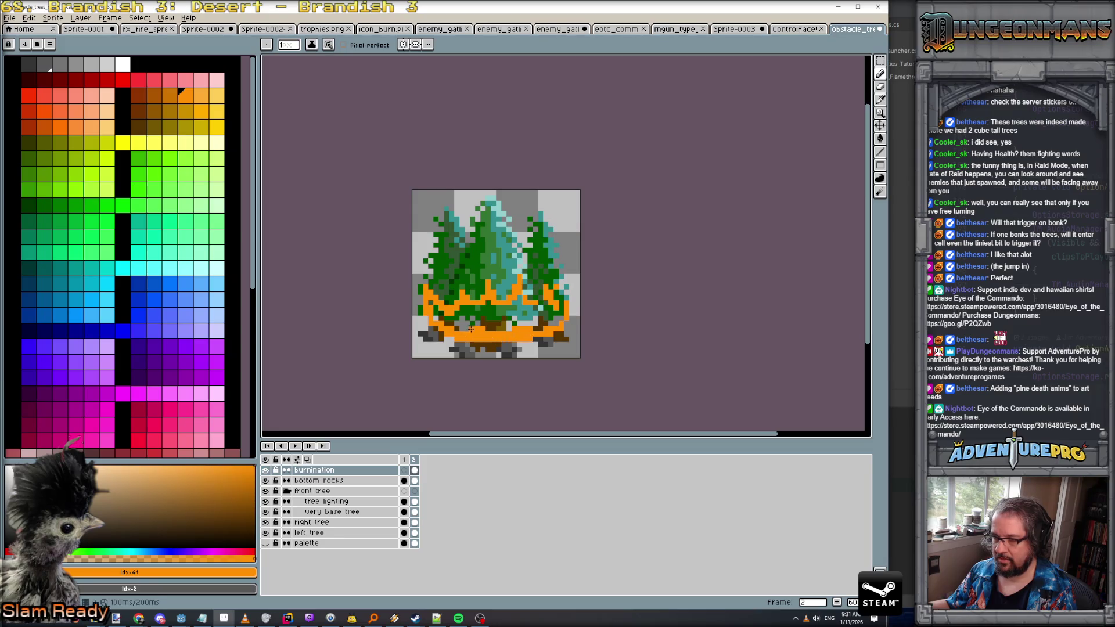
pyautogui.press('g')
pyautogui.click(494, 317)
pyautogui.hotkey('ctrl', 'z')
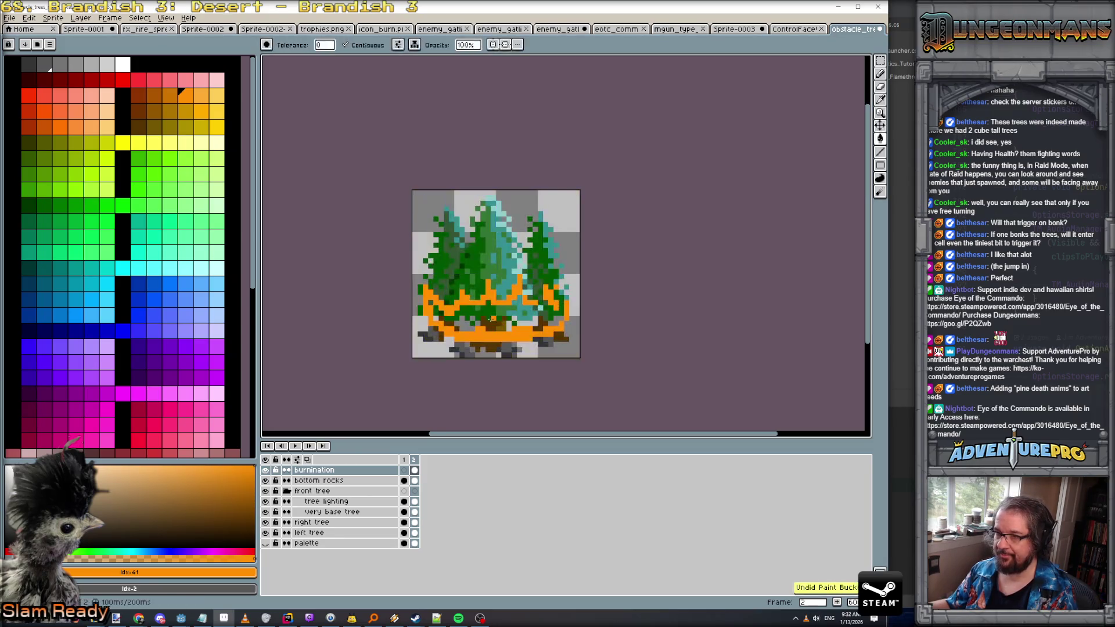
pyautogui.press('b')
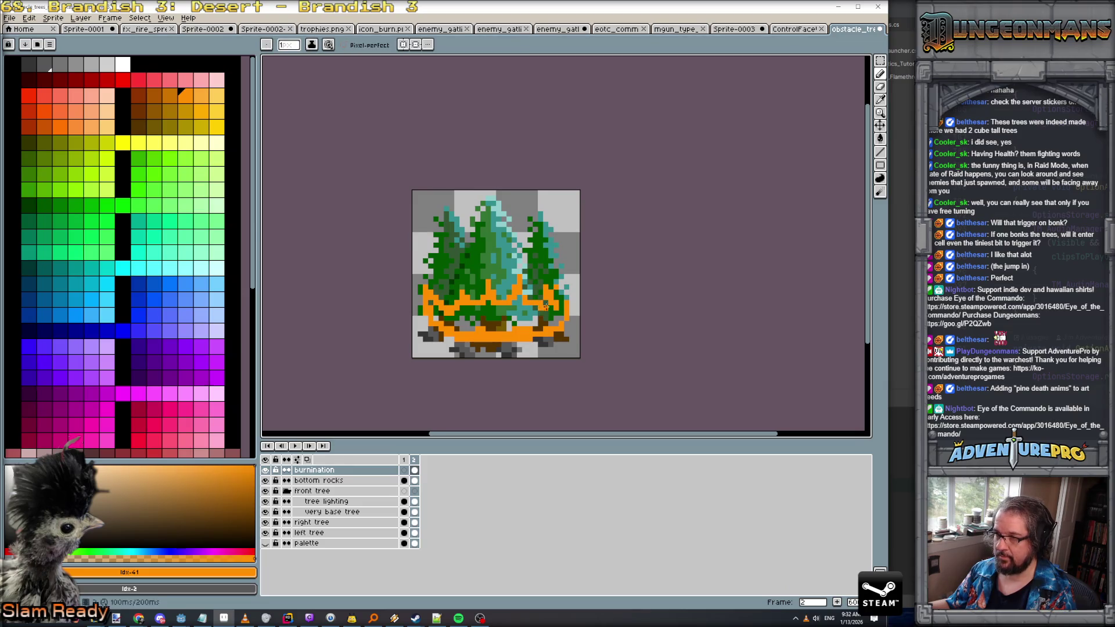
pyautogui.press('g')
pyautogui.click(503, 317)
pyautogui.hotkey('ctrl', 'z')
pyautogui.scroll(3, 552, 299)
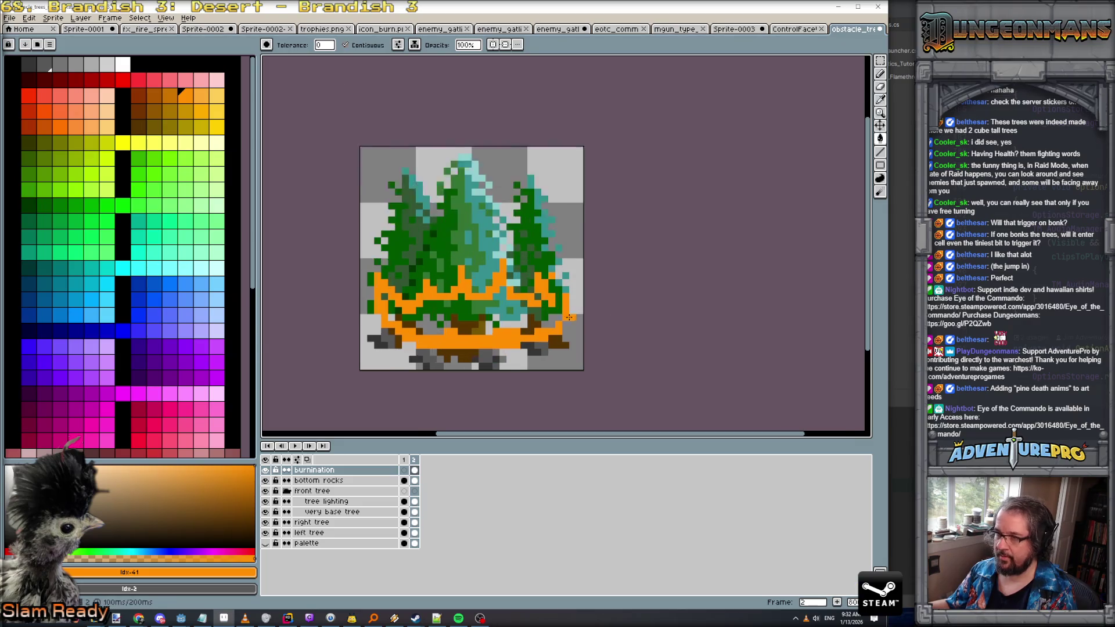
pyautogui.press('b')
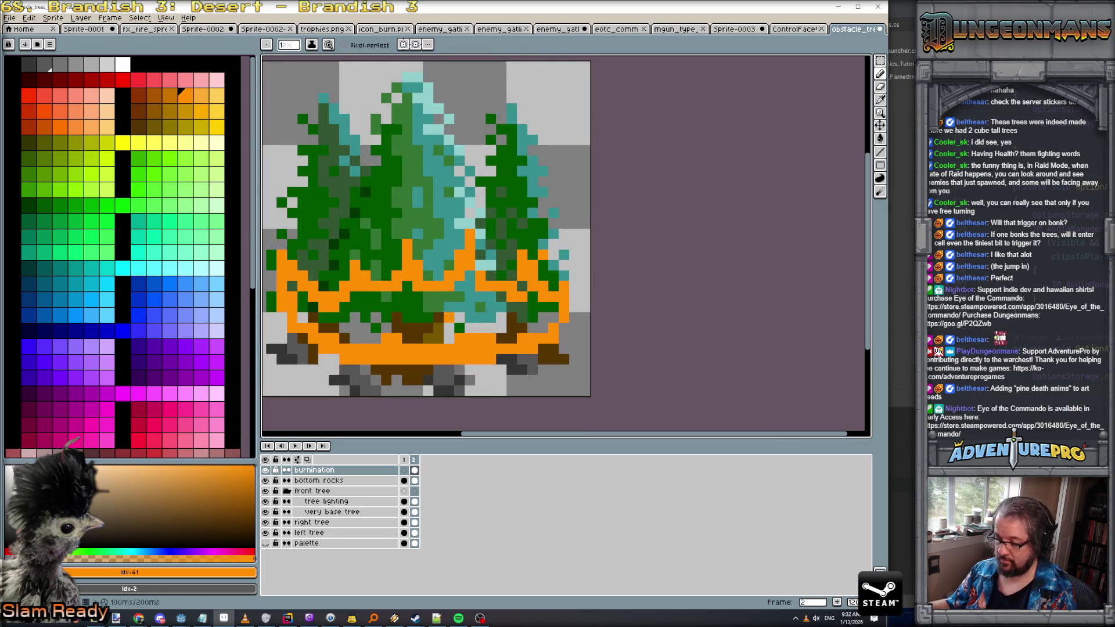
pyautogui.press('g')
pyautogui.click(443, 317)
# Paint yellow flames across the orange fire, including along its bottom
pyautogui.click(123, 142)
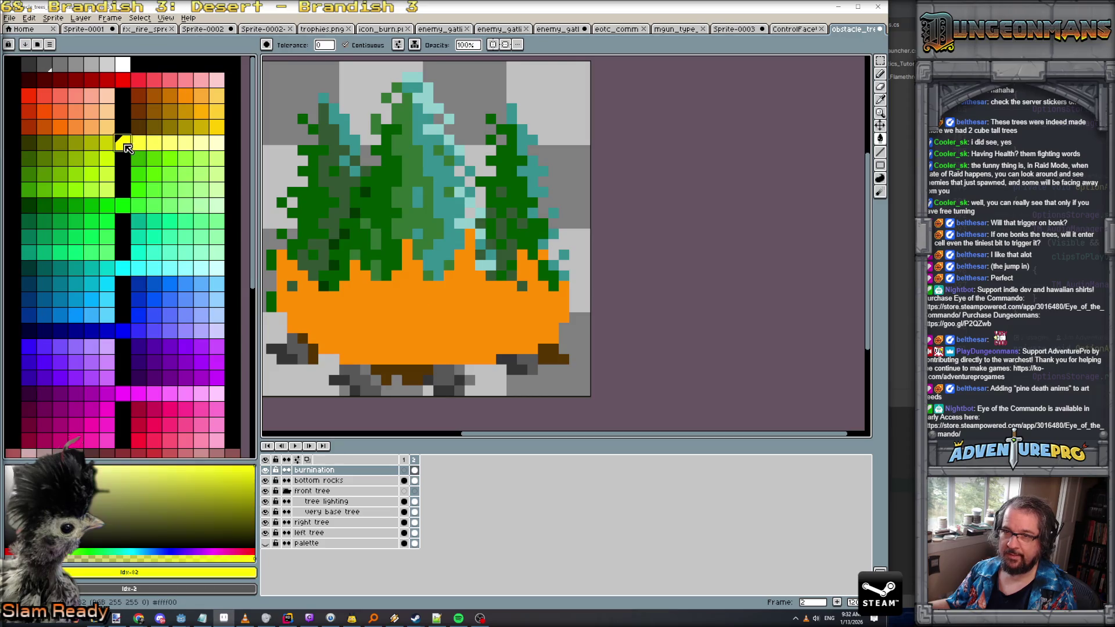
pyautogui.press('b')
pyautogui.moveTo(360, 359)
pyautogui.mouseDown()
pyautogui.moveTo(312, 326)
pyautogui.moveTo(345, 332)
pyautogui.moveTo(364, 305)
pyautogui.moveTo(381, 325)
pyautogui.moveTo(401, 305)
pyautogui.moveTo(418, 342)
pyautogui.moveTo(447, 303)
pyautogui.moveTo(471, 342)
pyautogui.moveTo(482, 303)
pyautogui.moveTo(519, 320)
pyautogui.moveTo(493, 340)
pyautogui.moveTo(362, 351)
pyautogui.mouseUp()
pyautogui.click(436, 329)
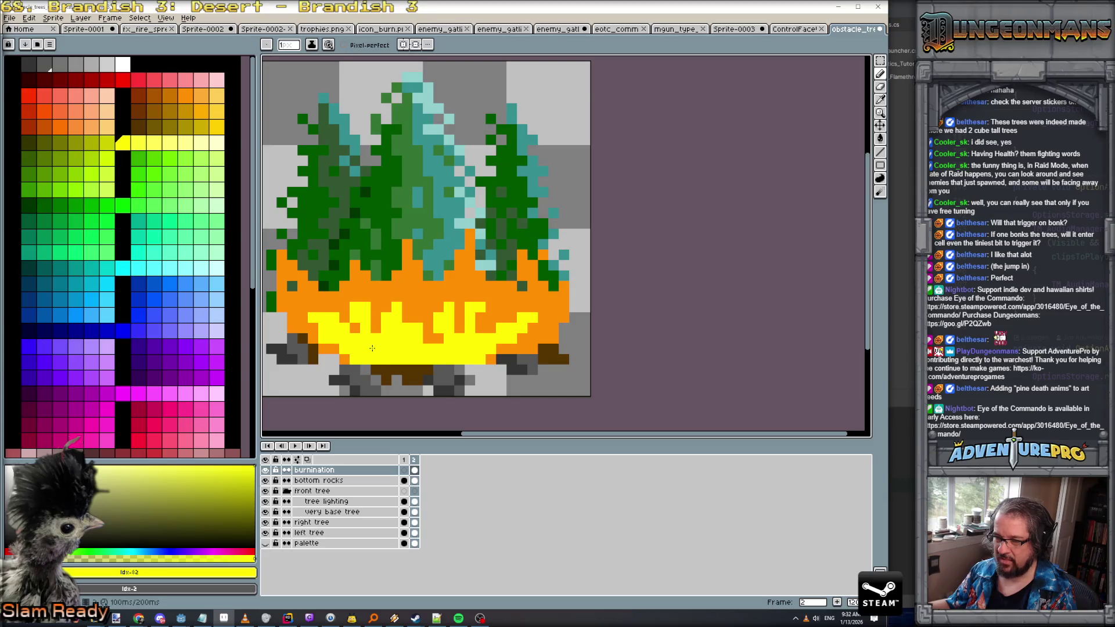
pyautogui.moveTo(391, 368); pyautogui.dragTo(459, 370)
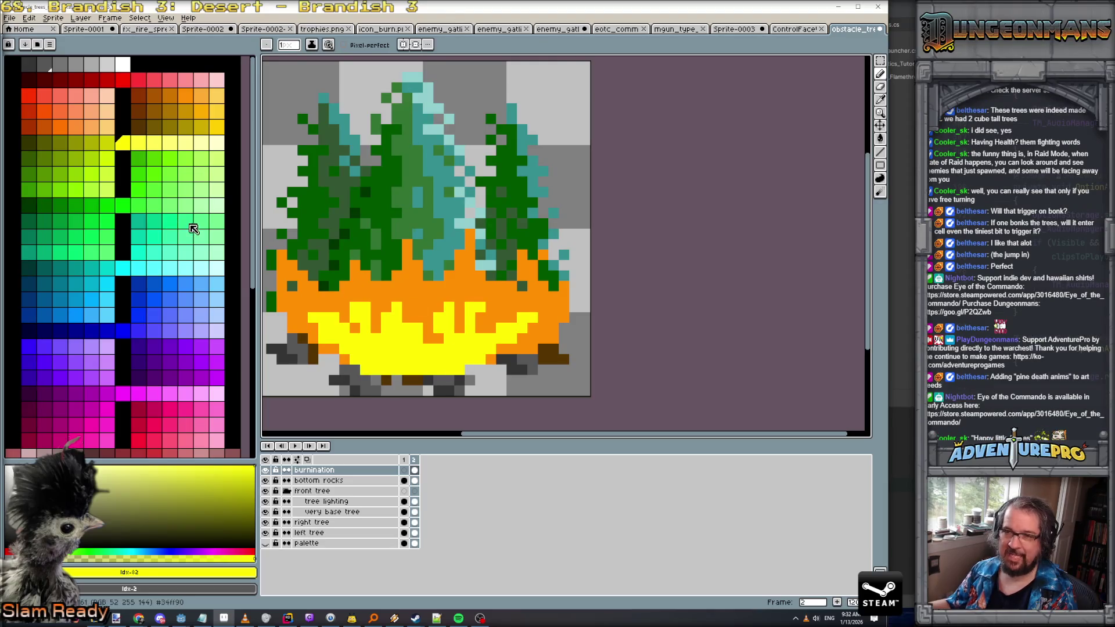
# Paint dark brown scorched edges around the fire, then add a third frame
pyautogui.click(138, 96)
pyautogui.moveTo(279, 255)
pyautogui.mouseDown()
pyautogui.moveTo(307, 273)
pyautogui.moveTo(354, 230)
pyautogui.moveTo(407, 220)
pyautogui.moveTo(404, 247)
pyautogui.moveTo(458, 255)
pyautogui.moveTo(469, 235)
pyautogui.moveTo(464, 255)
pyautogui.moveTo(521, 243)
pyautogui.moveTo(543, 259)
pyautogui.moveTo(539, 280)
pyautogui.moveTo(555, 297)
pyautogui.moveTo(563, 280)
pyautogui.mouseUp()
pyautogui.click(519, 259)
pyautogui.click(563, 306)
pyautogui.moveTo(557, 327); pyautogui.dragTo(552, 340)
pyautogui.moveTo(282, 282)
pyautogui.mouseDown()
pyautogui.moveTo(290, 319)
pyautogui.moveTo(281, 288)
pyautogui.mouseUp()
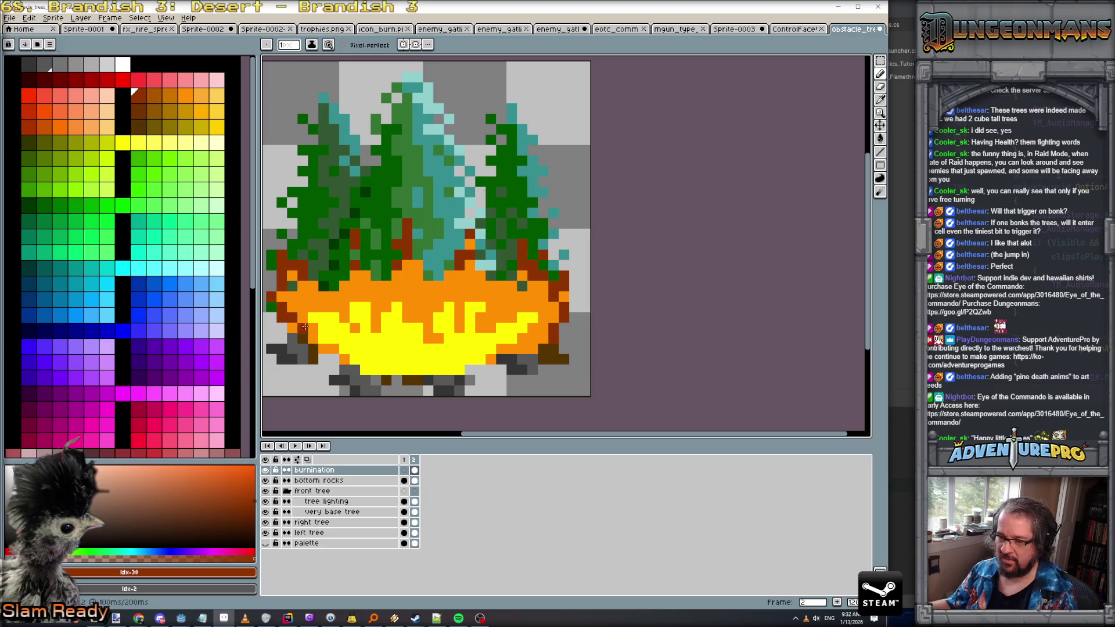
pyautogui.scroll(-3, 429, 383)
pyautogui.scroll(1, 435, 378)
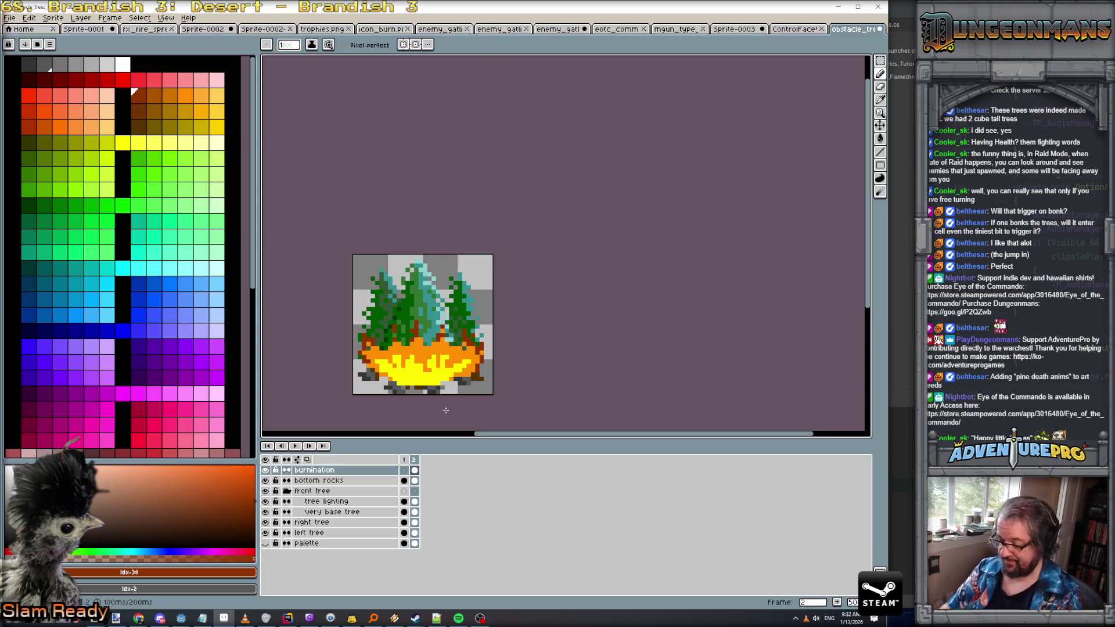
pyautogui.hotkey('alt', 'n')
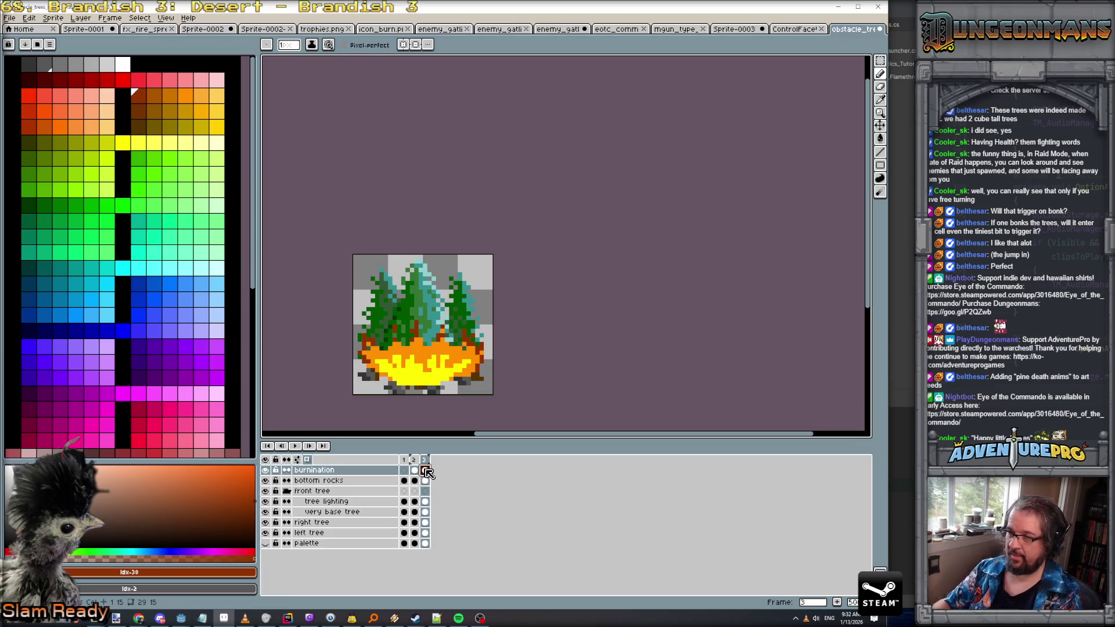
# Clear frame 3's copied fire, isolate the burnination layer, and sample the fire's orange from frame 2
pyautogui.click(427, 471)
pyautogui.press('Delete')
pyautogui.scroll(2, 444, 357)
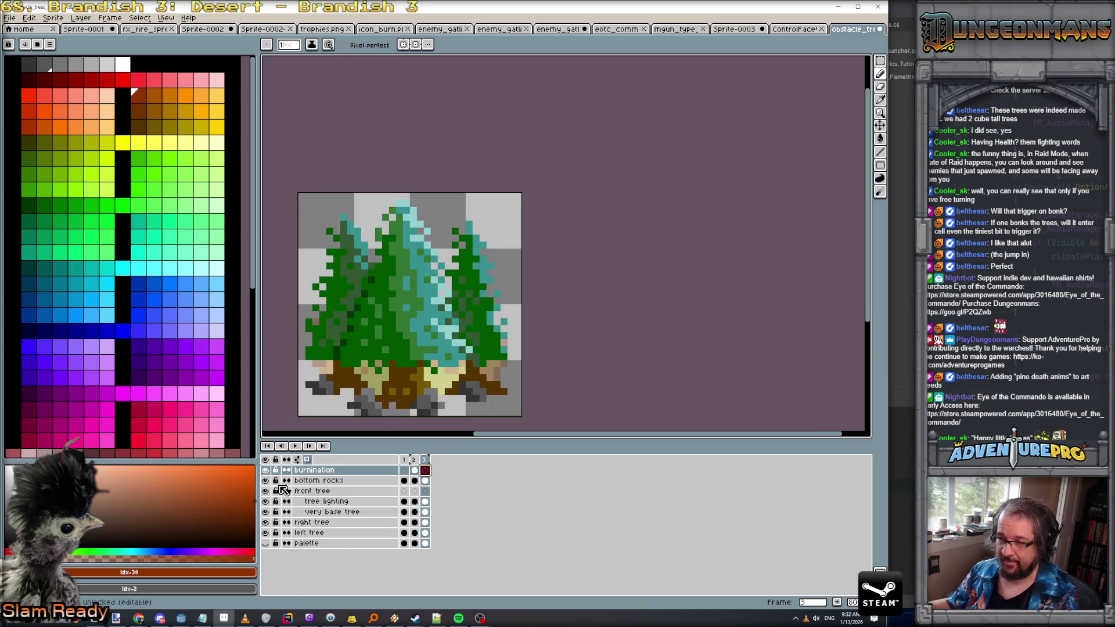
pyautogui.click(265, 543)
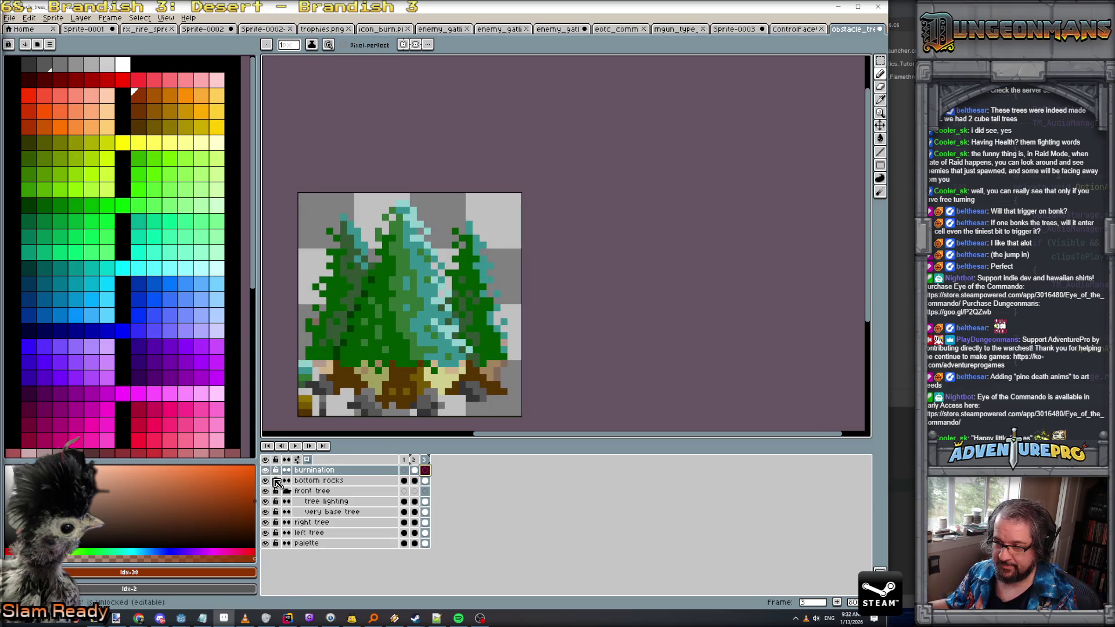
pyautogui.keyDown('alt'); pyautogui.click(266, 470); pyautogui.keyUp('alt')
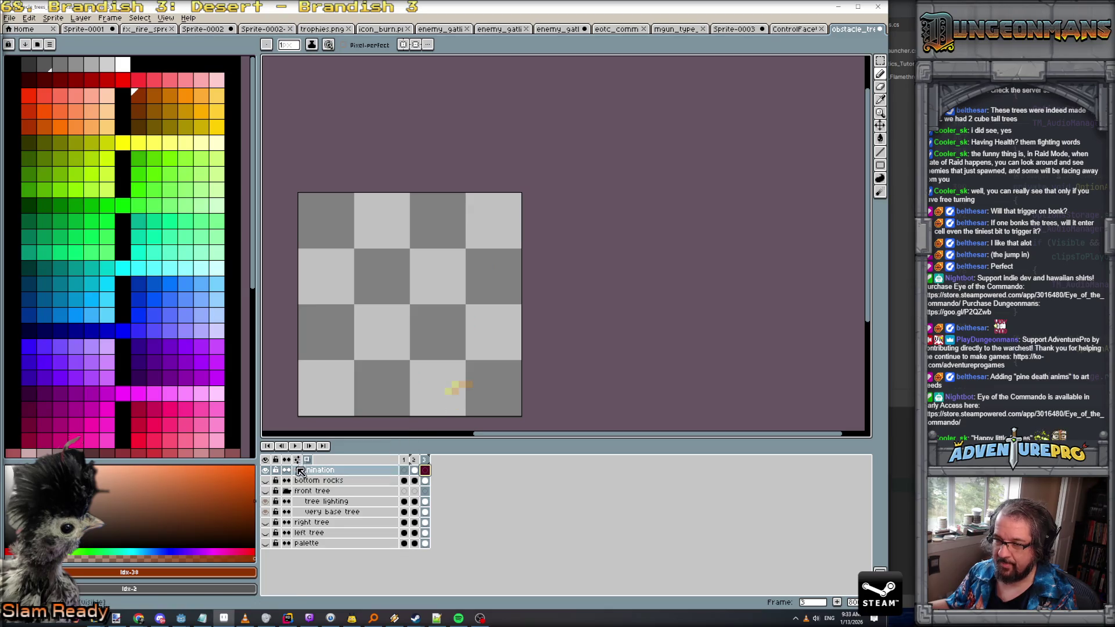
pyautogui.click(414, 470)
pyautogui.click(426, 470)
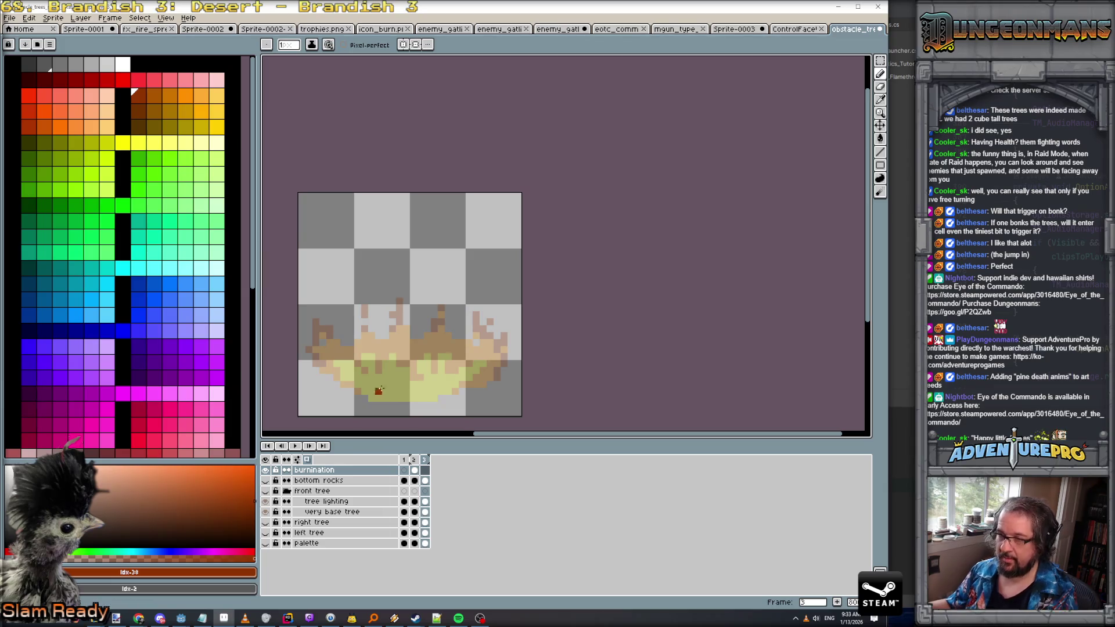
pyautogui.keyDown('alt'); pyautogui.click(378, 343); pyautogui.keyUp('alt')
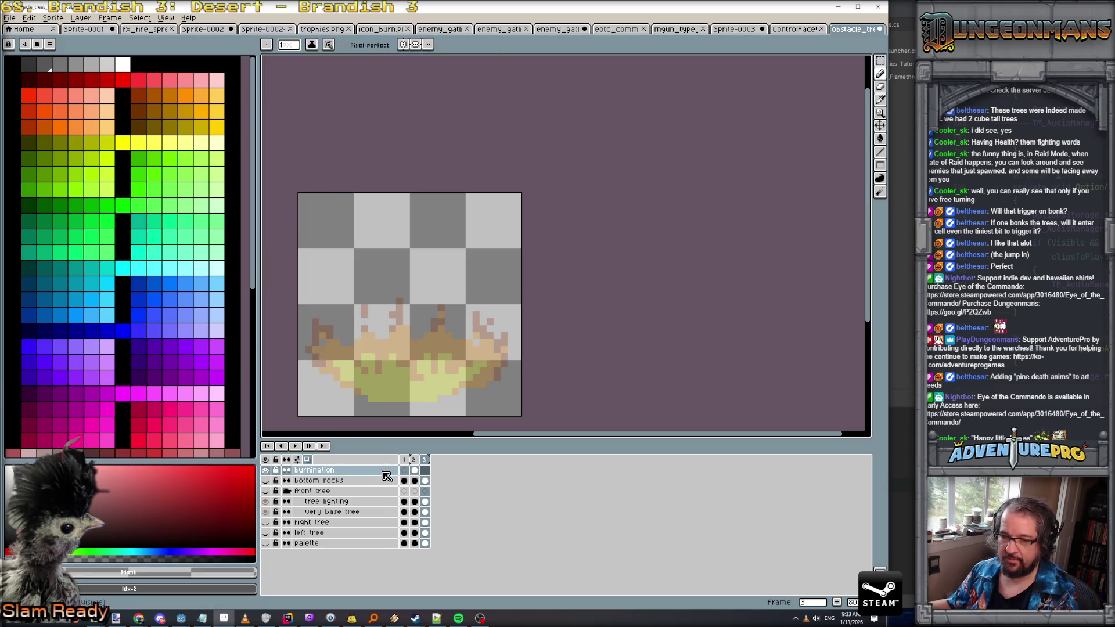
pyautogui.click(414, 470)
pyautogui.keyDown('alt'); pyautogui.click(416, 344); pyautogui.keyUp('alt')
pyautogui.press('.')
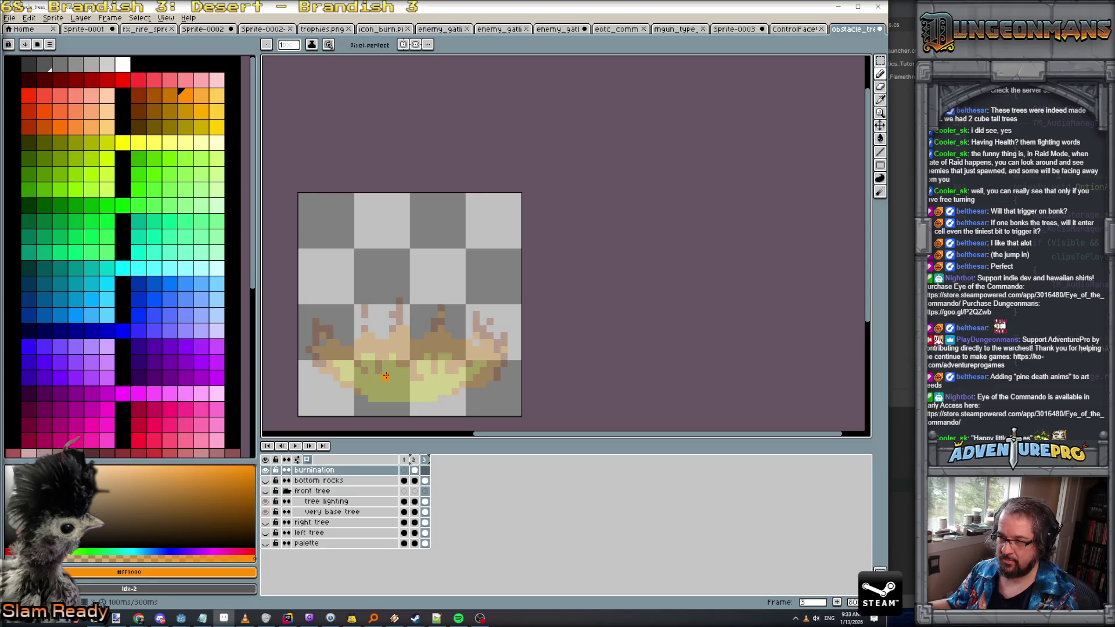
# Draw the orange flame outline in frame 3 and fill its interior with solid orange
pyautogui.moveTo(385, 377)
pyautogui.mouseDown()
pyautogui.moveTo(332, 357)
pyautogui.moveTo(321, 337)
pyautogui.moveTo(342, 299)
pyautogui.moveTo(357, 336)
pyautogui.moveTo(381, 308)
pyautogui.moveTo(431, 332)
pyautogui.moveTo(455, 310)
pyautogui.moveTo(462, 259)
pyautogui.moveTo(469, 320)
pyautogui.moveTo(491, 322)
pyautogui.moveTo(491, 372)
pyautogui.moveTo(424, 386)
pyautogui.moveTo(452, 385)
pyautogui.mouseUp()
pyautogui.click(344, 281)
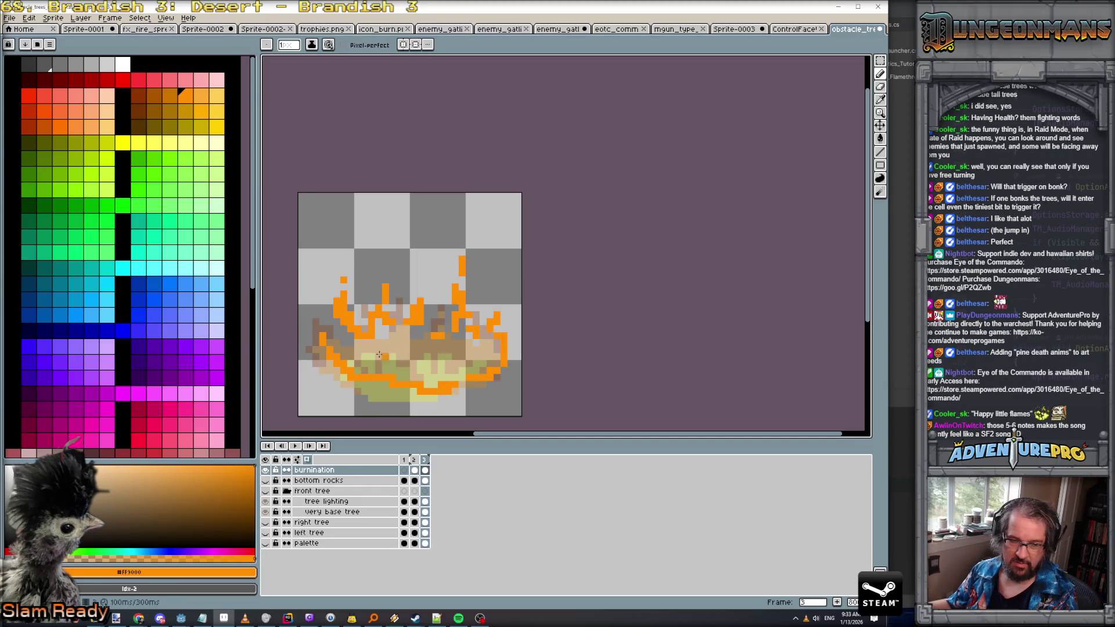
pyautogui.click(328, 328)
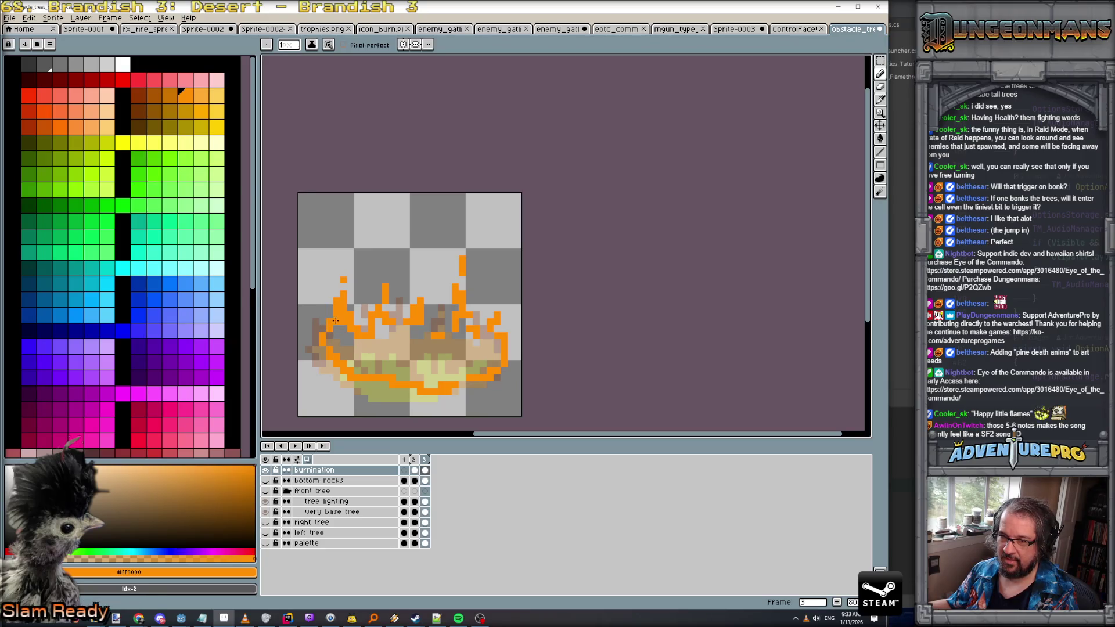
pyautogui.moveTo(410, 336); pyautogui.dragTo(428, 337)
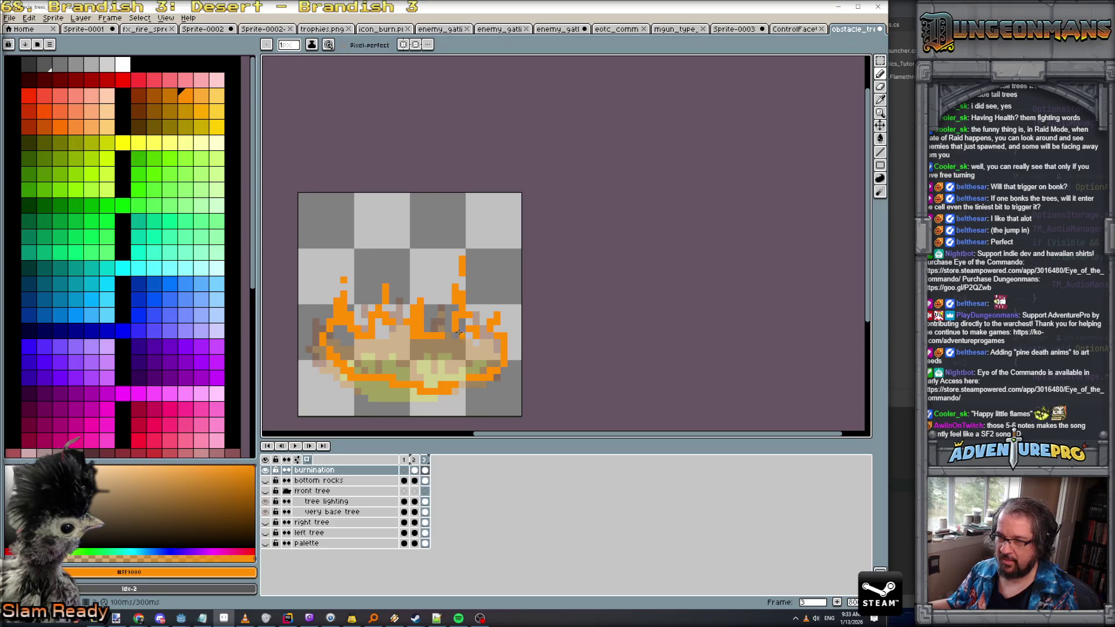
pyautogui.click(484, 338)
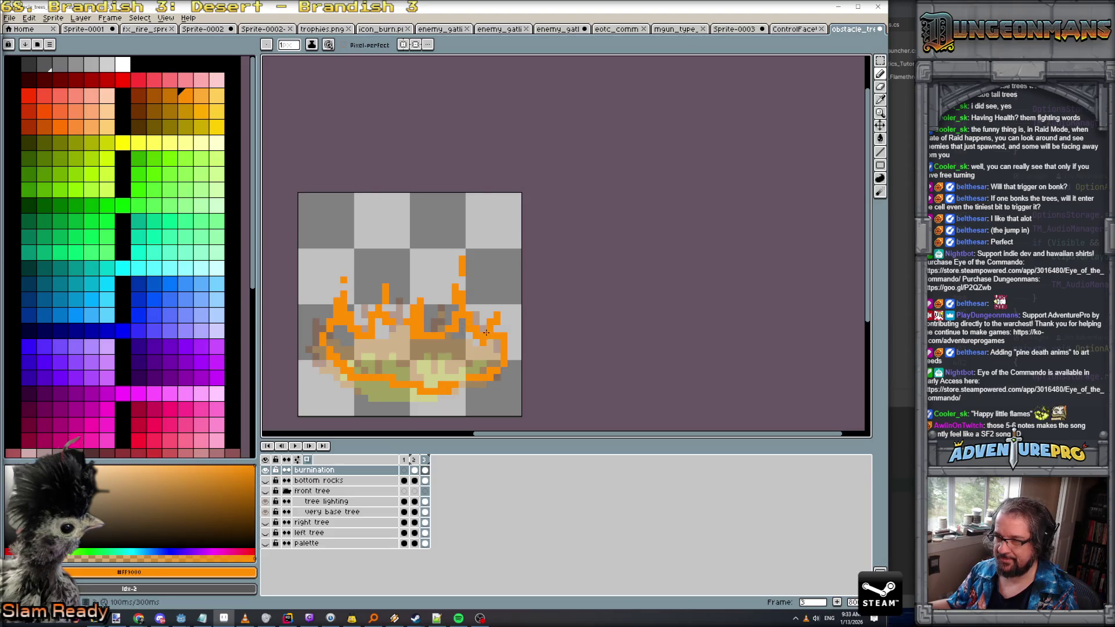
pyautogui.press('g')
pyautogui.click(394, 369)
pyautogui.hotkey('ctrl', 'z')
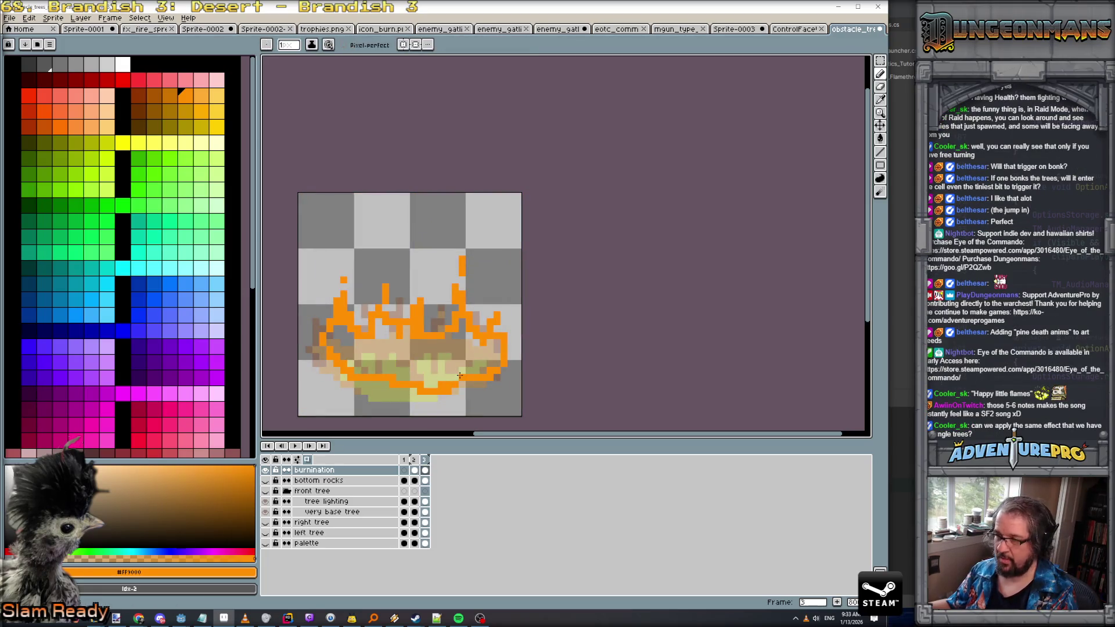
pyautogui.click(419, 363)
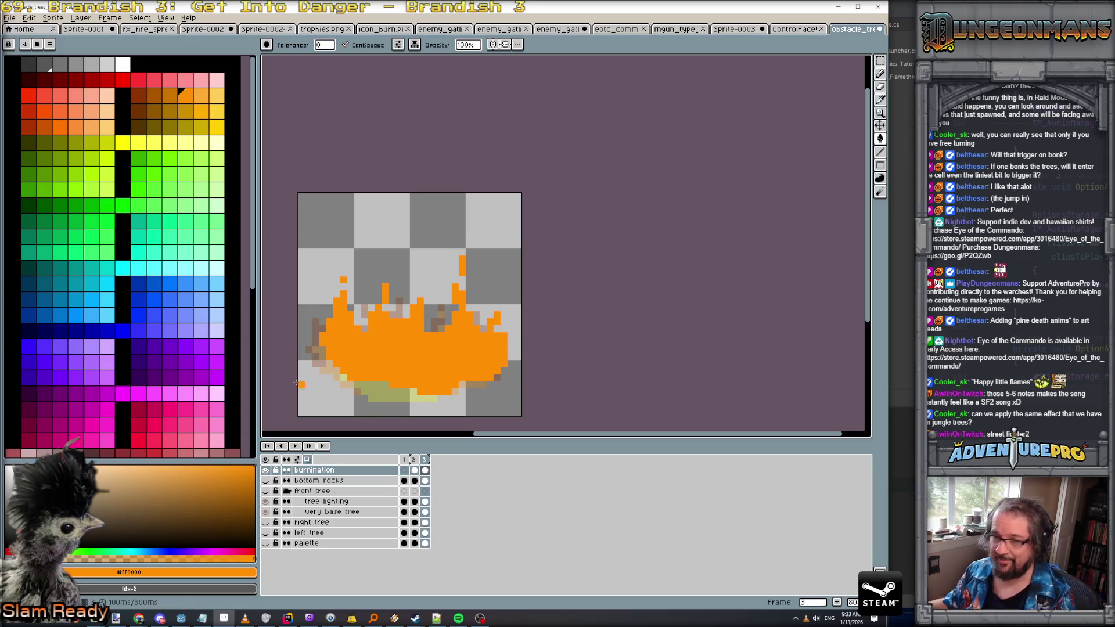
# Pencil yellow pixels along the flame's bottom edge and across its lower middle
pyautogui.click(123, 142)
pyautogui.press('b')
pyautogui.moveTo(370, 377)
pyautogui.mouseDown()
pyautogui.moveTo(415, 379)
pyautogui.moveTo(407, 385)
pyautogui.moveTo(427, 391)
pyautogui.mouseUp()
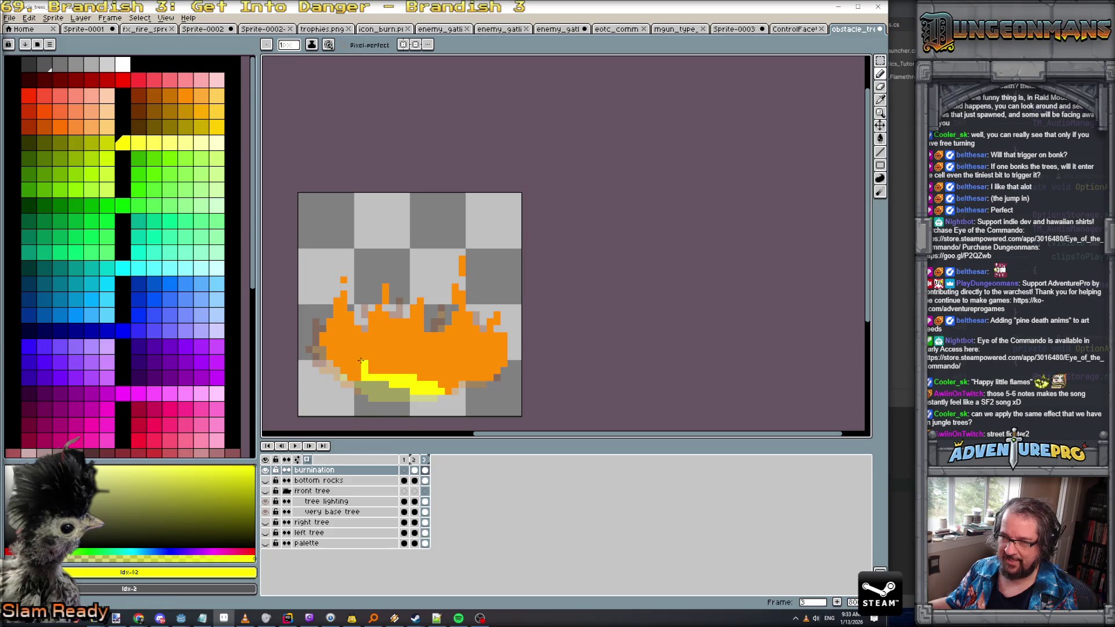
pyautogui.moveTo(370, 368)
pyautogui.mouseDown()
pyautogui.moveTo(378, 348)
pyautogui.moveTo(485, 348)
pyautogui.moveTo(459, 372)
pyautogui.moveTo(468, 378)
pyautogui.moveTo(456, 355)
pyautogui.moveTo(422, 346)
pyautogui.moveTo(420, 365)
pyautogui.moveTo(447, 390)
pyautogui.moveTo(456, 369)
pyautogui.moveTo(443, 353)
pyautogui.moveTo(466, 332)
pyautogui.mouseUp()
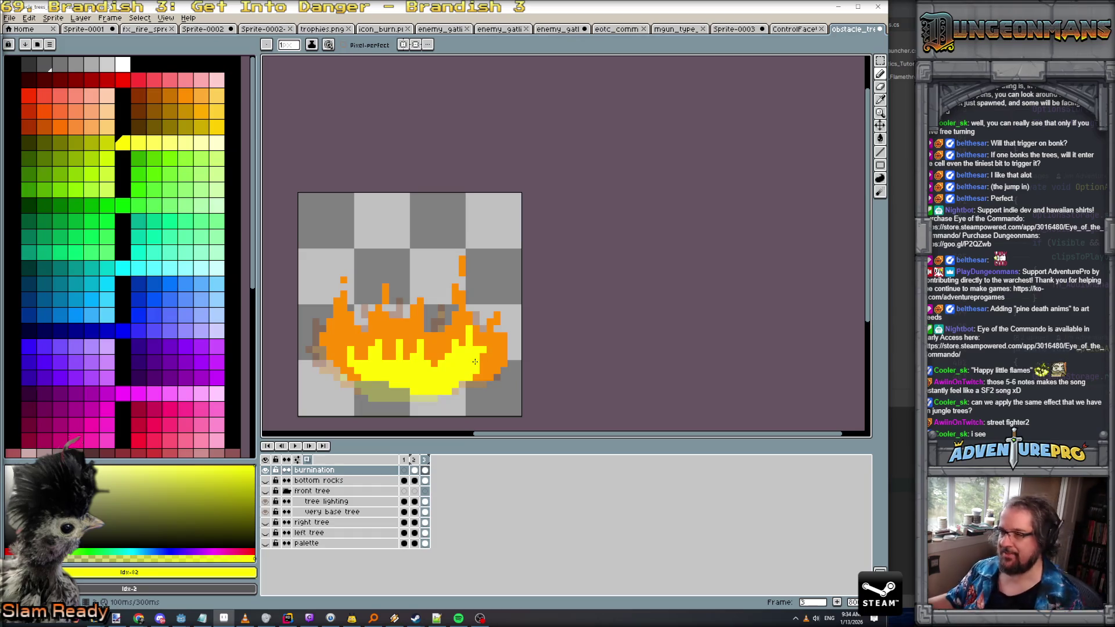
# Sample dark brown #903400 and paint it along frame 3's flame edges and tips
pyautogui.click(414, 459)
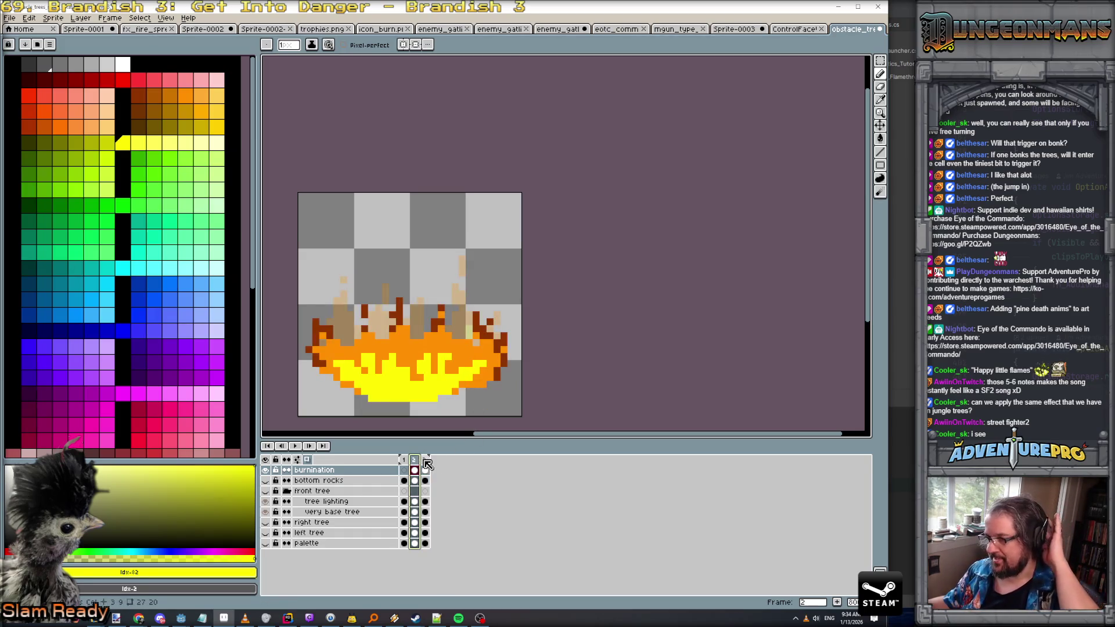
pyautogui.click(425, 460)
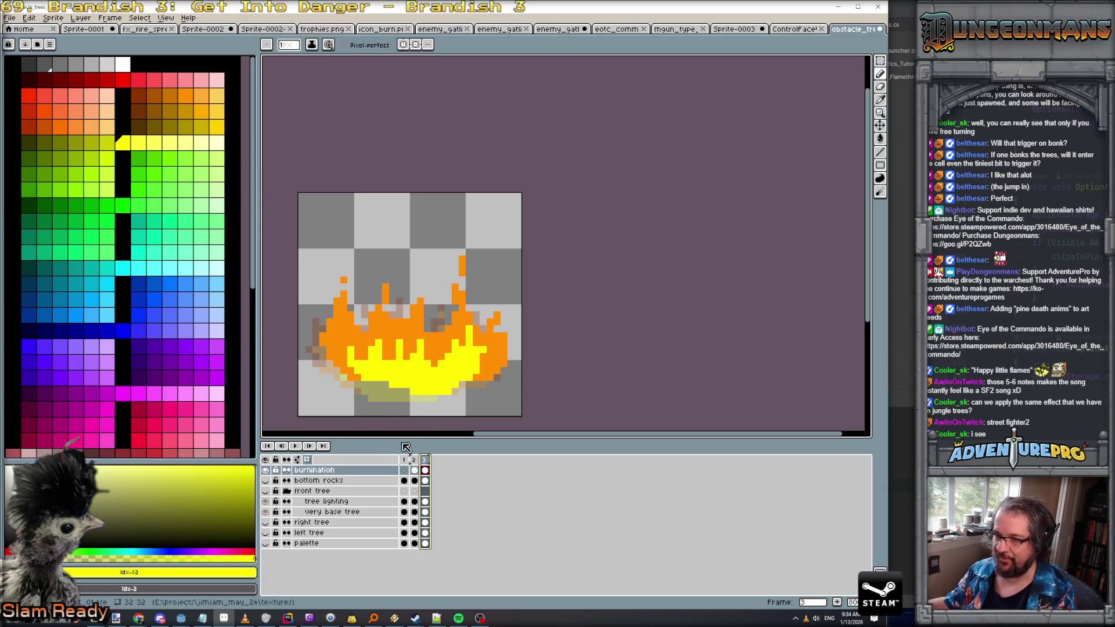
pyautogui.click(415, 459)
pyautogui.keyDown('alt'); pyautogui.click(321, 336); pyautogui.keyUp('alt')
pyautogui.keyDown('alt'); pyautogui.click(321, 336); pyautogui.keyUp('alt')
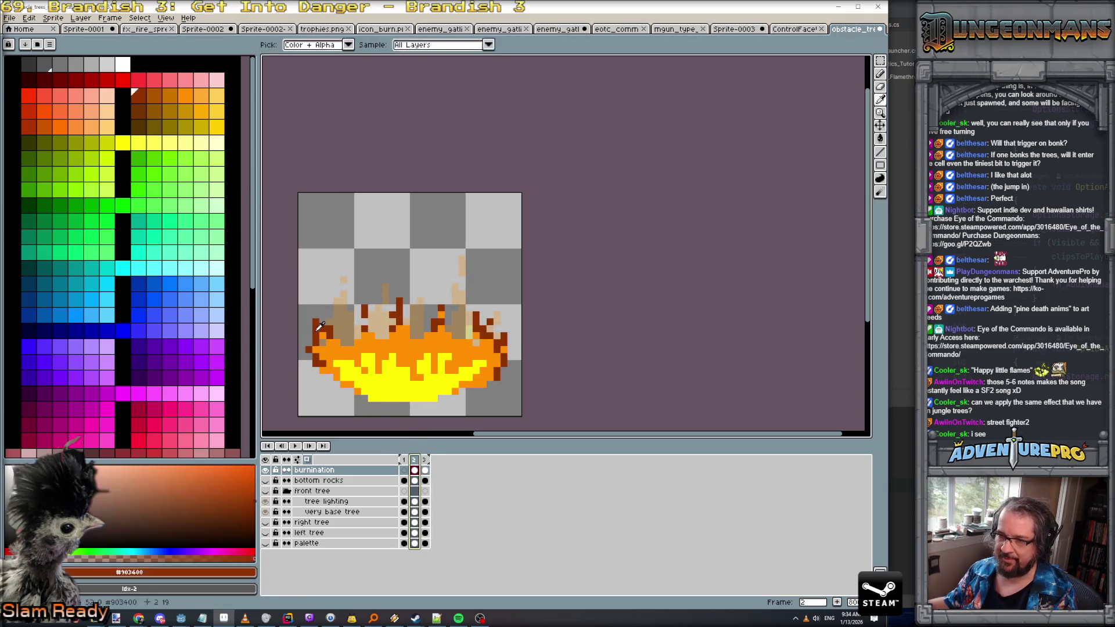
pyautogui.click(424, 459)
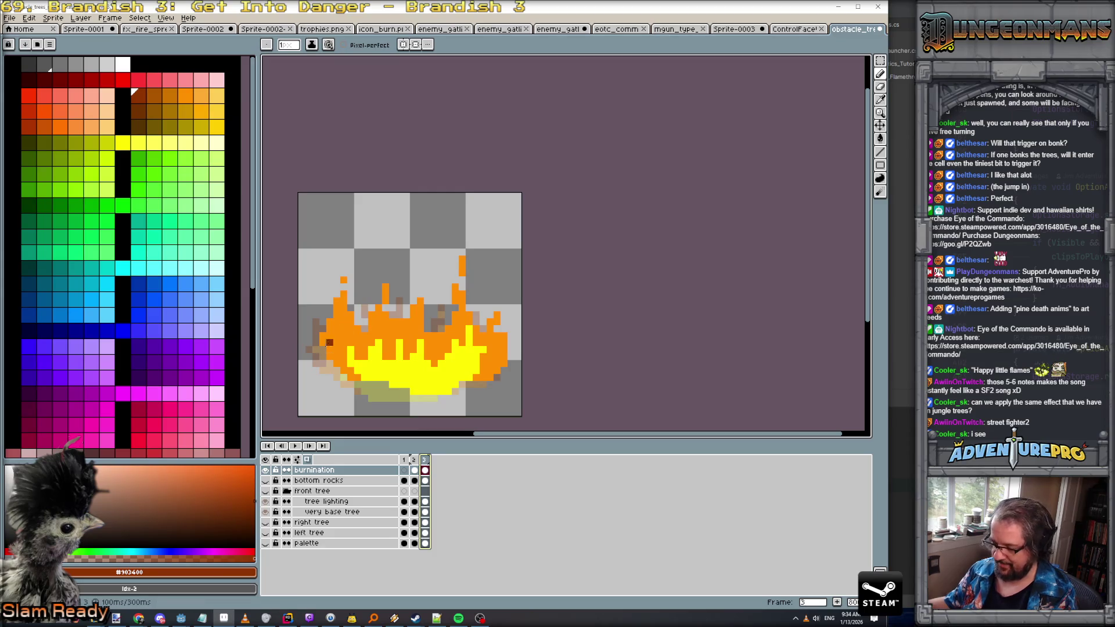
pyautogui.moveTo(322, 343)
pyautogui.mouseDown()
pyautogui.moveTo(323, 332)
pyautogui.moveTo(378, 305)
pyautogui.moveTo(384, 286)
pyautogui.moveTo(420, 312)
pyautogui.mouseUp()
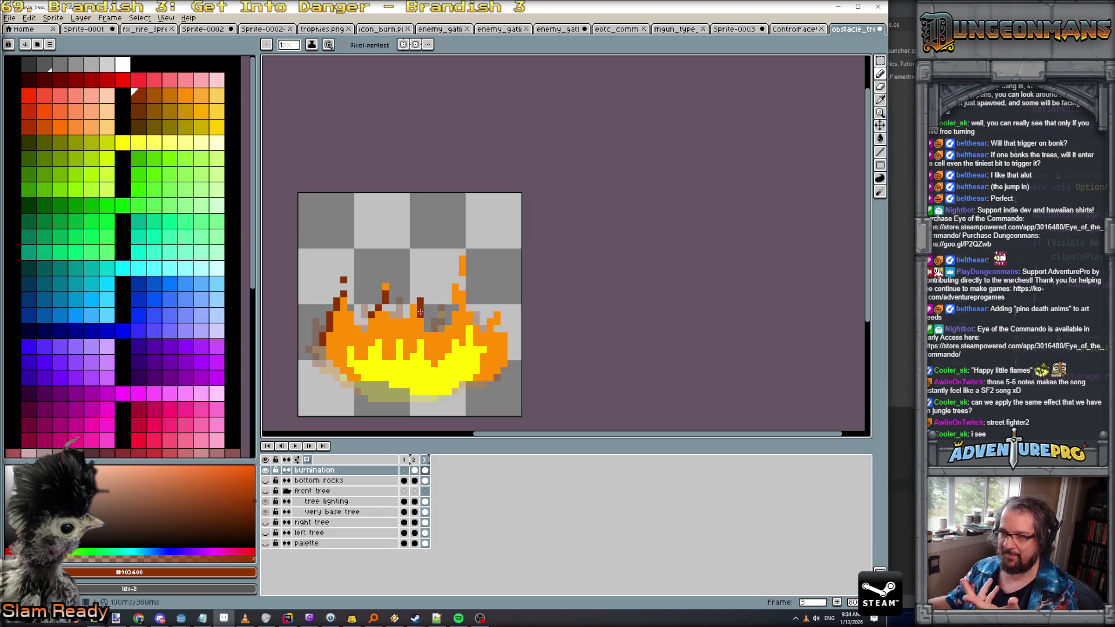
pyautogui.click(447, 329)
pyautogui.moveTo(462, 266); pyautogui.dragTo(462, 257)
pyautogui.moveTo(496, 319); pyautogui.dragTo(495, 369)
# Duplicate frames 2–3 as frames 4–5 and raise the fire about 90 px and 140 px
pyautogui.click(414, 470)
pyautogui.click(426, 472)
pyautogui.click(414, 470)
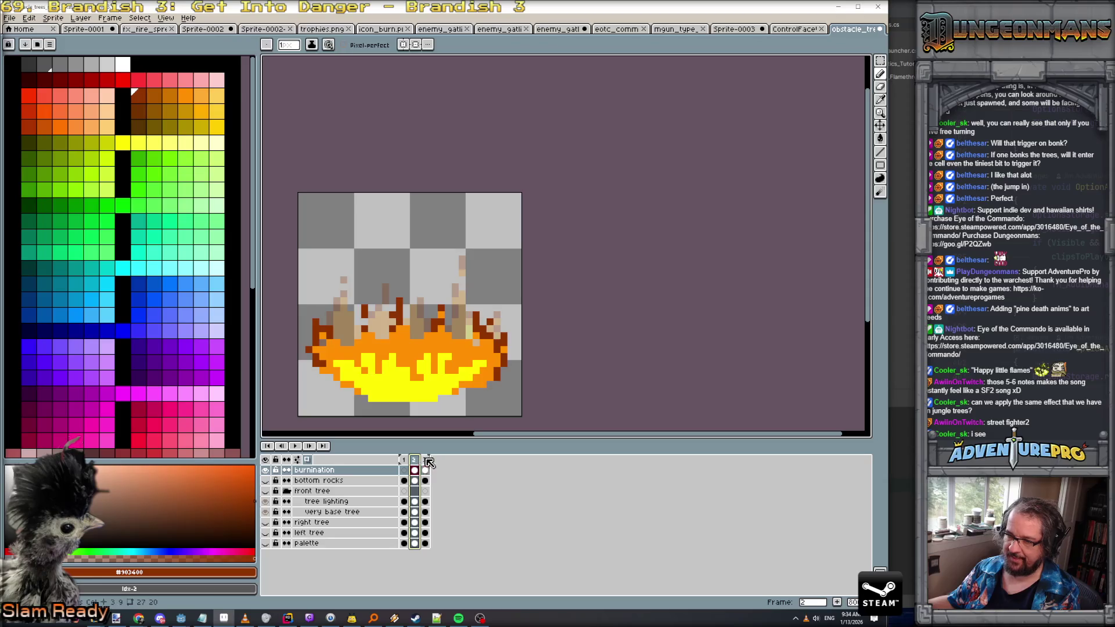
pyautogui.keyDown('shift'); pyautogui.click(425, 471); pyautogui.keyUp('shift')
pyautogui.hotkey('alt', 'n')
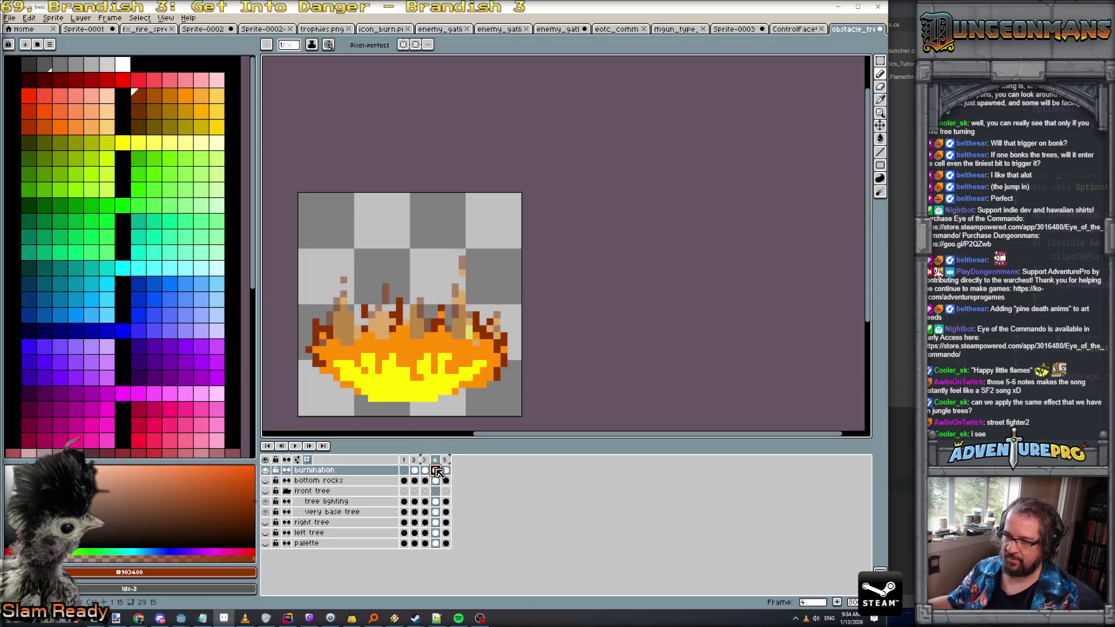
pyautogui.click(879, 125)
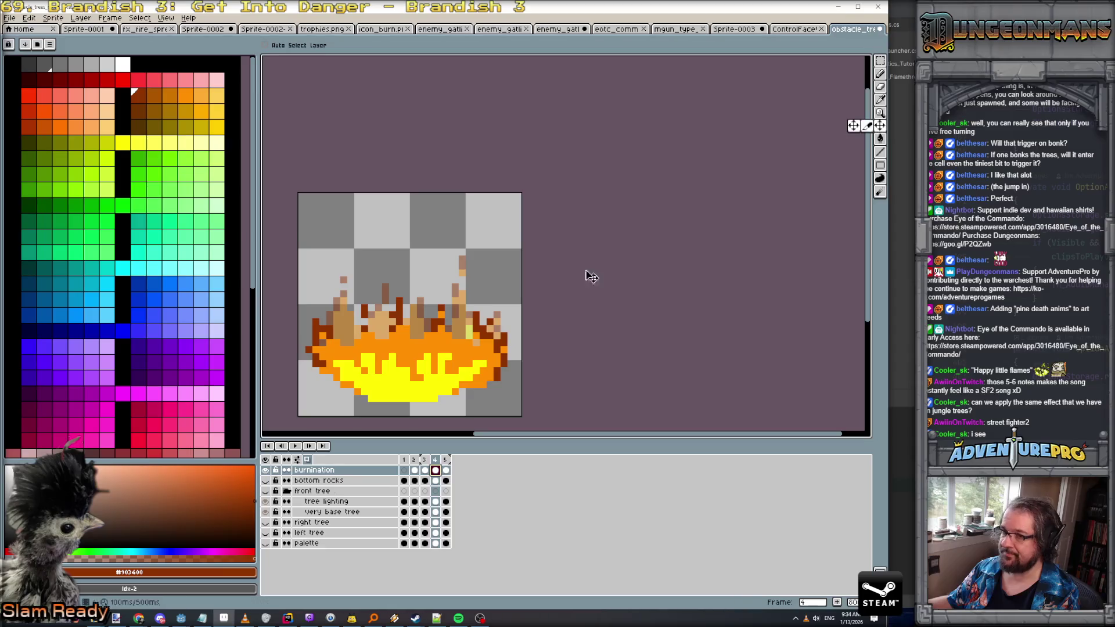
pyautogui.moveTo(423, 383); pyautogui.dragTo(418, 319)
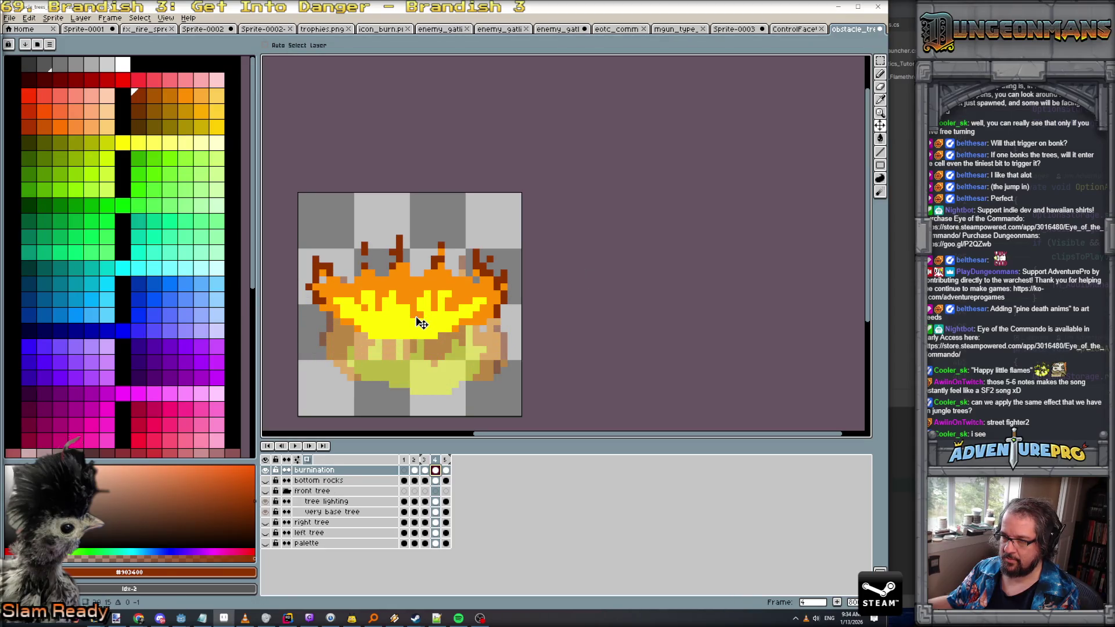
pyautogui.click(445, 459)
pyautogui.moveTo(435, 382); pyautogui.dragTo(437, 297)
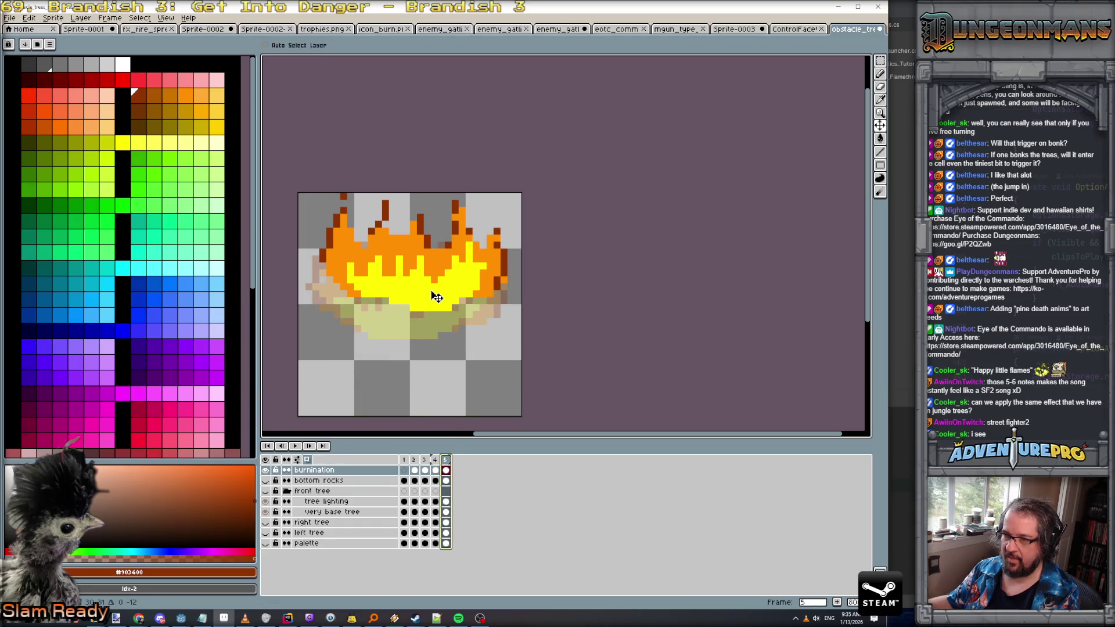
# On frame 2, turn off the ghost flames and show all layers so the trees appear
pyautogui.click(404, 470)
pyautogui.click(414, 470)
pyautogui.click(307, 460)
pyautogui.click(265, 460)
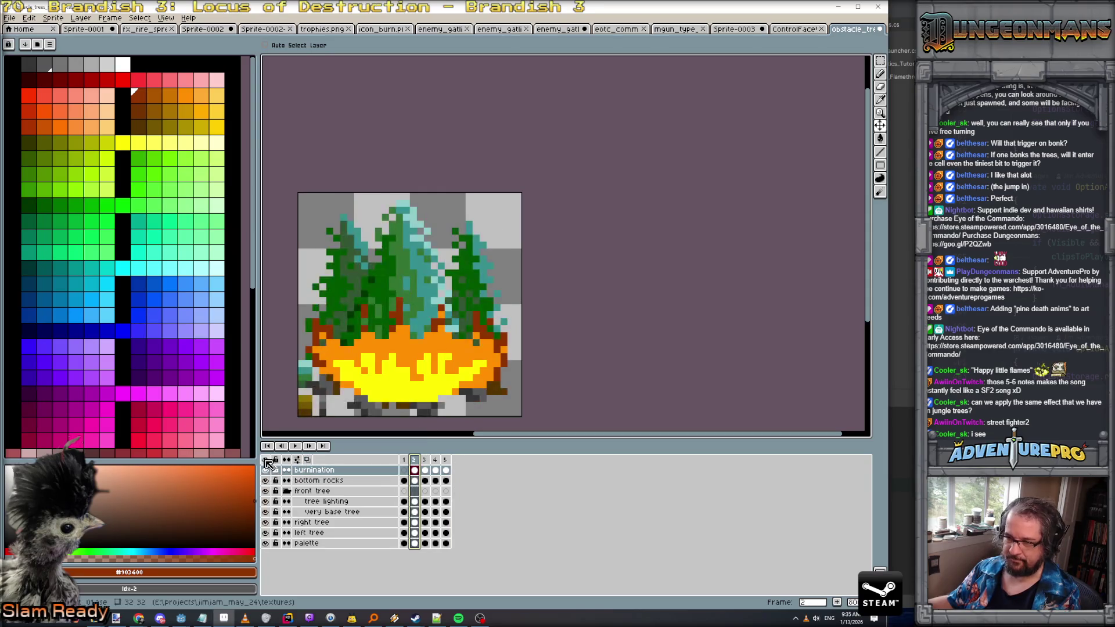
# Play and stop the animation twice to preview the burning with all layers showing
pyautogui.click(295, 446)
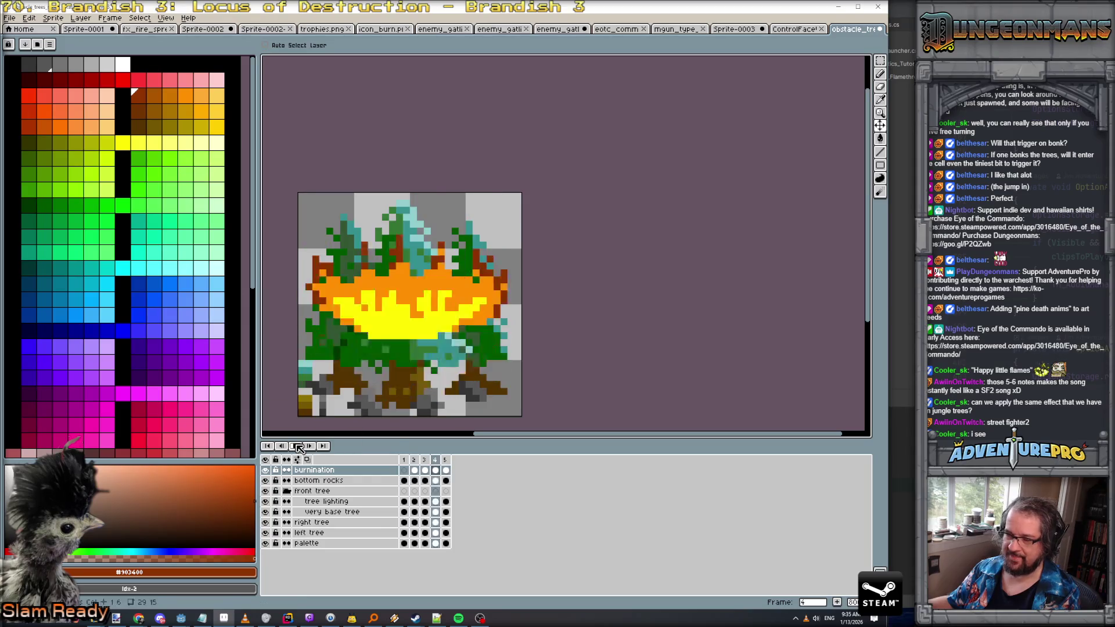
pyautogui.click(296, 446)
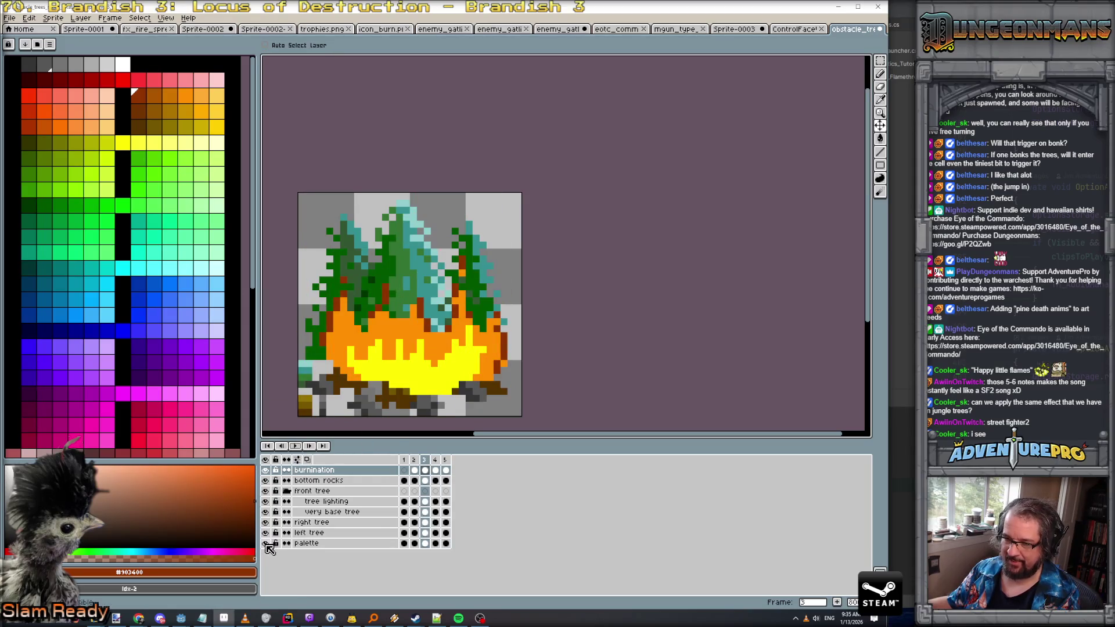
pyautogui.click(295, 446)
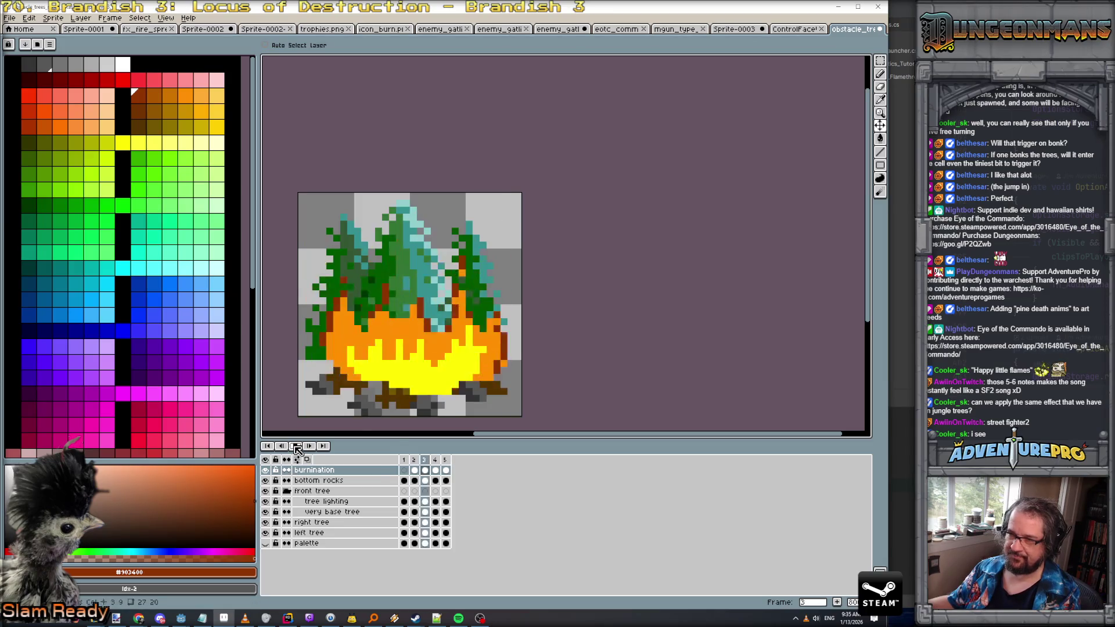
pyautogui.click(296, 446)
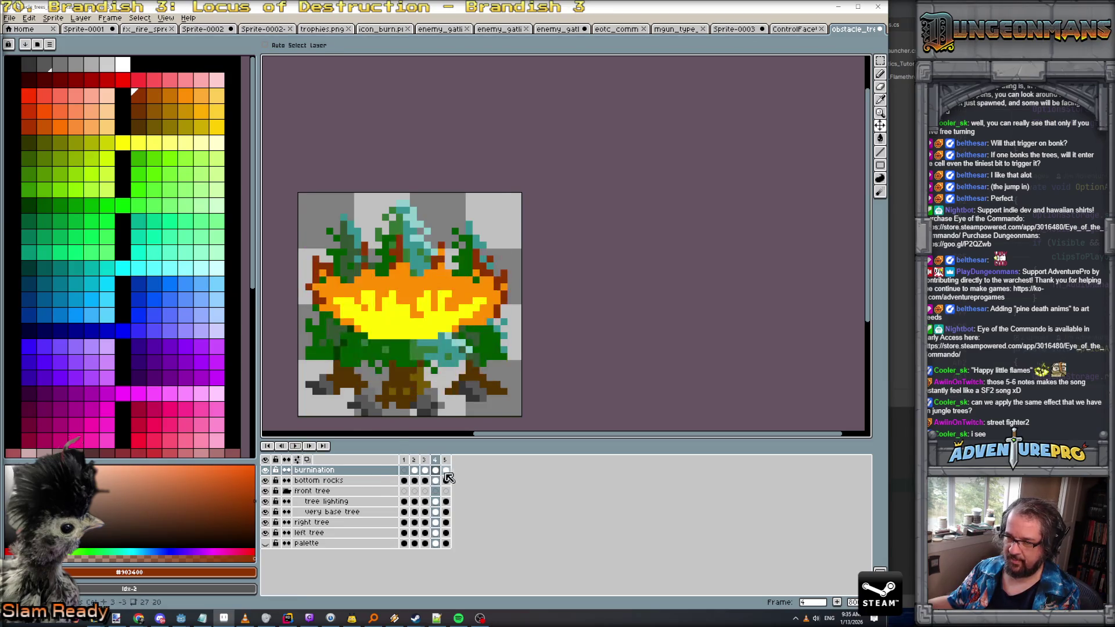
# Replace frame 5 with a copy of frame 3, raise its fire over the trees, and replay
pyautogui.click(446, 459)
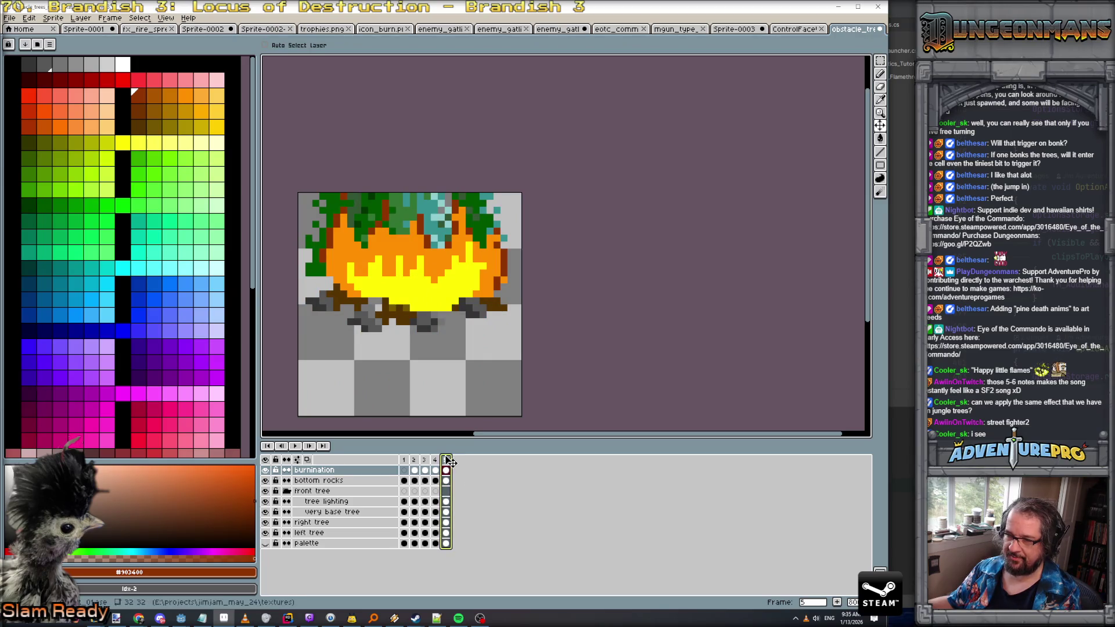
pyautogui.press('Delete')
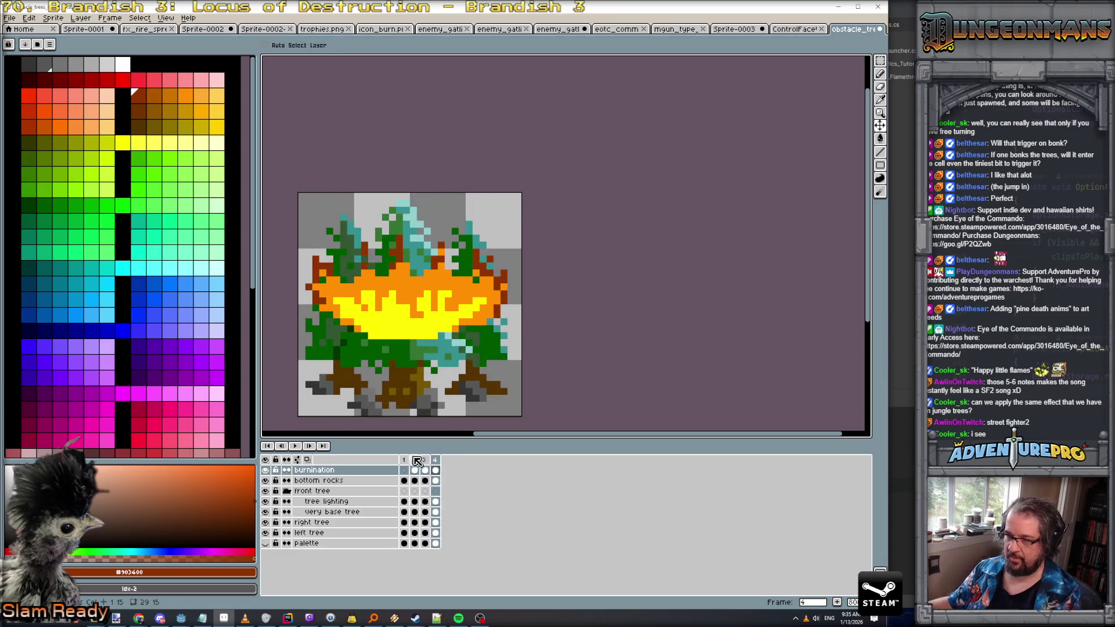
pyautogui.click(425, 461)
pyautogui.moveTo(426, 462); pyautogui.dragTo(459, 463)
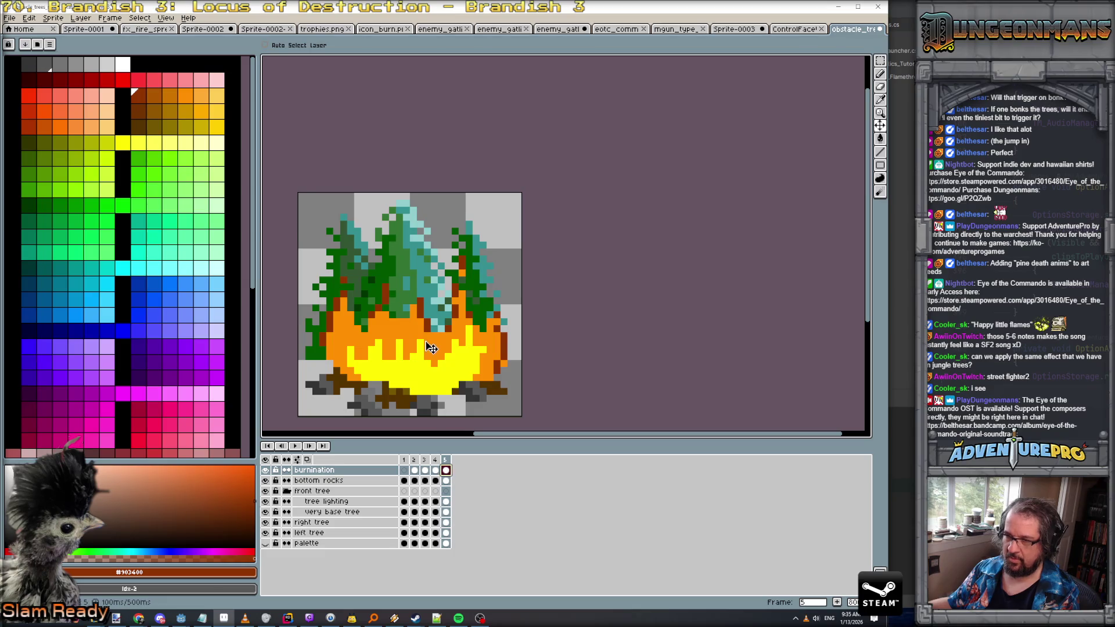
pyautogui.moveTo(443, 355); pyautogui.dragTo(437, 277)
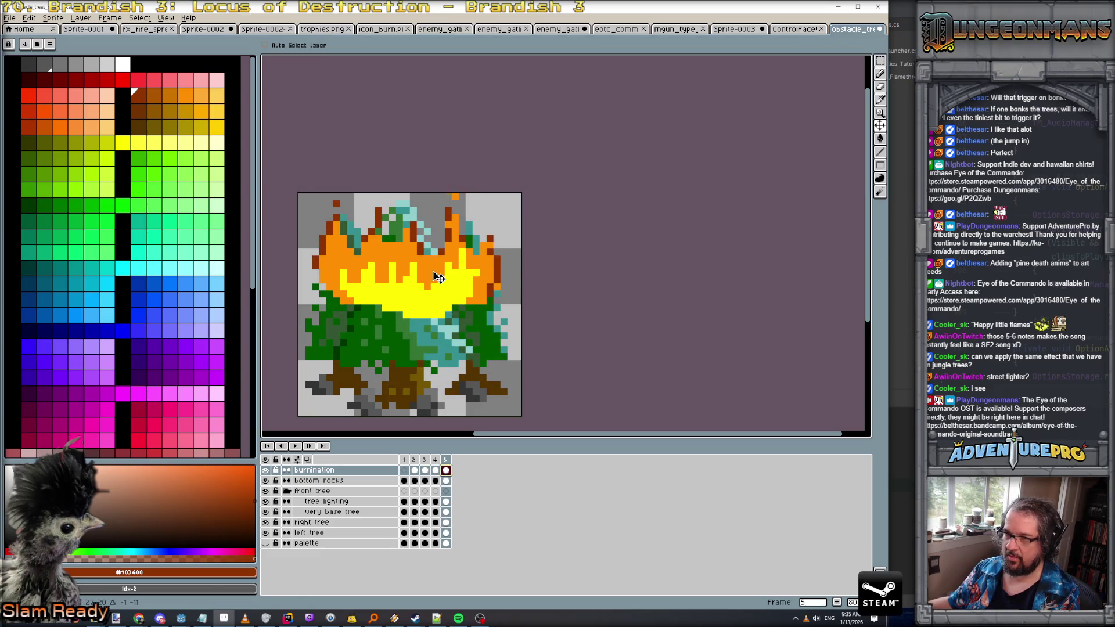
pyautogui.click(296, 446)
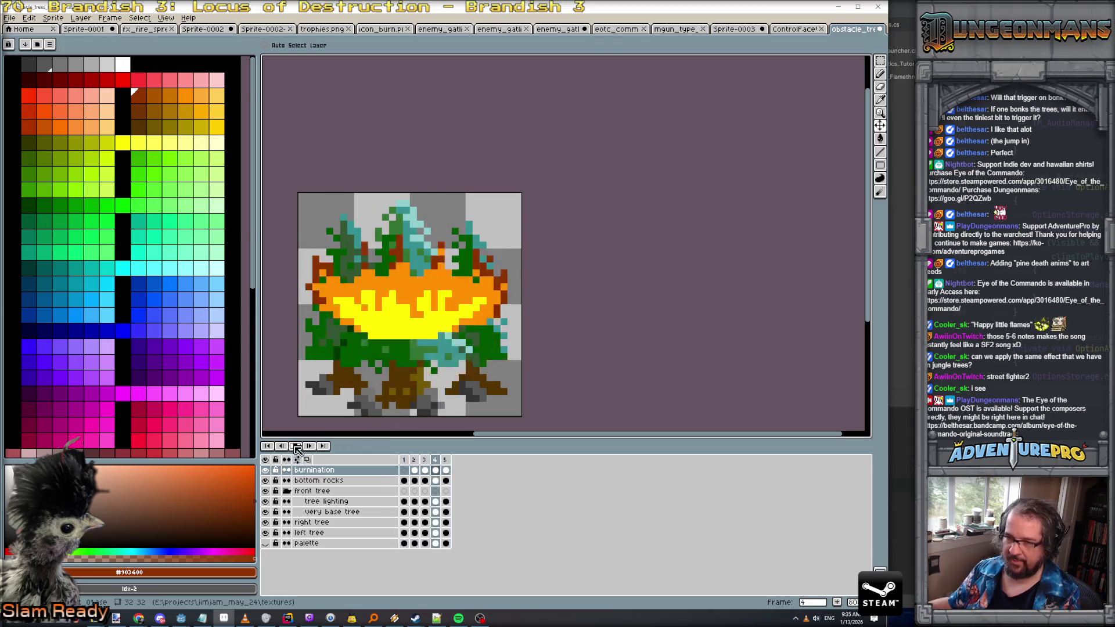
pyautogui.click(296, 446)
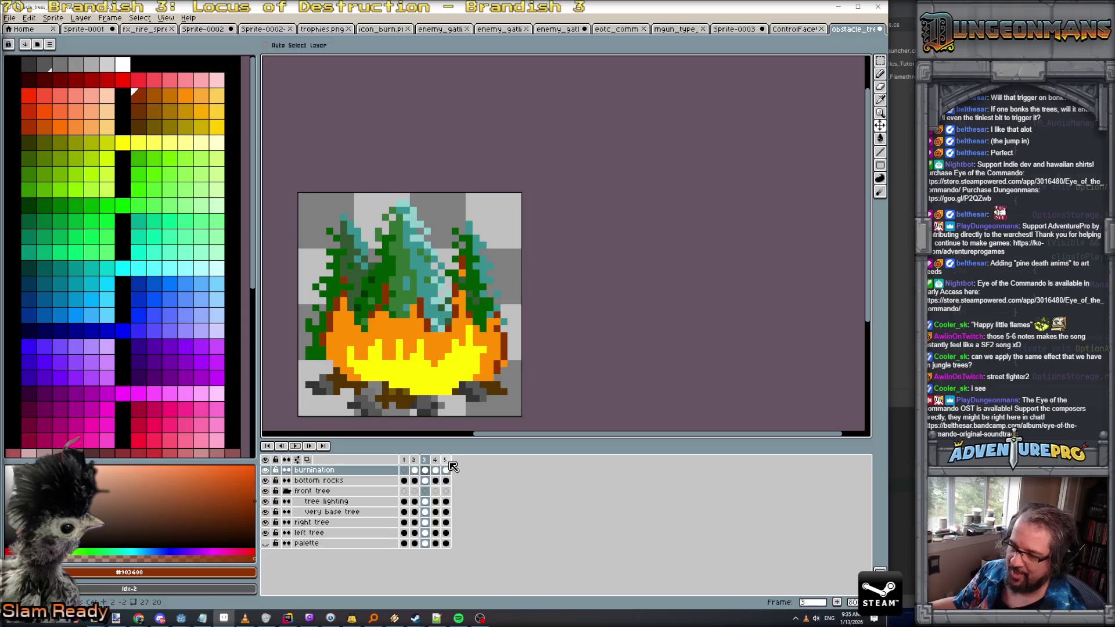
pyautogui.click(414, 470)
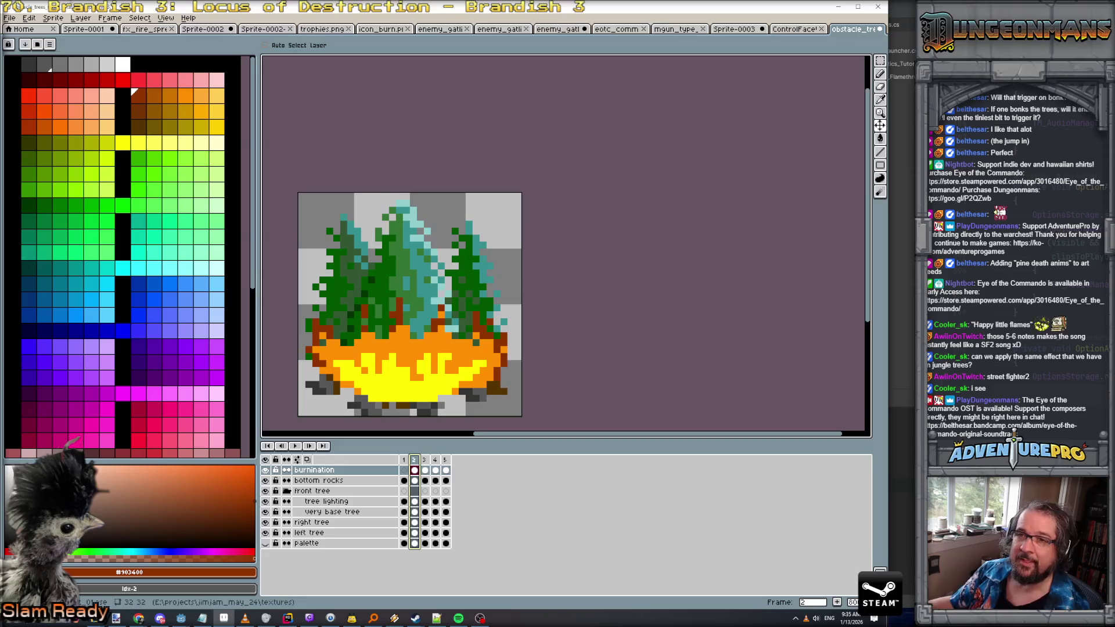
# Add a new layer named 'burned trees' and drag it below the burnination layer
pyautogui.click(81, 19)
pyautogui.moveTo(87, 72)
pyautogui.click(191, 74)
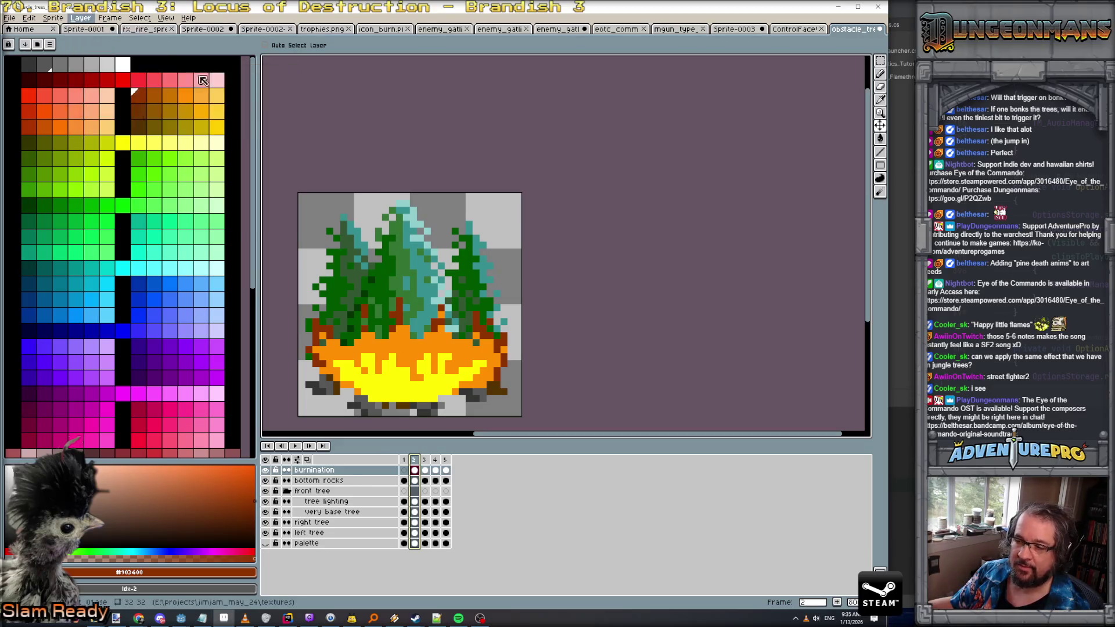
pyautogui.doubleClick(368, 469)
pyautogui.write('burned tree')
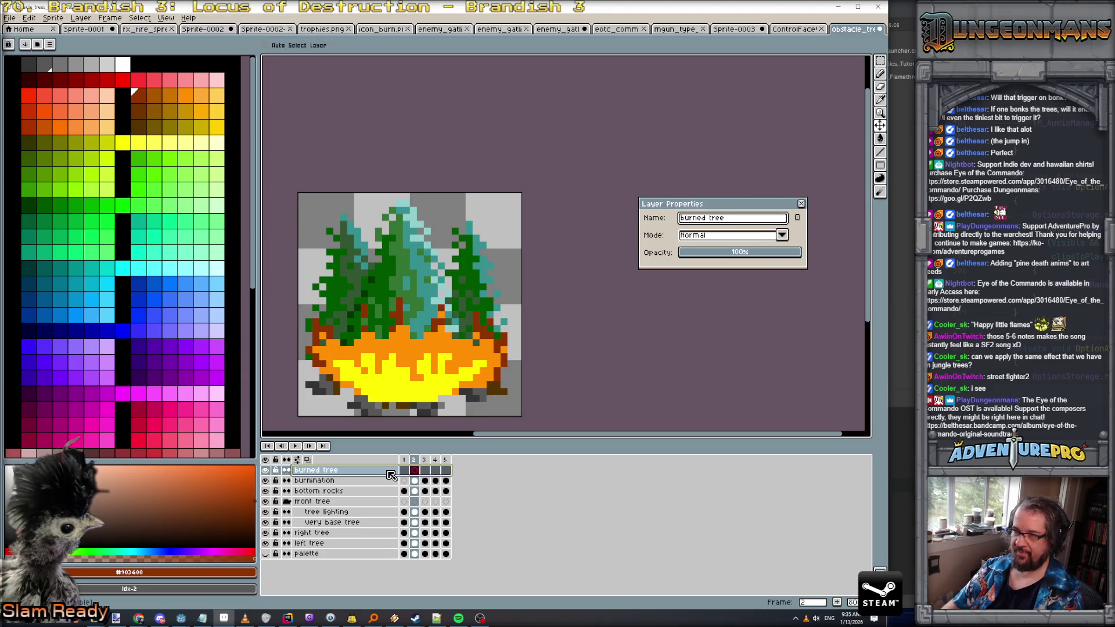
pyautogui.write('s')
pyautogui.press('Return')
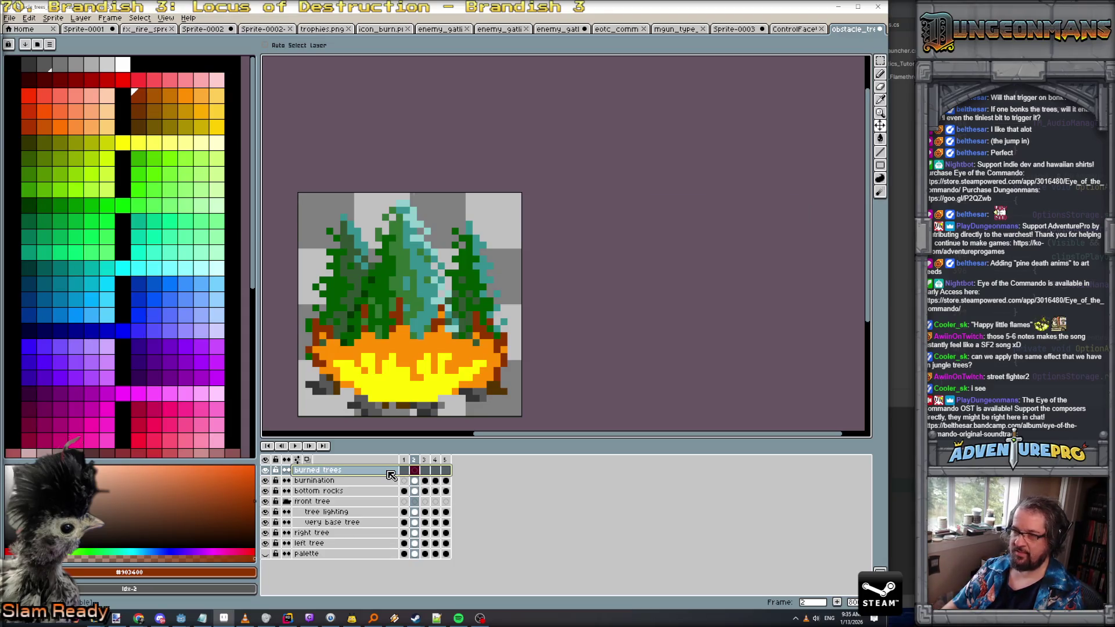
pyautogui.moveTo(391, 475); pyautogui.dragTo(385, 487)
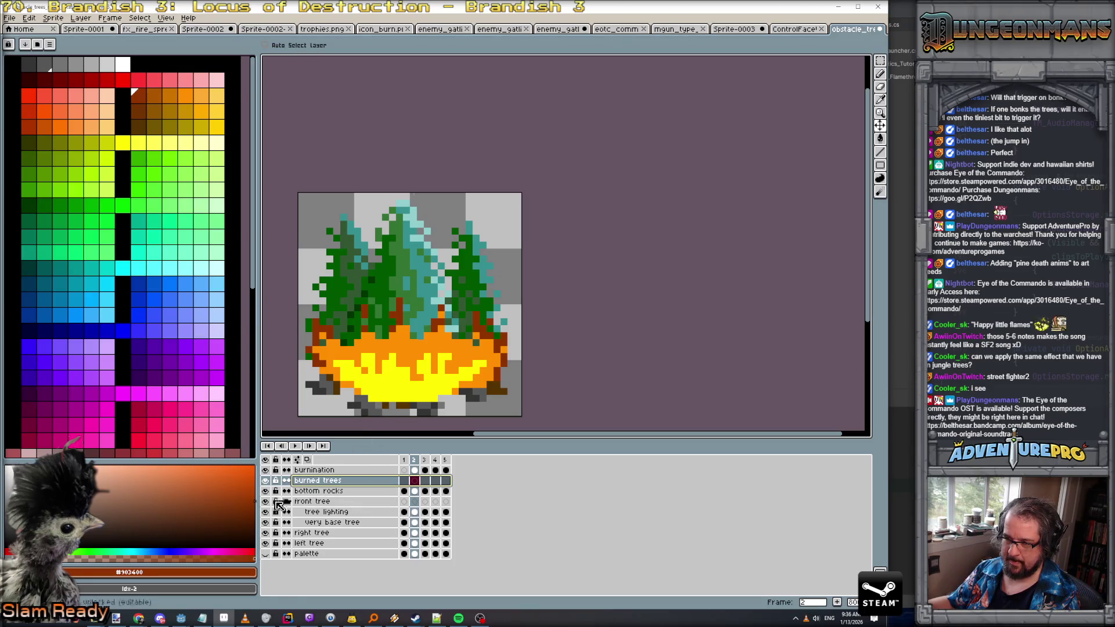
# Hide the tree and flame layers to check the stack, then show the three trees again
pyautogui.click(266, 502)
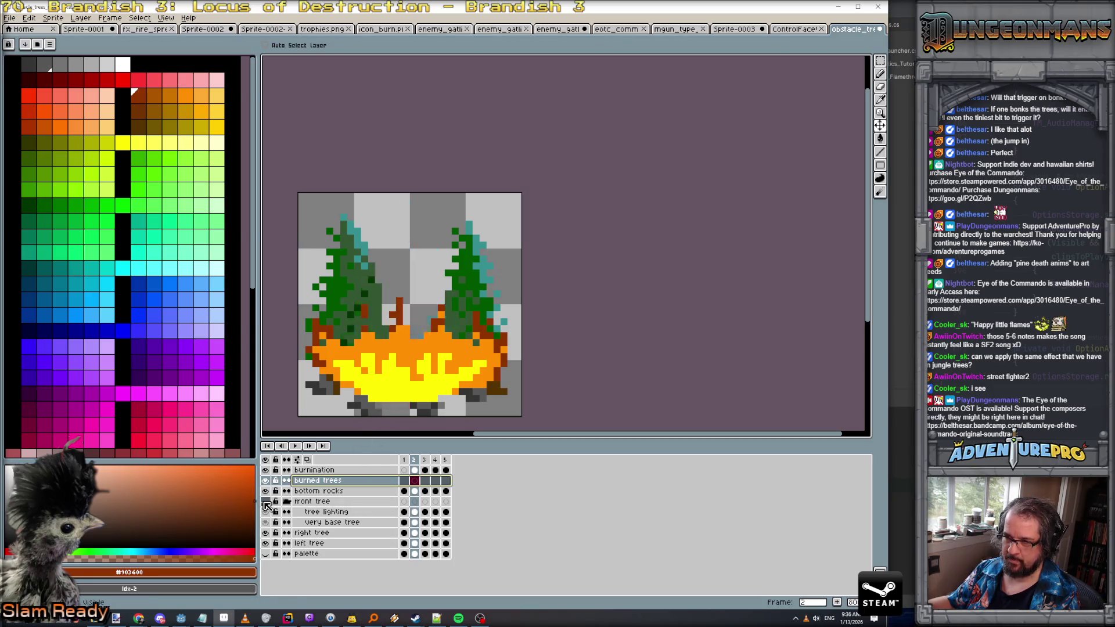
pyautogui.click(266, 532)
pyautogui.click(266, 543)
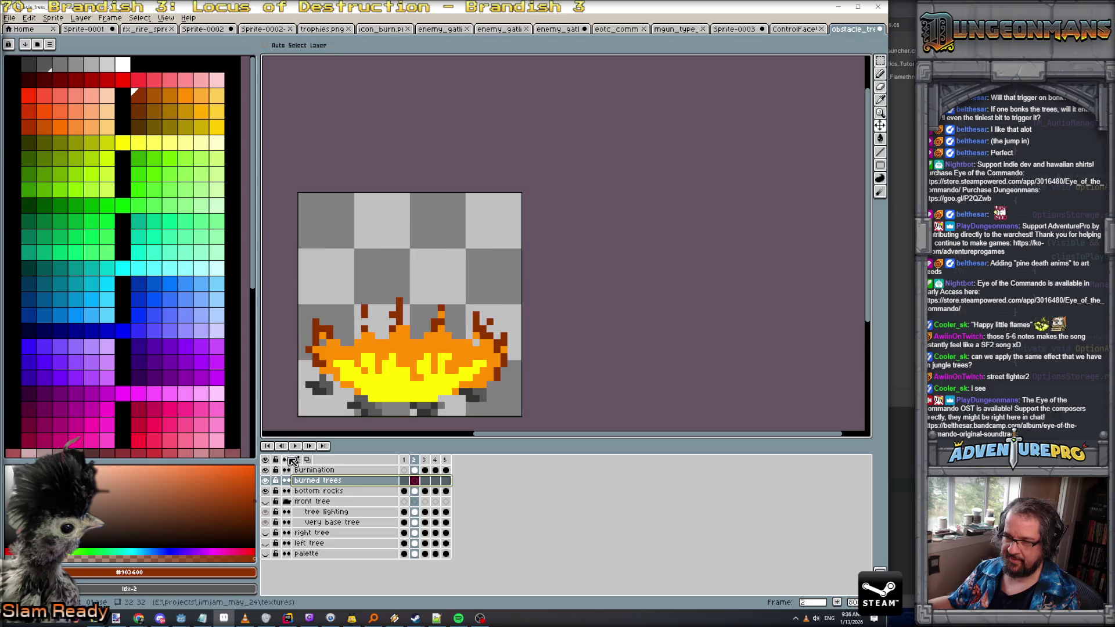
pyautogui.click(266, 470)
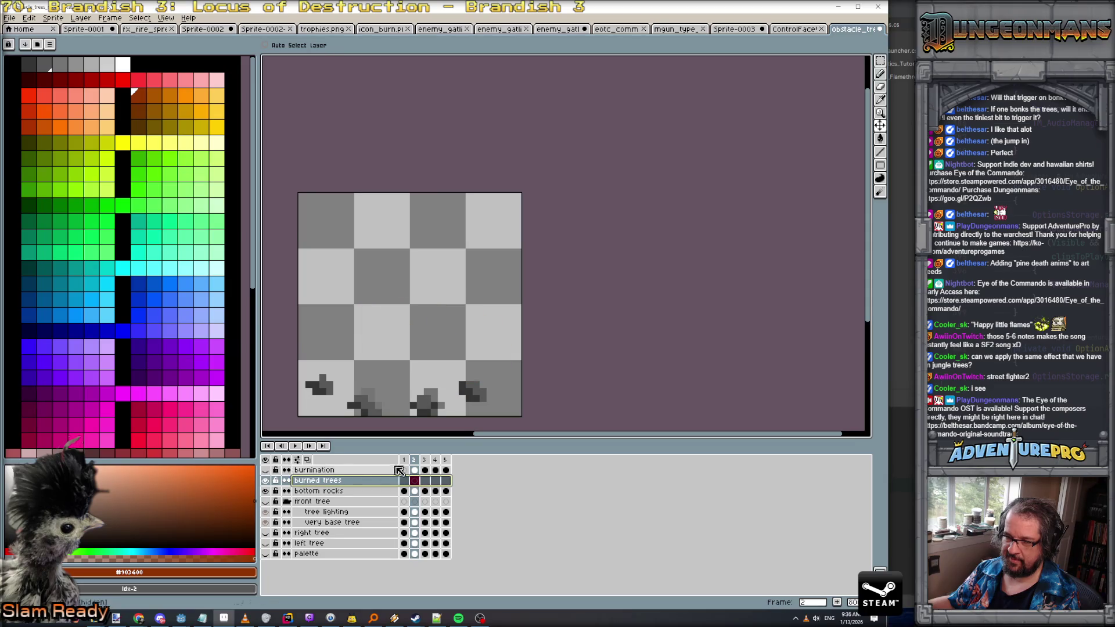
pyautogui.press('Left')
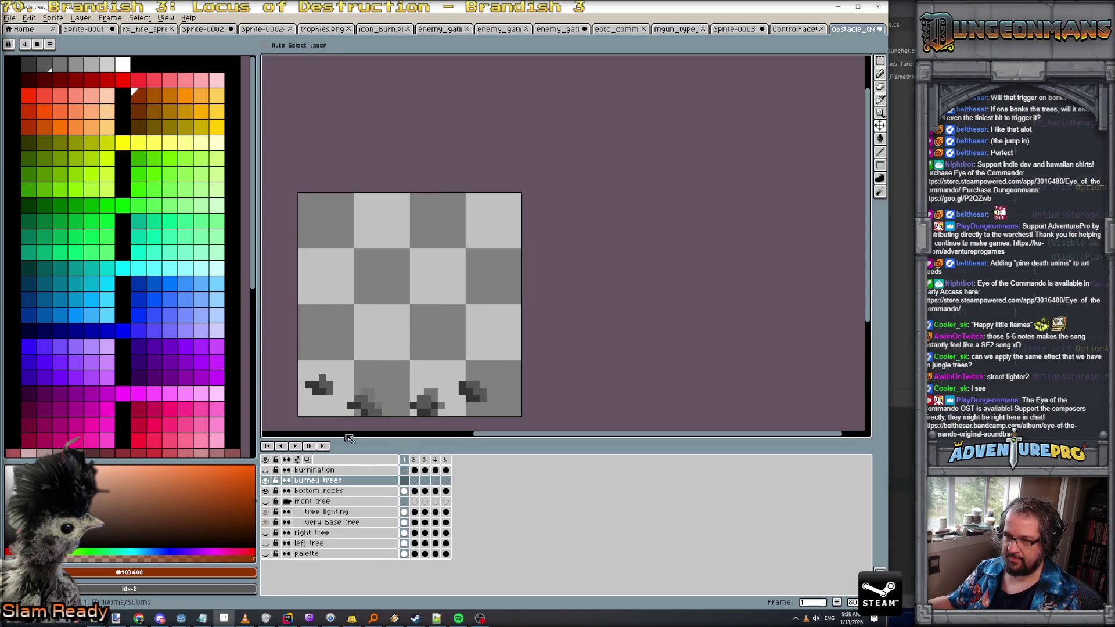
pyautogui.click(265, 532)
pyautogui.click(265, 543)
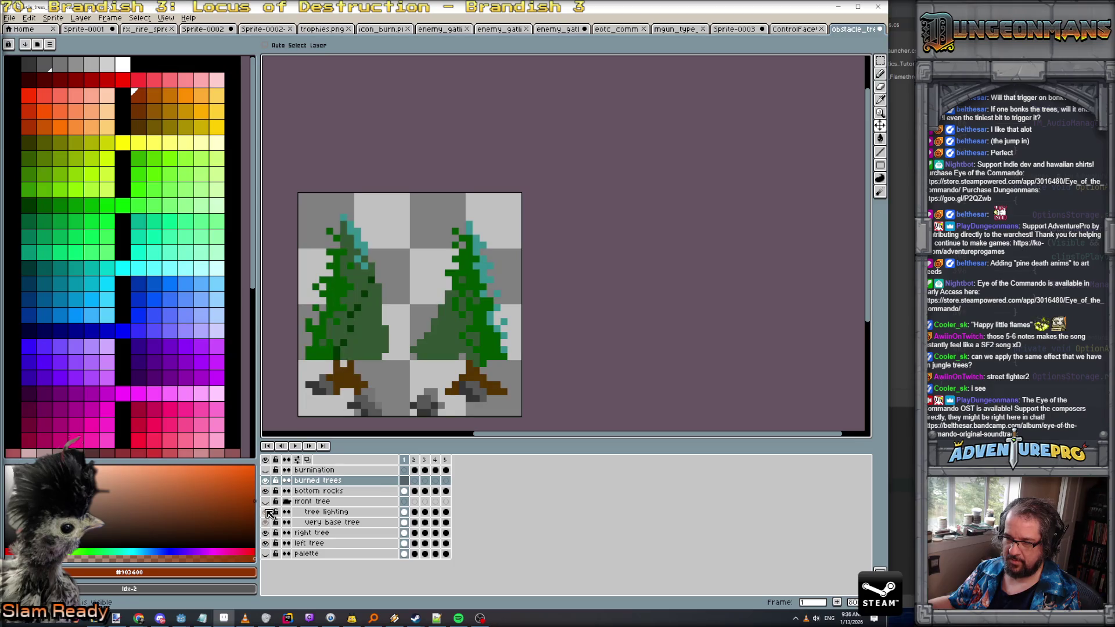
pyautogui.click(265, 522)
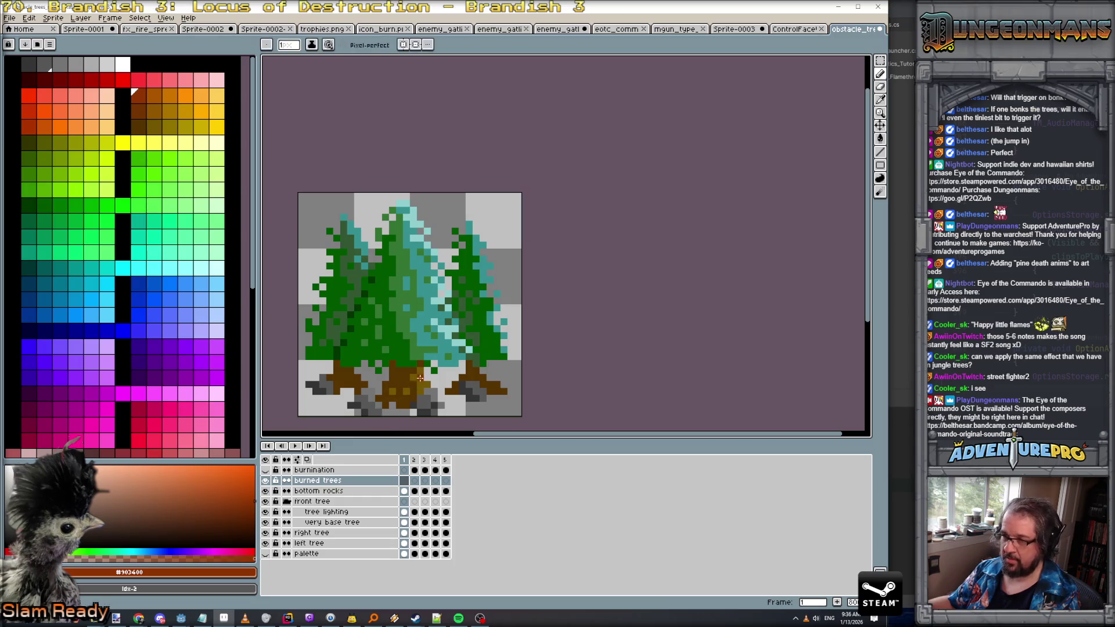
# Pick a dark blue palette colour for charred wood and go to frame 2 of burned trees
pyautogui.keyDown('alt'); pyautogui.click(403, 373); pyautogui.keyUp('alt')
pyautogui.scroll(-2, 166, 214)
pyautogui.scroll(-6, 166, 213)
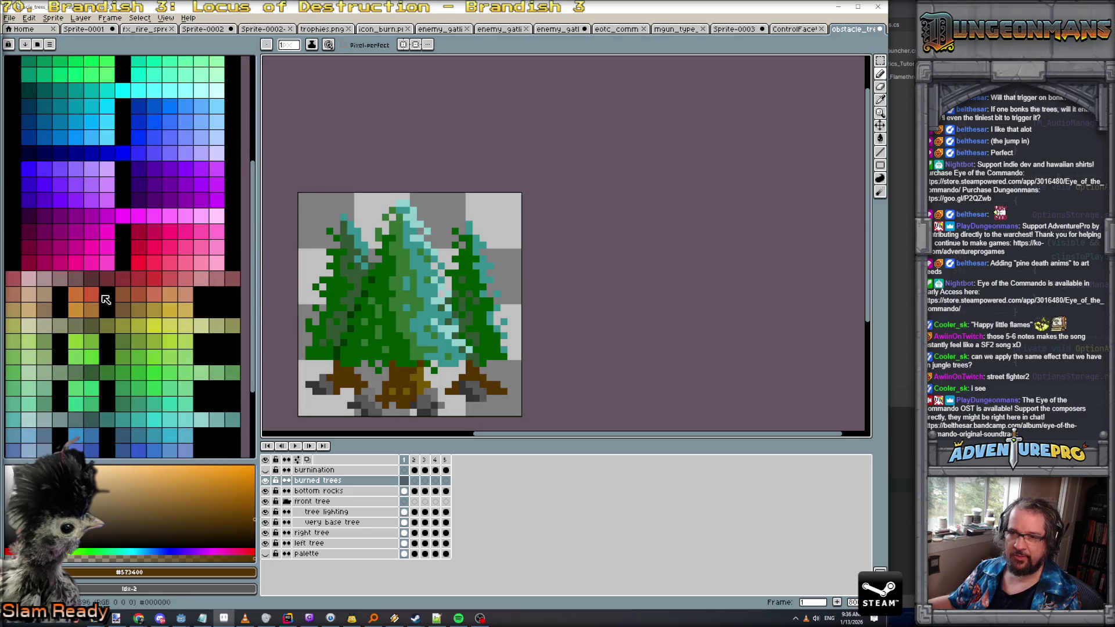
pyautogui.click(75, 279)
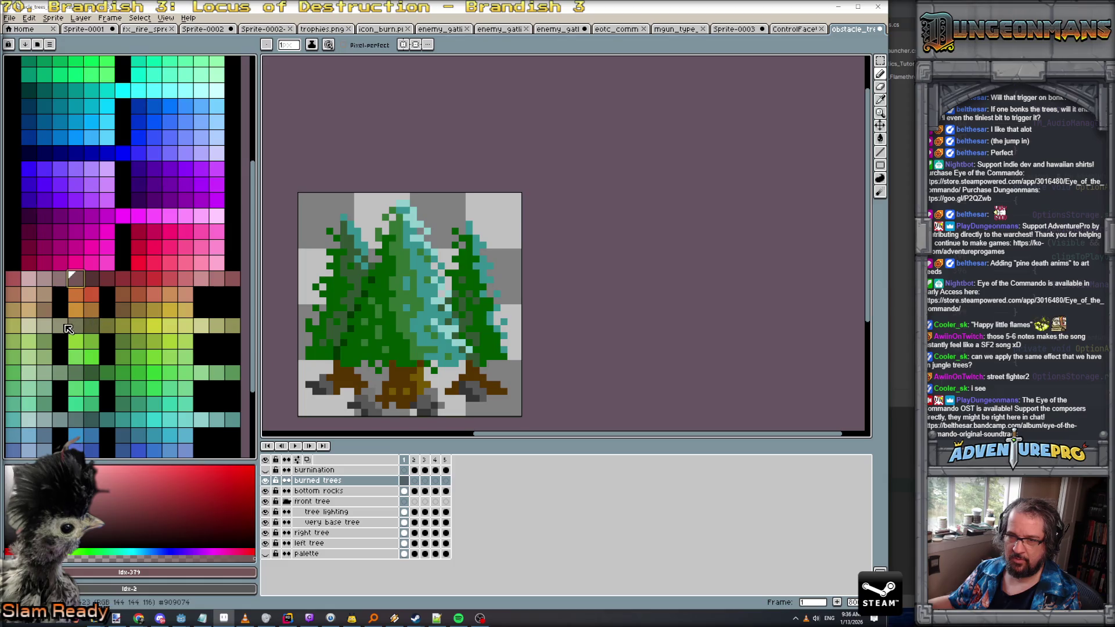
pyautogui.scroll(-4, 82, 329)
pyautogui.scroll(-1, 81, 329)
pyautogui.click(91, 355)
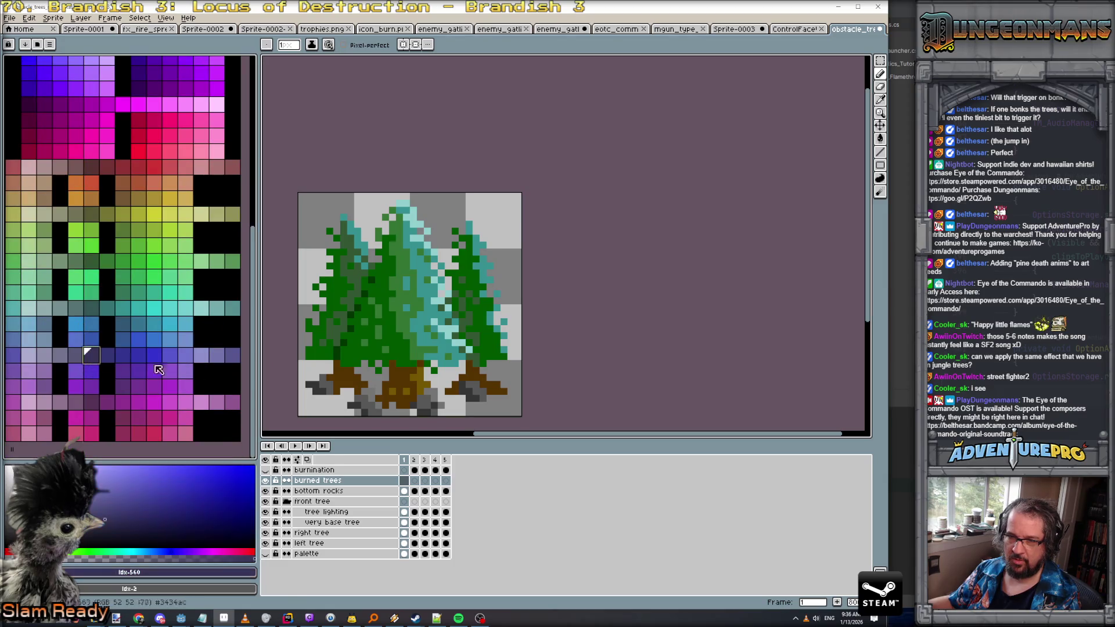
pyautogui.click(416, 480)
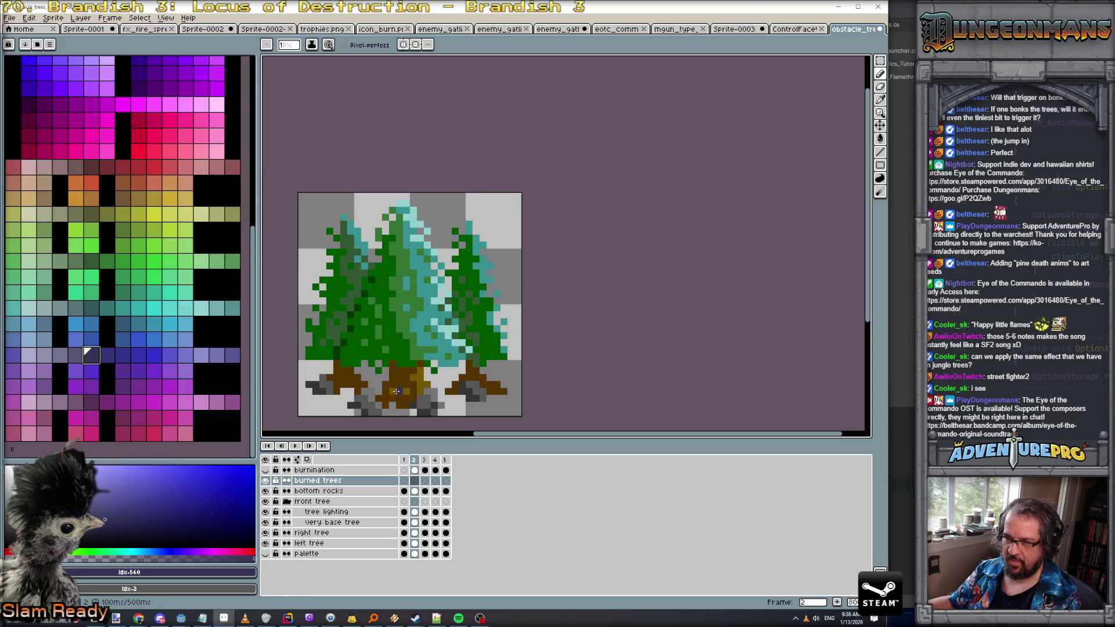
# Pencil charred streaks down the middle, right and left pine trunks
pyautogui.click(388, 391)
pyautogui.click(409, 369)
pyautogui.moveTo(407, 314); pyautogui.dragTo(417, 387)
pyautogui.click(420, 388)
pyautogui.click(463, 371)
pyautogui.click(475, 360)
pyautogui.moveTo(469, 320)
pyautogui.mouseDown()
pyautogui.moveTo(471, 349)
pyautogui.moveTo(475, 311)
pyautogui.mouseUp()
pyautogui.click(470, 348)
pyautogui.moveTo(343, 377); pyautogui.dragTo(346, 345)
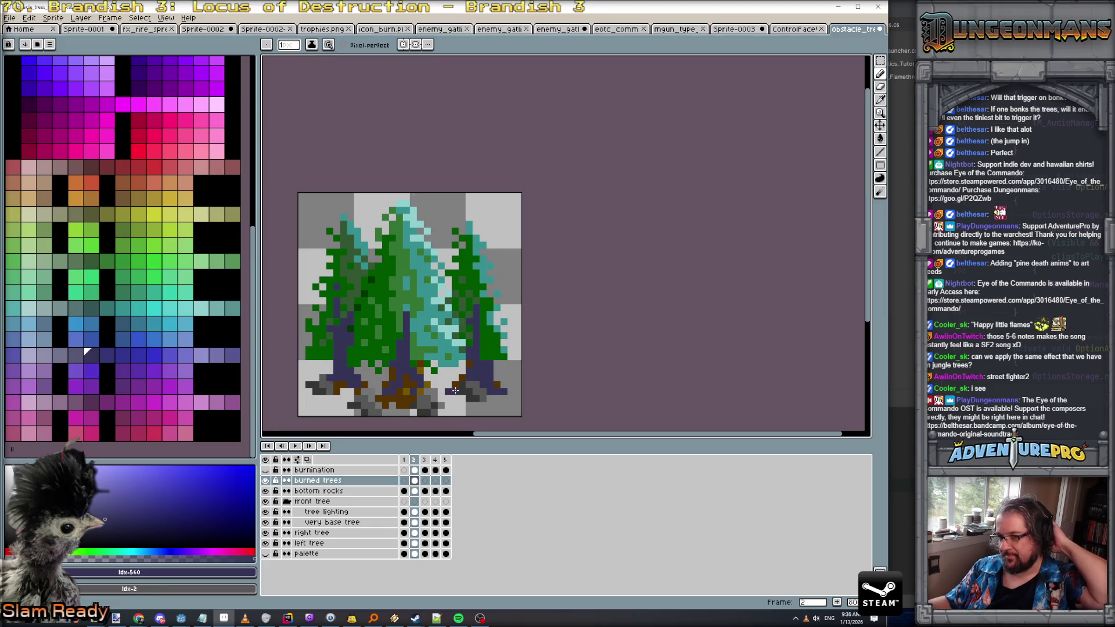
# Darken the trunk bases and upper middle trunk purple, pick another purple, and select frames 2–4 cels
pyautogui.moveTo(379, 398)
pyautogui.mouseDown()
pyautogui.moveTo(395, 406)
pyautogui.moveTo(406, 402)
pyautogui.moveTo(393, 397)
pyautogui.moveTo(422, 386)
pyautogui.mouseUp()
pyautogui.moveTo(413, 347); pyautogui.dragTo(412, 340)
pyautogui.click(400, 300)
pyautogui.moveTo(400, 300)
pyautogui.mouseDown()
pyautogui.moveTo(401, 328)
pyautogui.moveTo(378, 311)
pyautogui.moveTo(407, 283)
pyautogui.moveTo(407, 238)
pyautogui.moveTo(413, 274)
pyautogui.mouseUp()
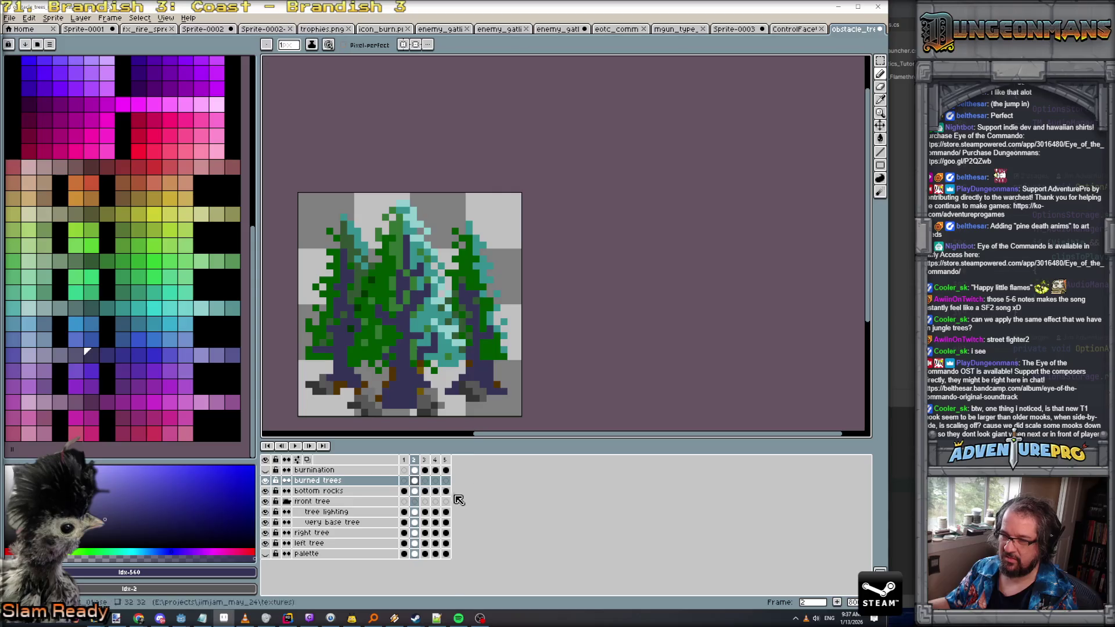
pyautogui.press('Left')
pyautogui.press('Right')
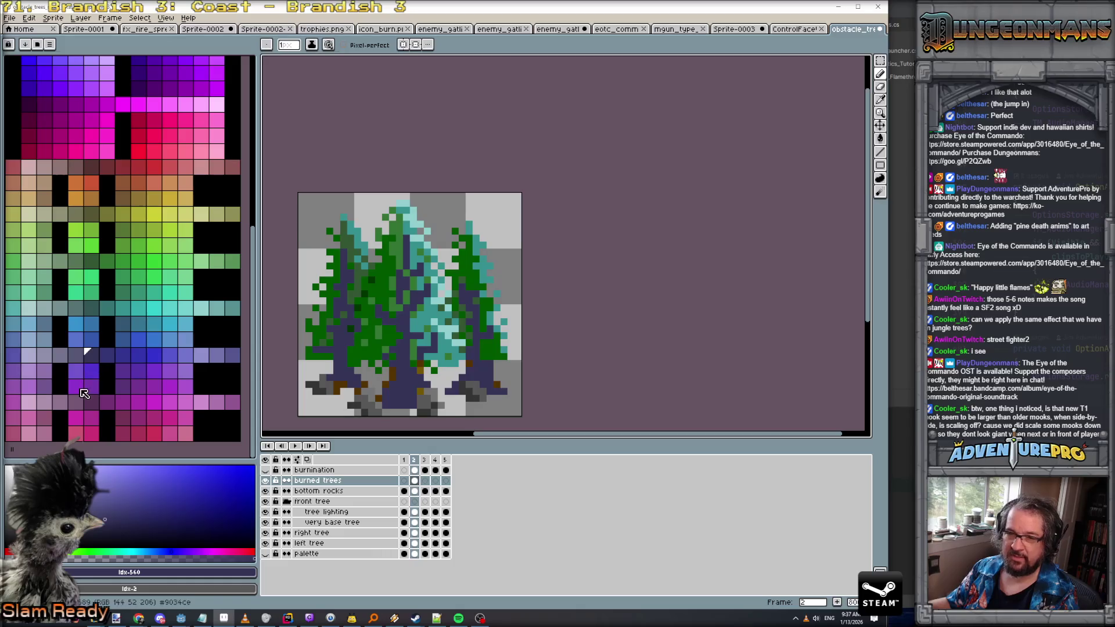
pyautogui.click(78, 356)
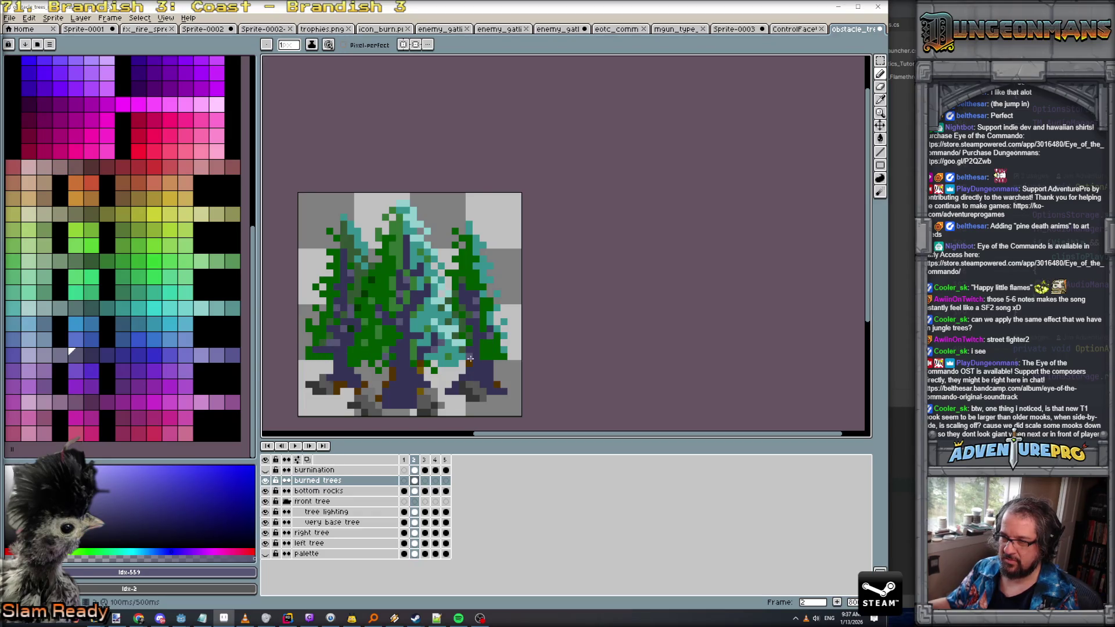
pyautogui.moveTo(415, 482); pyautogui.dragTo(453, 480)
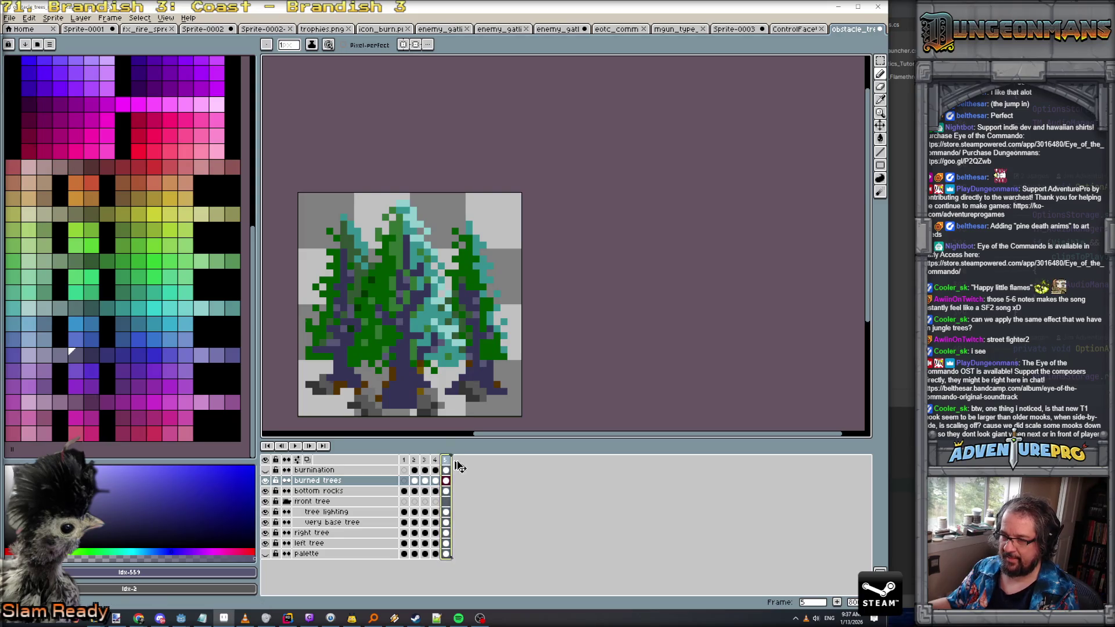
# Add a sixth frame to the tree animation, leaving it without pasted flames
pyautogui.hotkey('alt', 'n')
pyautogui.click(456, 470)
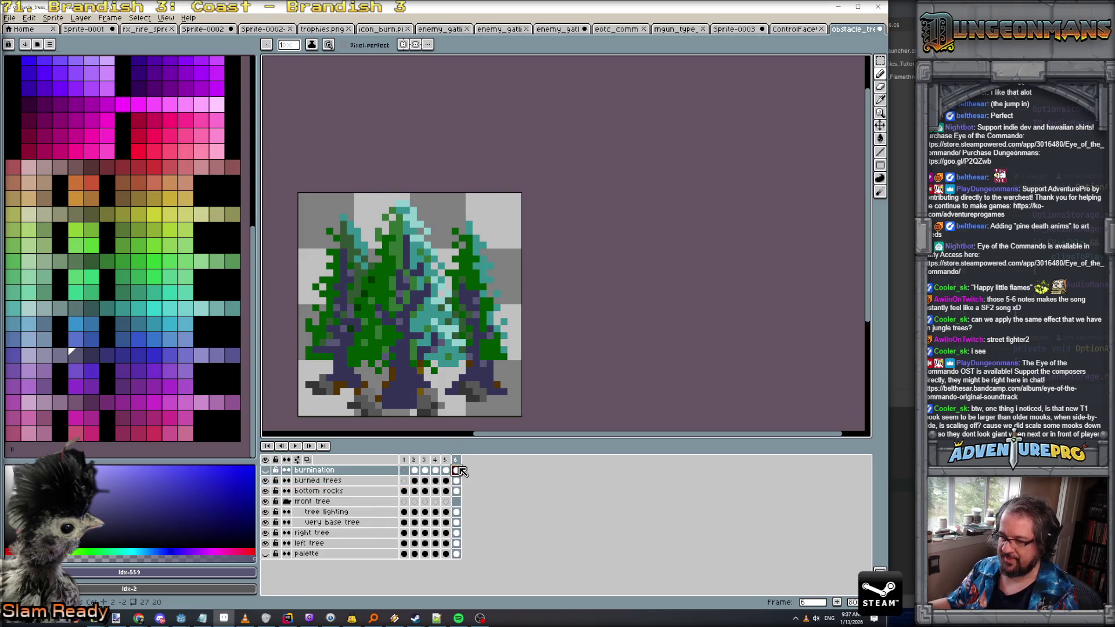
pyautogui.hotkey('ctrl', 'v')
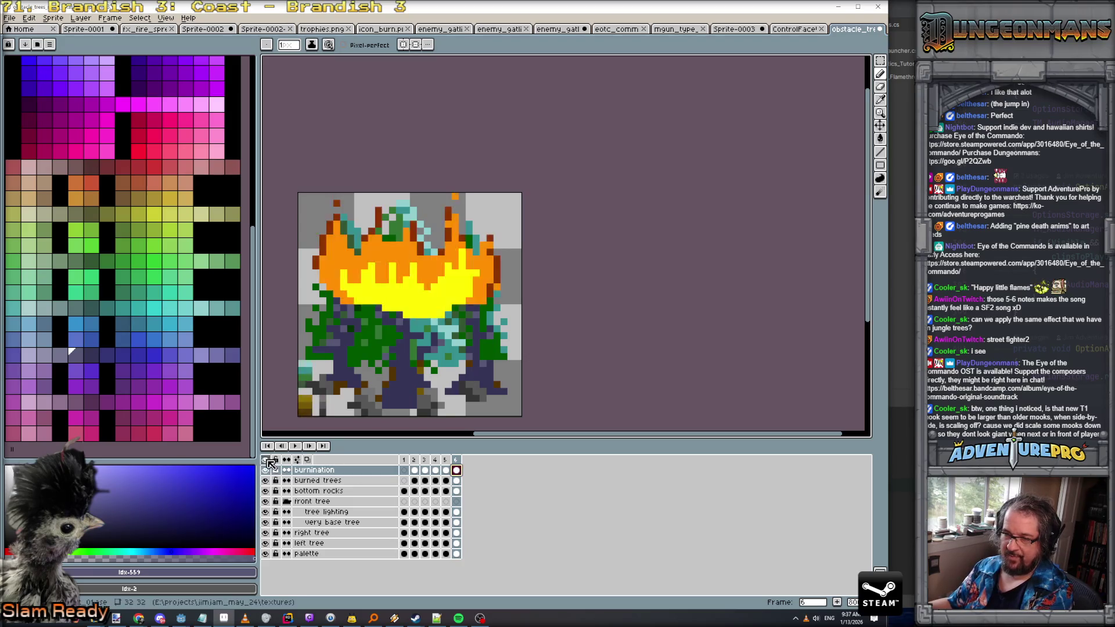
pyautogui.hotkey('ctrl', 'z')
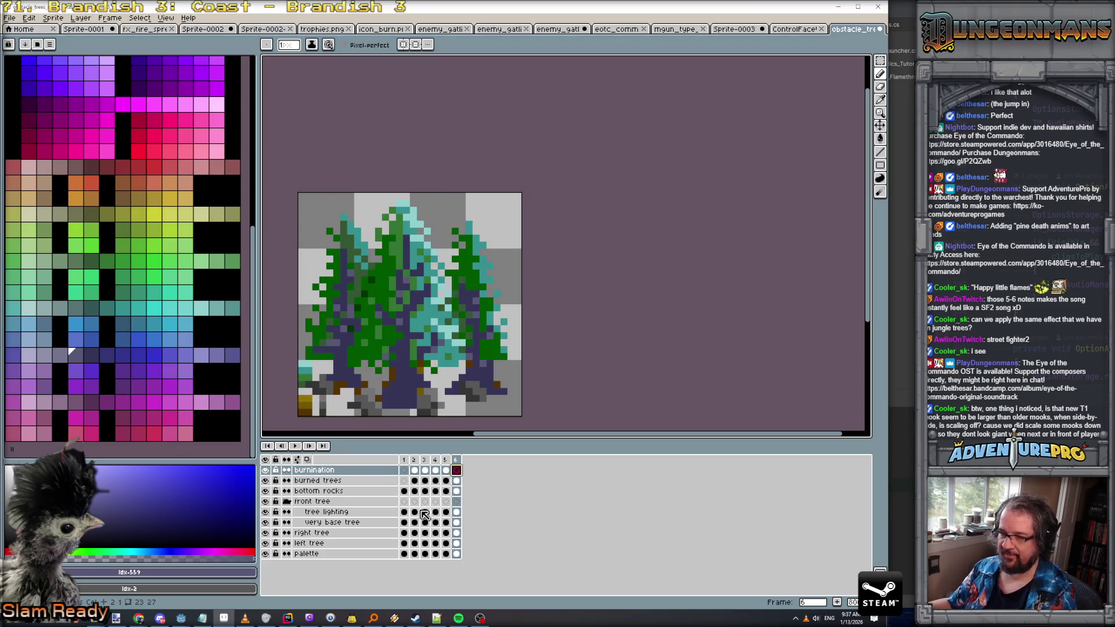
# Delete the tree lighting, right and left tree cels from frames 2–6, leaving charred trunks
pyautogui.click(416, 511)
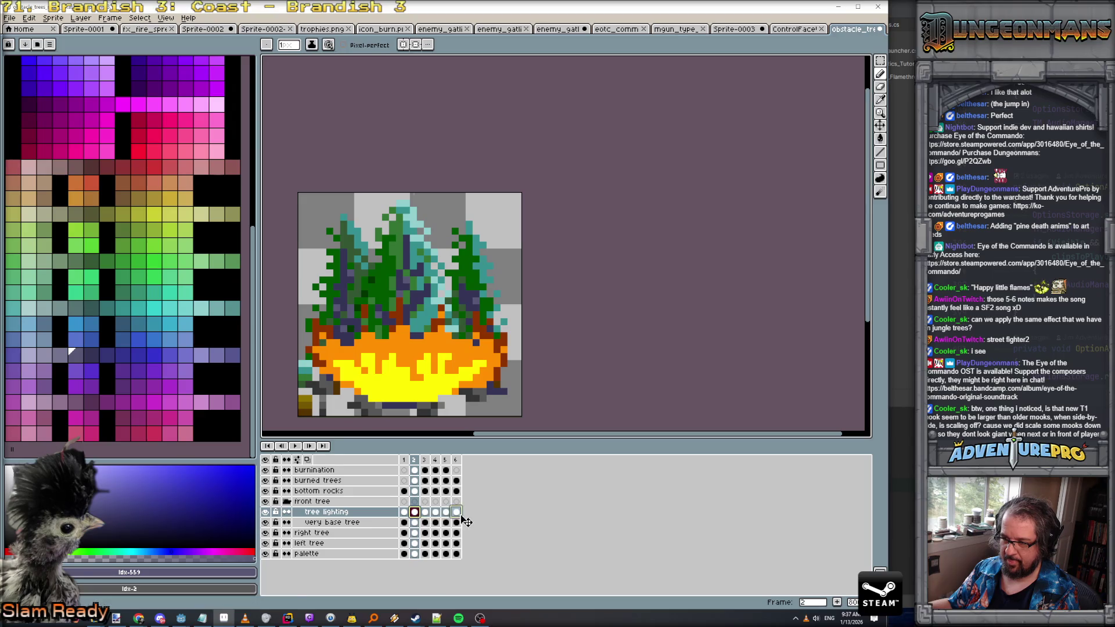
pyautogui.moveTo(465, 521)
pyautogui.mouseDown()
pyautogui.moveTo(456, 510)
pyautogui.moveTo(416, 522)
pyautogui.moveTo(460, 525)
pyautogui.moveTo(458, 543)
pyautogui.mouseUp()
pyautogui.hotkey('ctrl', 'z')
pyautogui.press('Delete')
pyautogui.press('Delete')
pyautogui.click(415, 533)
pyautogui.press('Delete')
pyautogui.click(414, 543)
pyautogui.press('Delete')
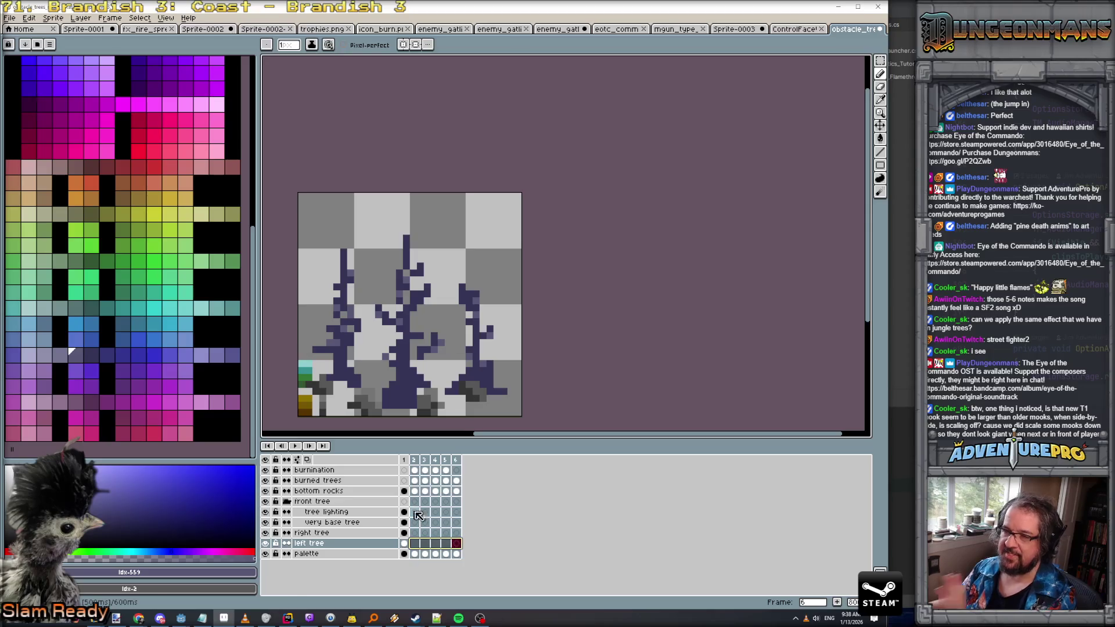
# Hide the palette layer and play the burning tree animation from frame 1
pyautogui.click(265, 554)
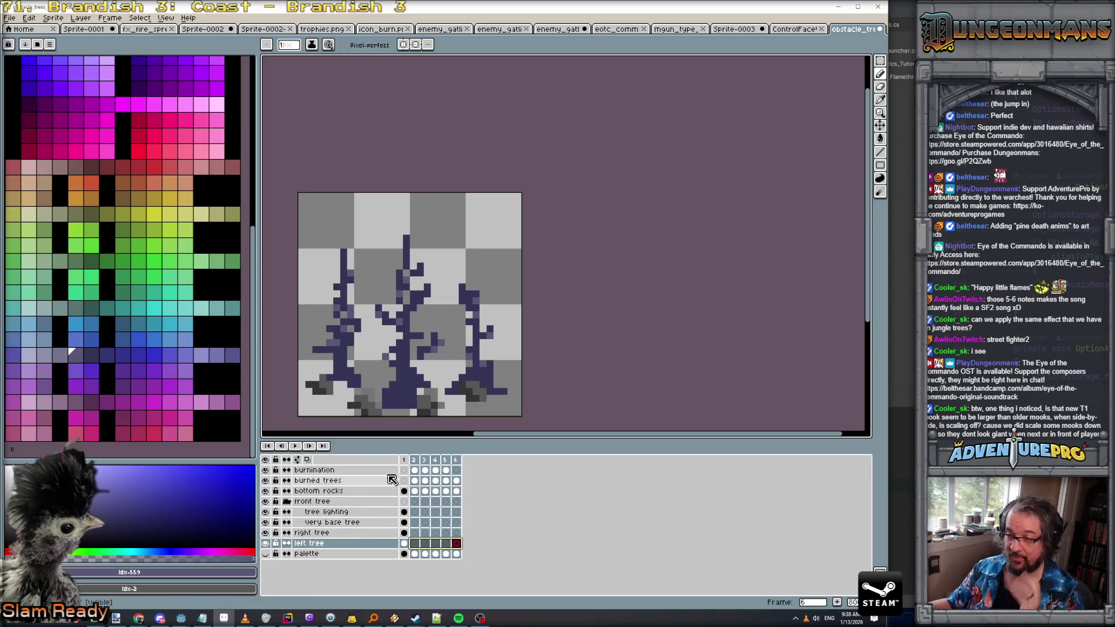
pyautogui.click(404, 460)
pyautogui.click(295, 446)
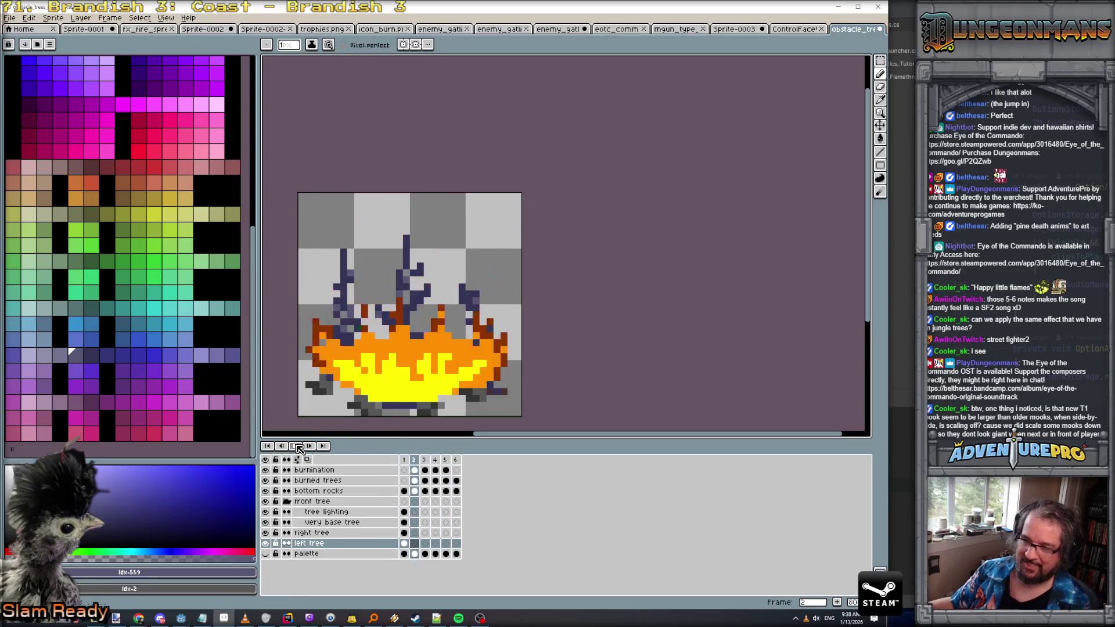
pyautogui.click(405, 460)
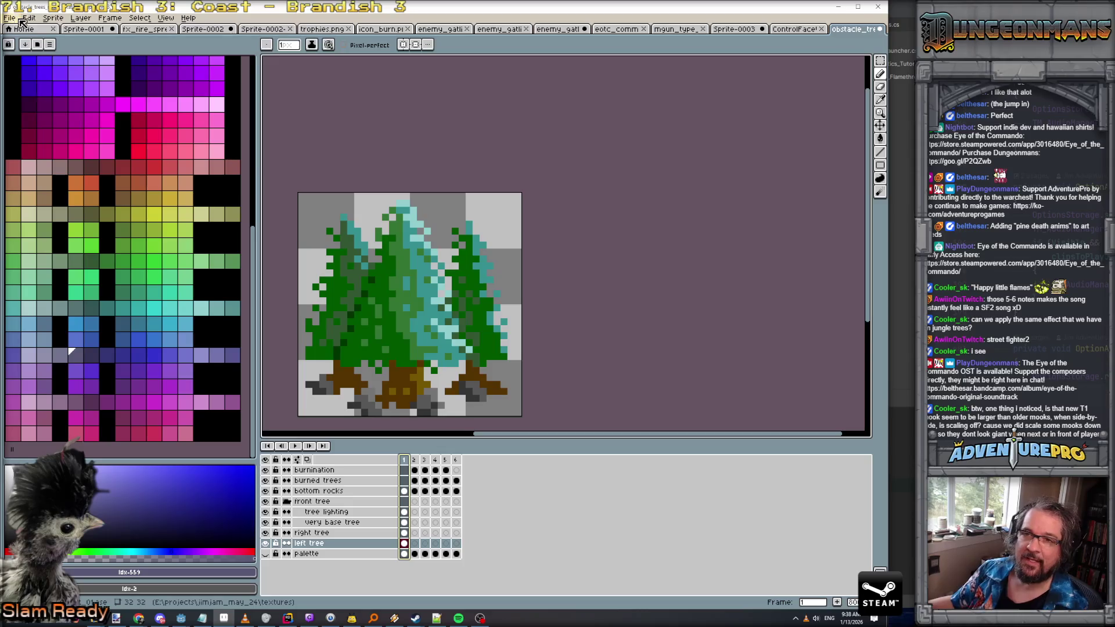
pyautogui.click(10, 17)
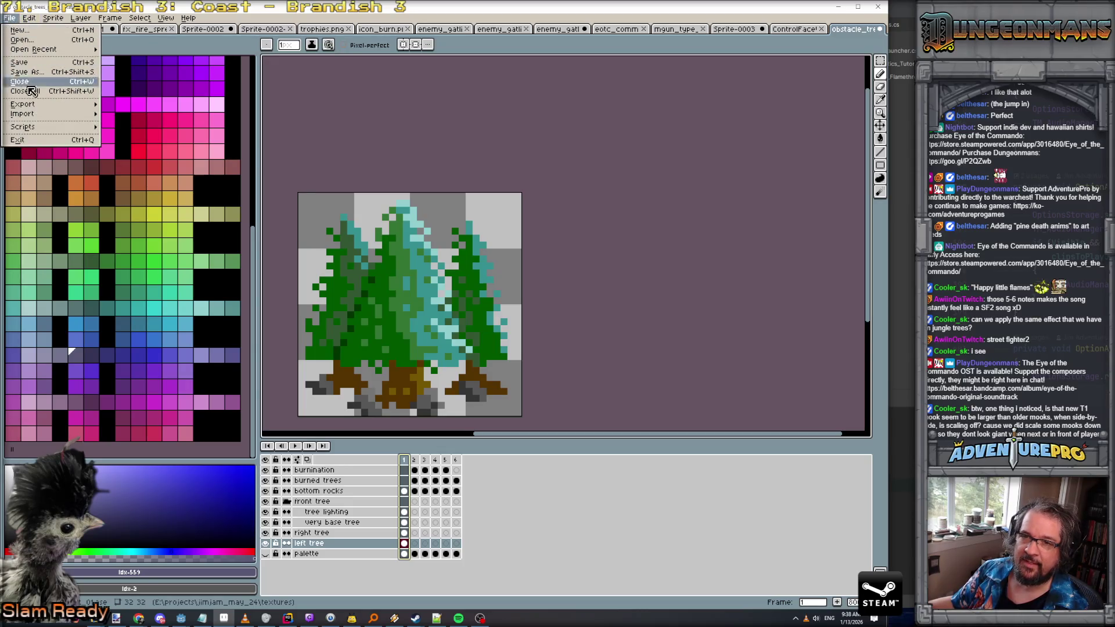
# Start exporting the animation frames as a sprite sheet
pyautogui.moveTo(58, 104)
pyautogui.click(131, 114)
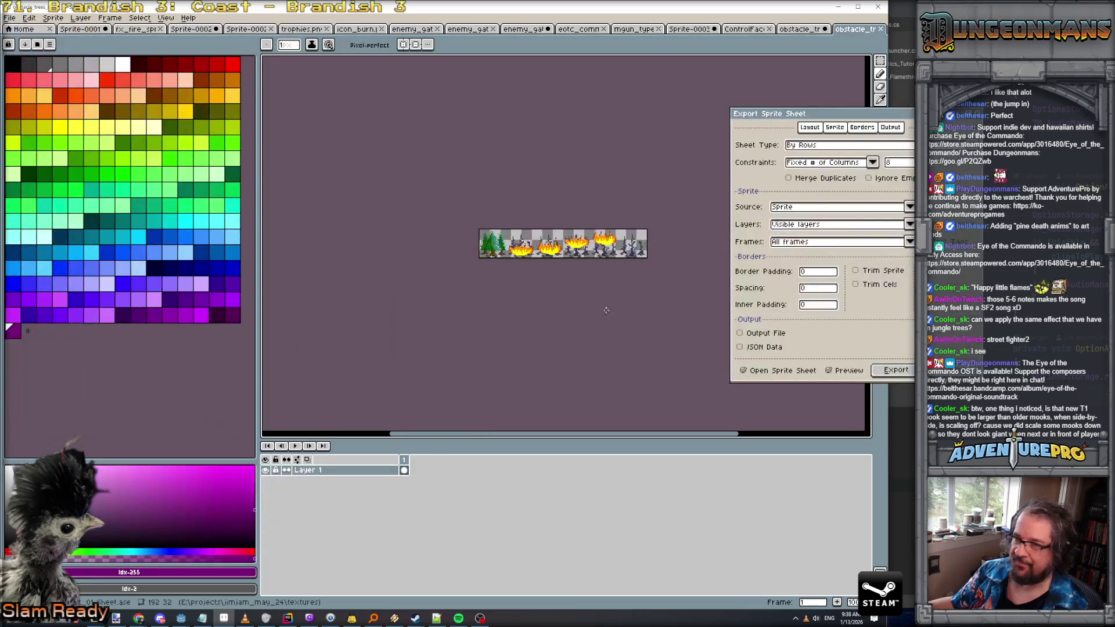
pyautogui.click(891, 374)
# In Godot, inspect the obstacle_trees scene and its Area3D node
pyautogui.hotkey('alt', 'Tab')
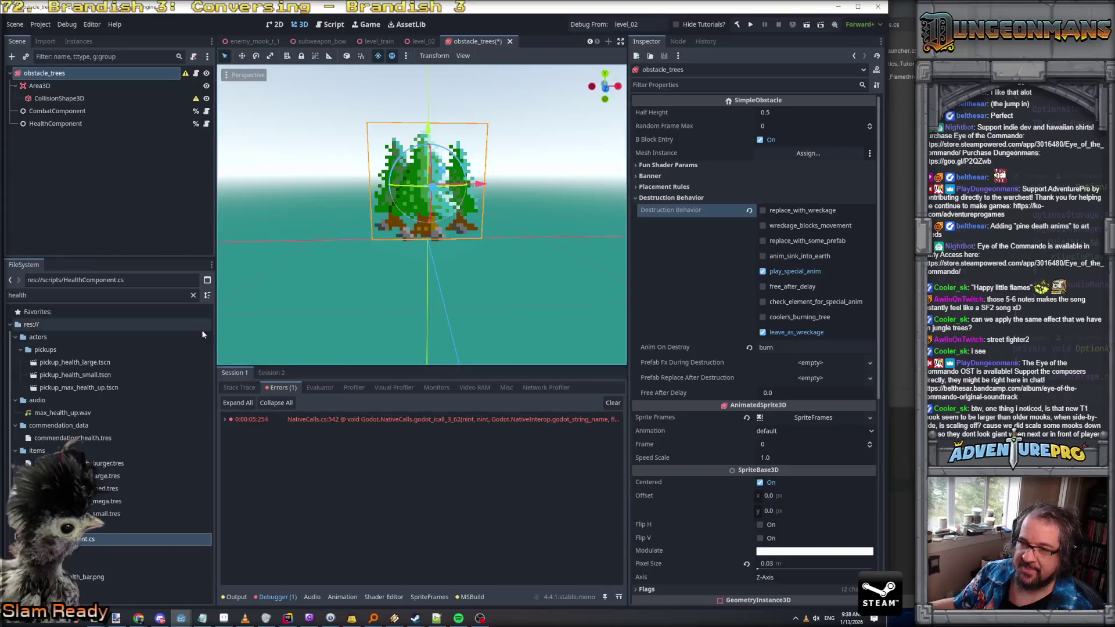
pyautogui.click(50, 76)
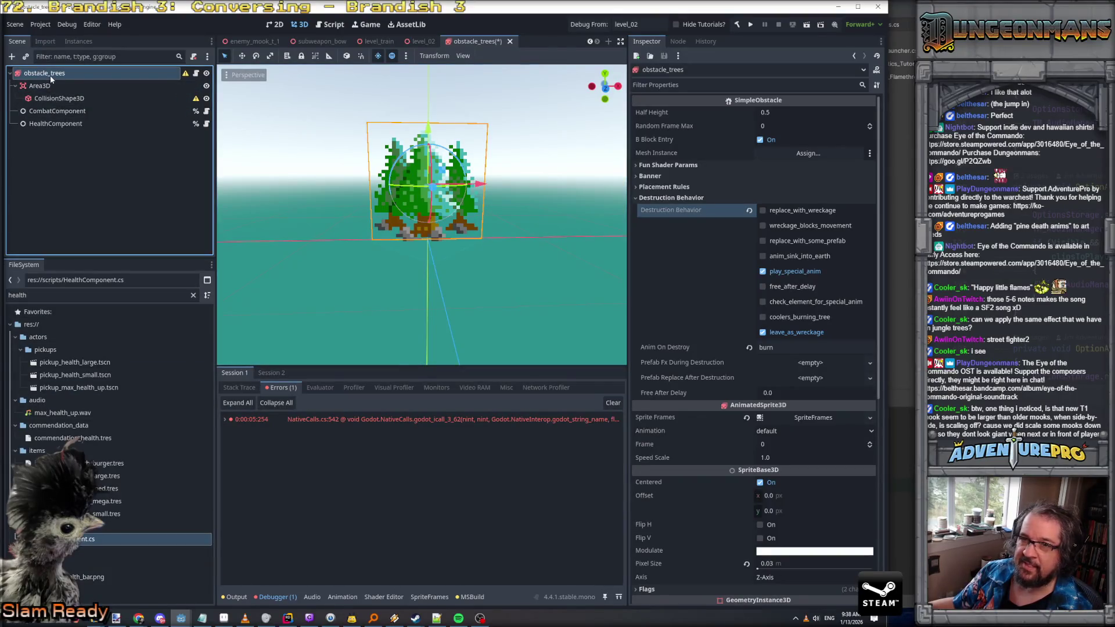
pyautogui.click(46, 85)
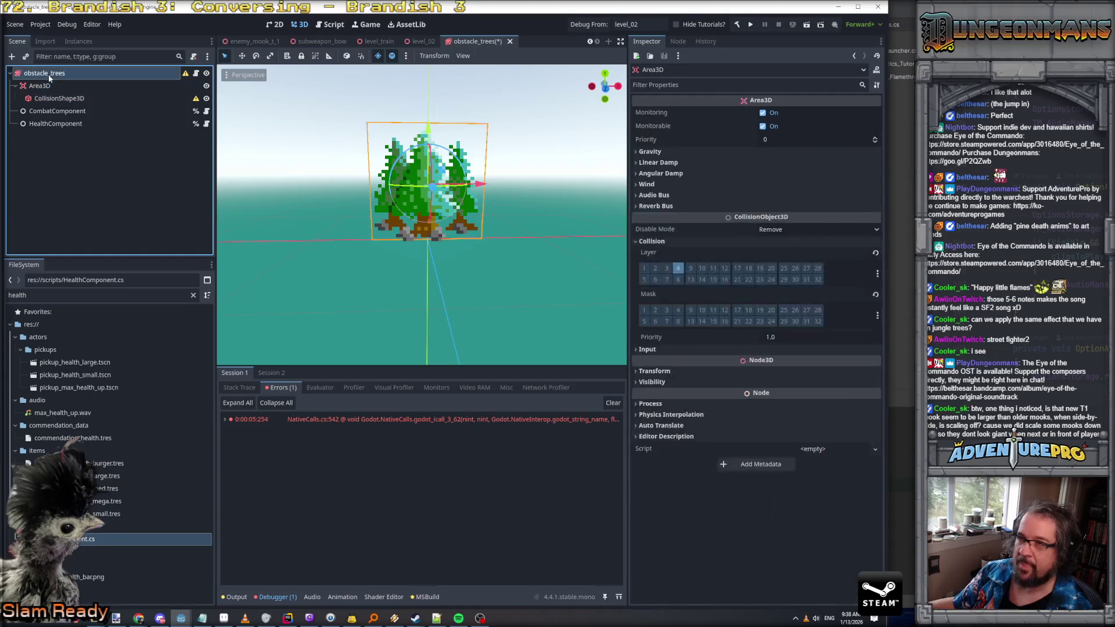
pyautogui.click(49, 74)
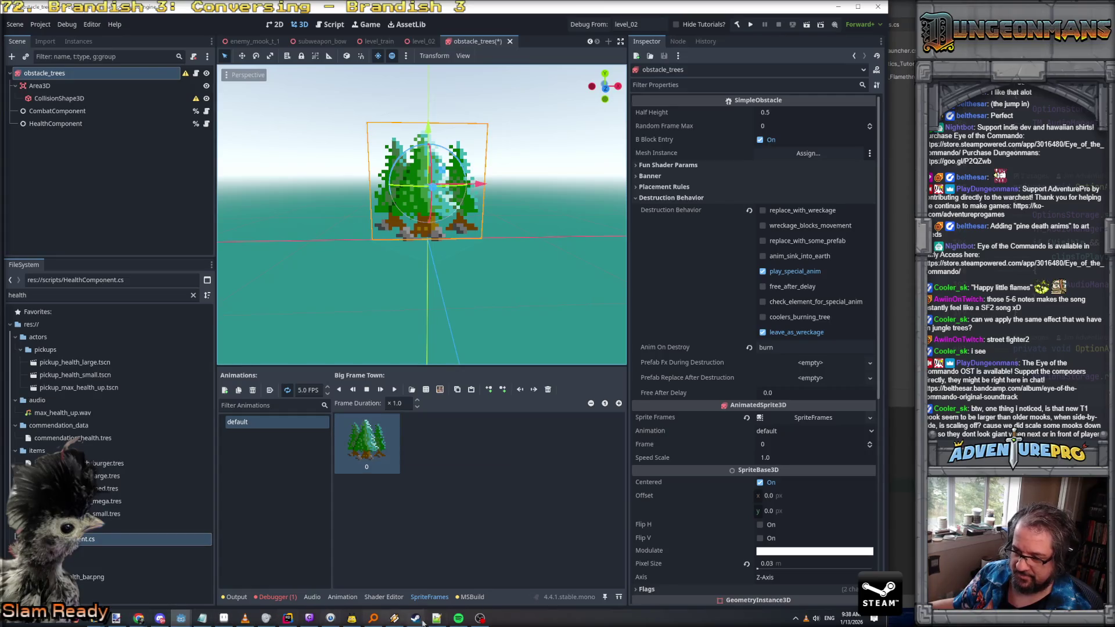
# Save the sheet as a PNG, overwriting obstacle_trees_night_01.png, and return to Godot
pyautogui.click(224, 619)
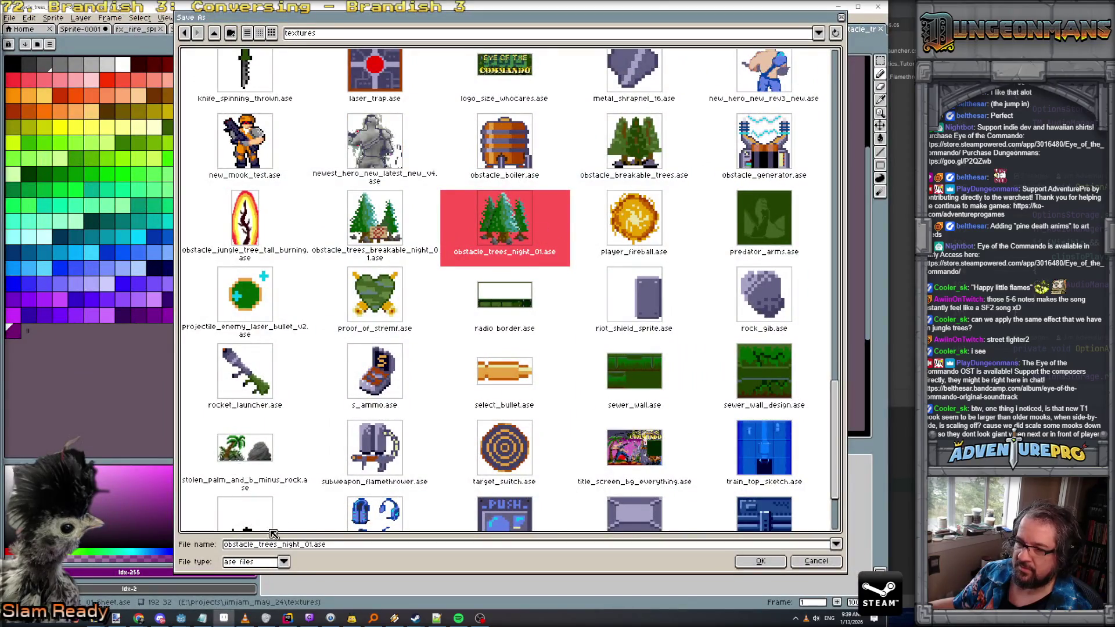
pyautogui.click(285, 563)
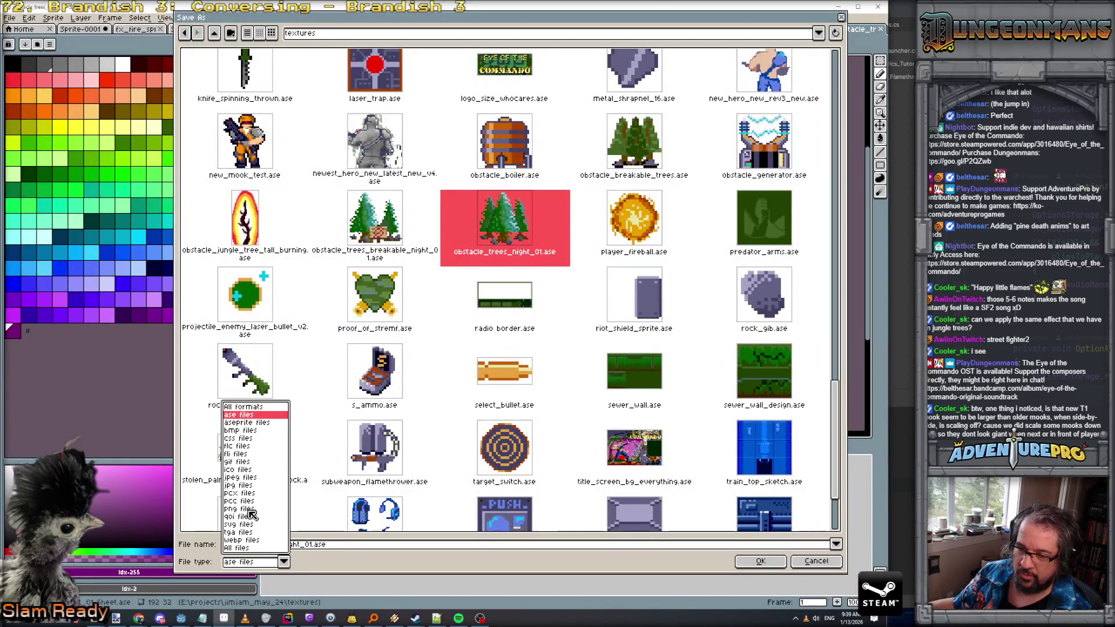
pyautogui.click(250, 509)
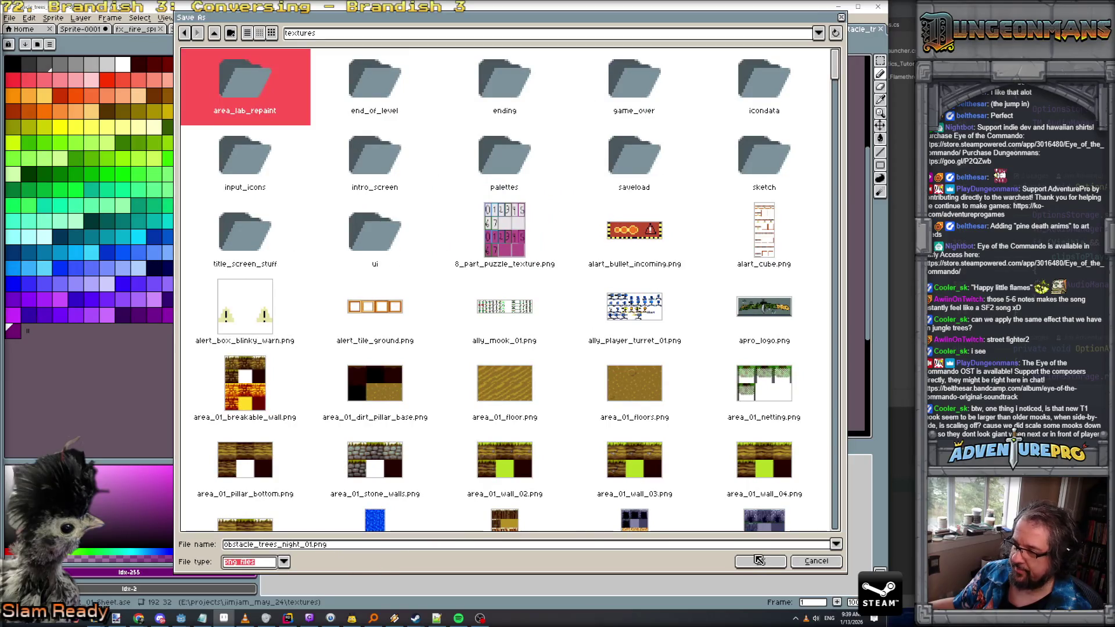
pyautogui.click(760, 561)
pyautogui.click(395, 334)
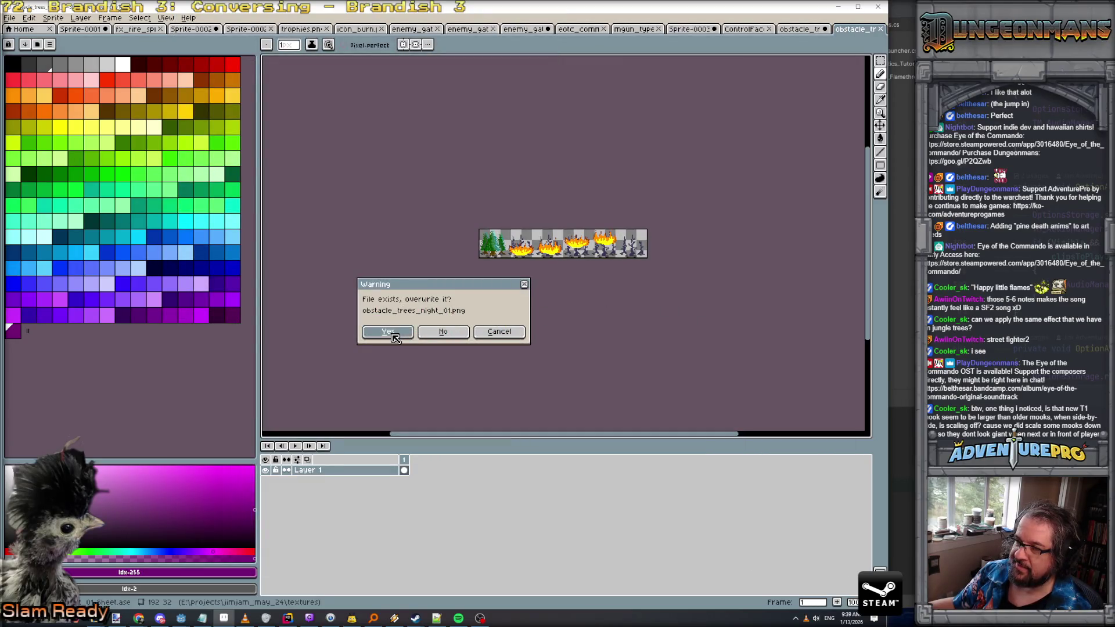
pyautogui.click(836, 8)
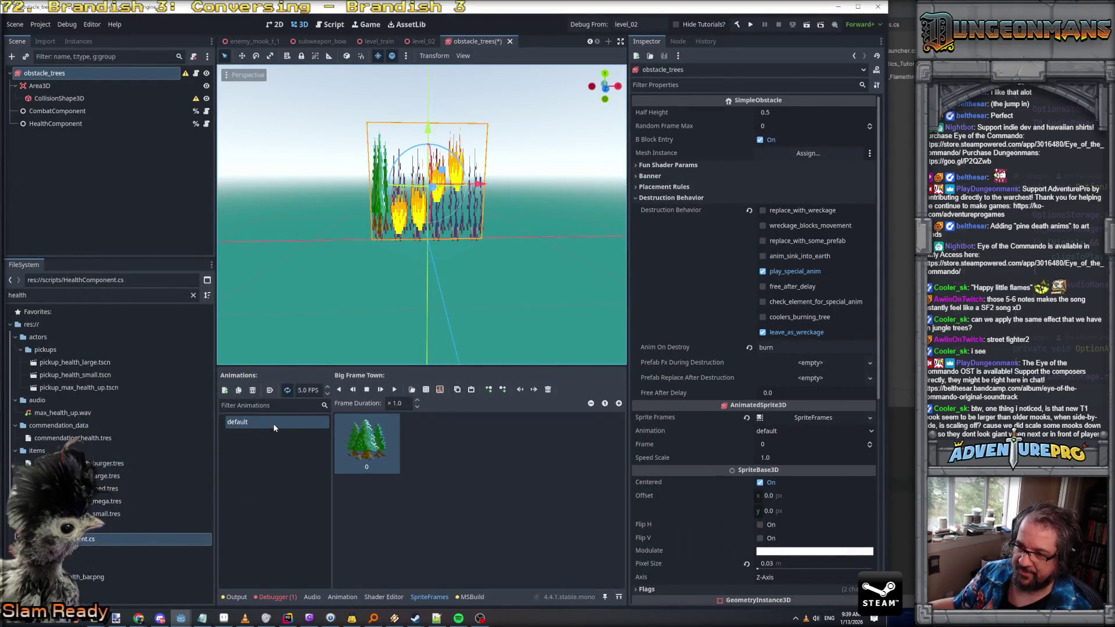
pyautogui.click(438, 451)
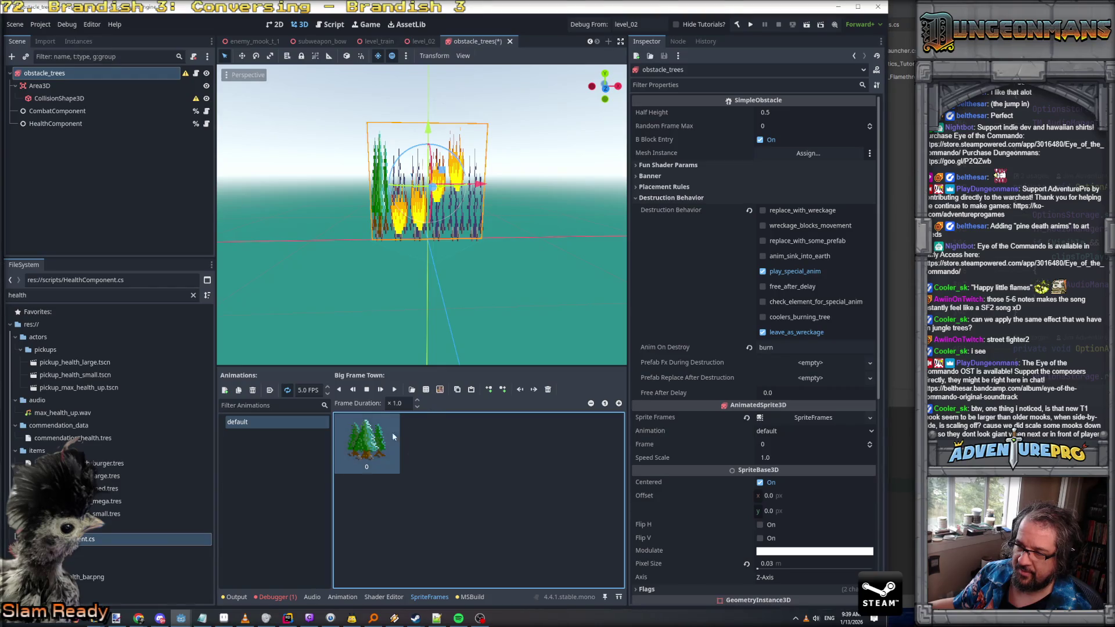
pyautogui.doubleClick(249, 420)
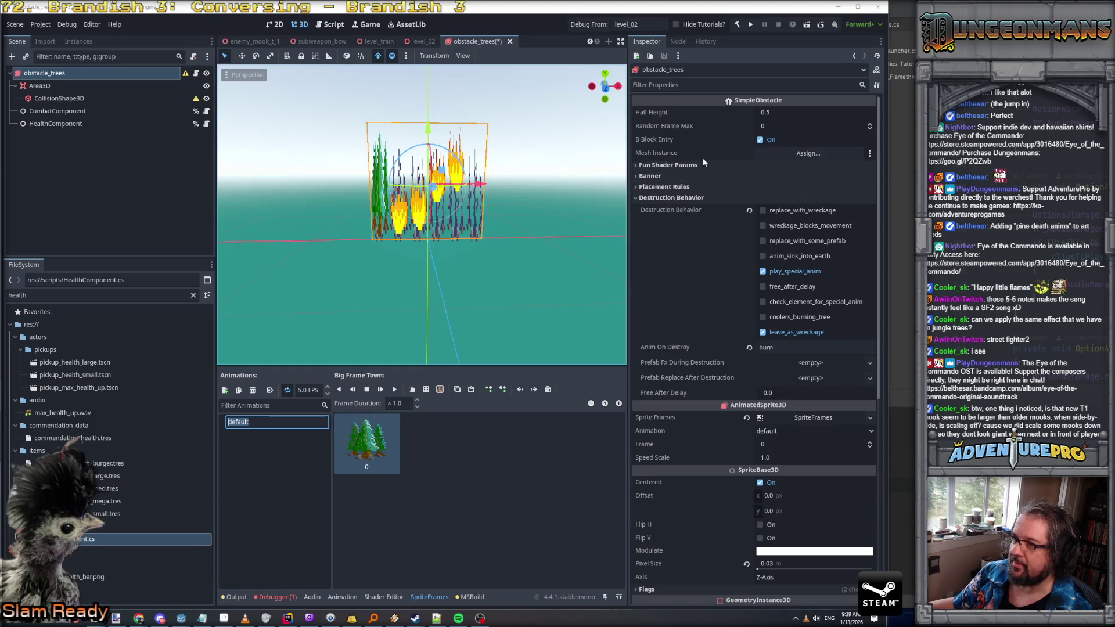
pyautogui.click(824, 430)
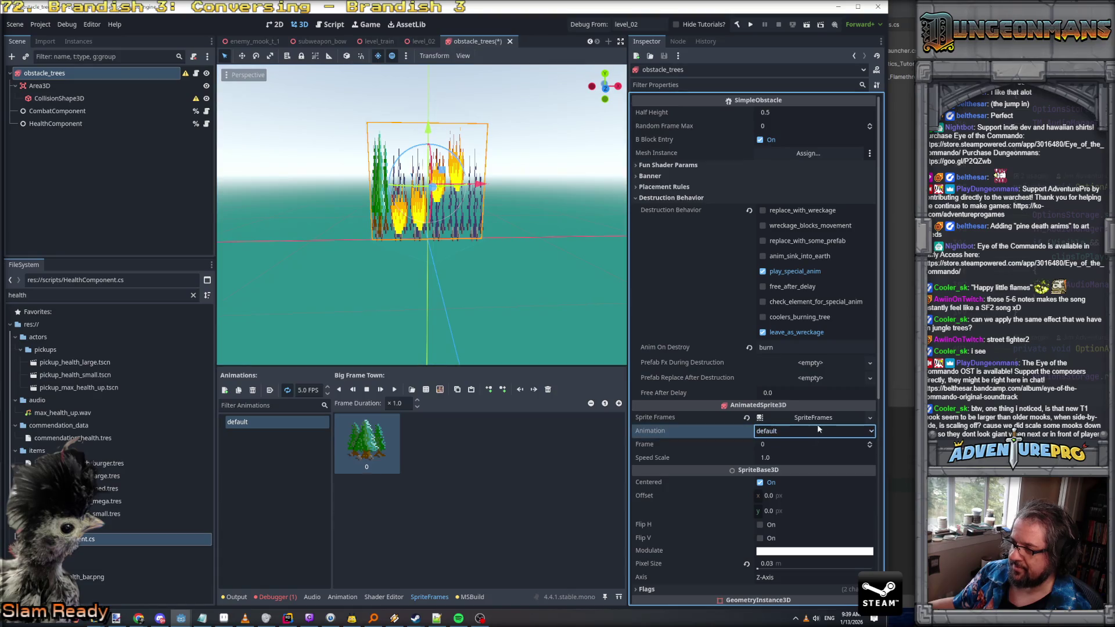
pyautogui.click(785, 443)
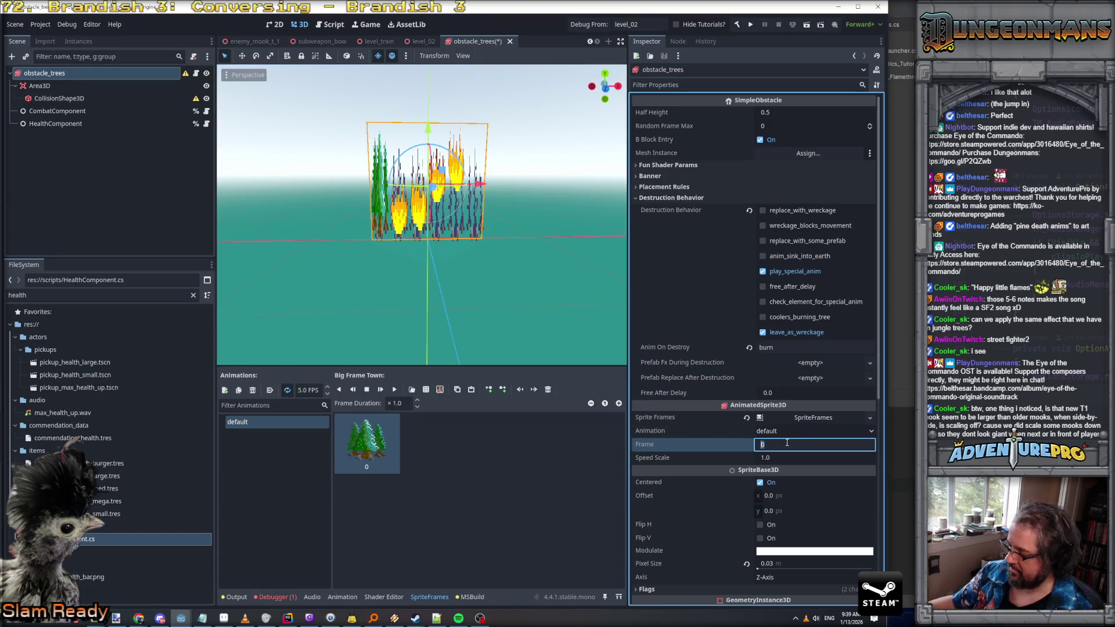
pyautogui.write('1')
pyautogui.press('Return')
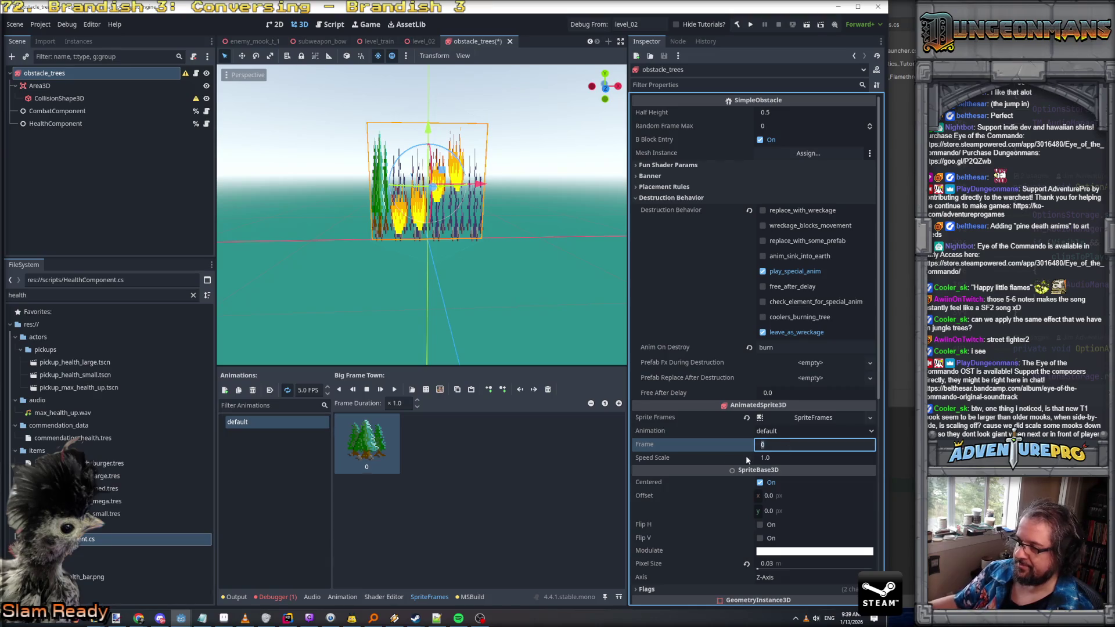
pyautogui.click(394, 418)
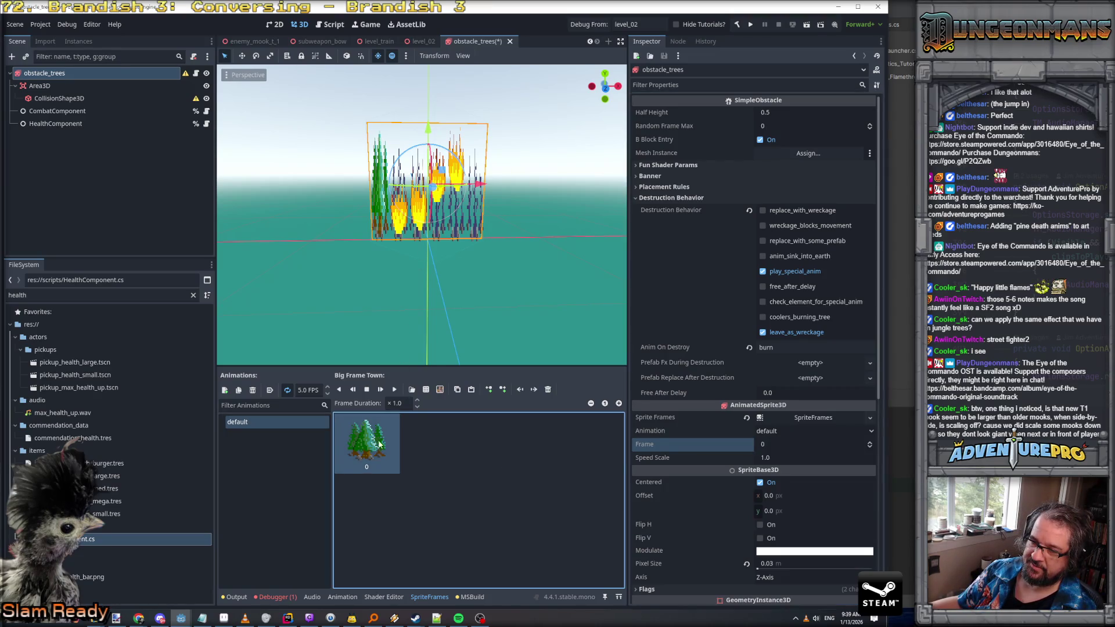
pyautogui.click(224, 389)
# Name the new animation 'burn' and set its speed to 12 FPS
pyautogui.doubleClick(260, 436)
pyautogui.write('burn')
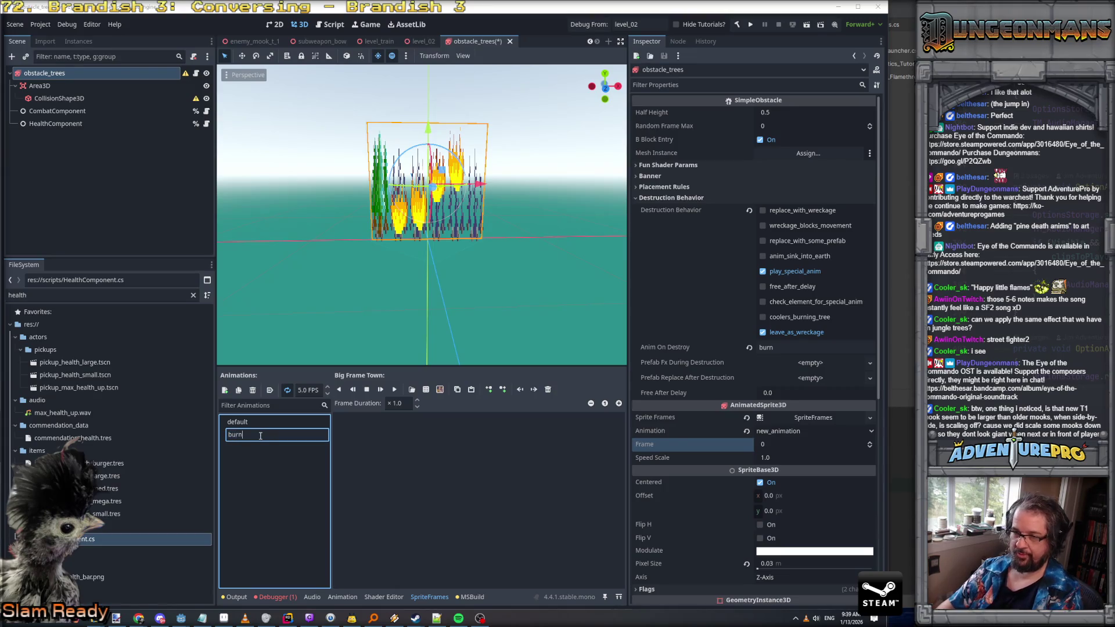
pyautogui.press('Return')
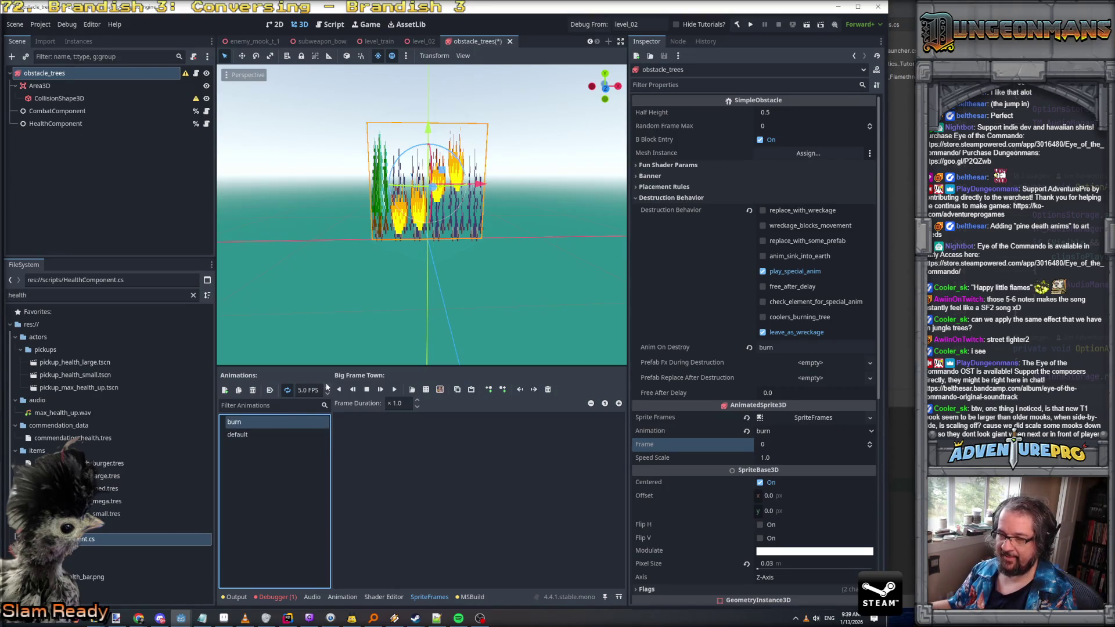
pyautogui.click(307, 390)
pyautogui.write('12')
pyautogui.press('Return')
# Add the burning frames from the obstacle_trees_night_01.png sprite sheet to burn
pyautogui.click(427, 390)
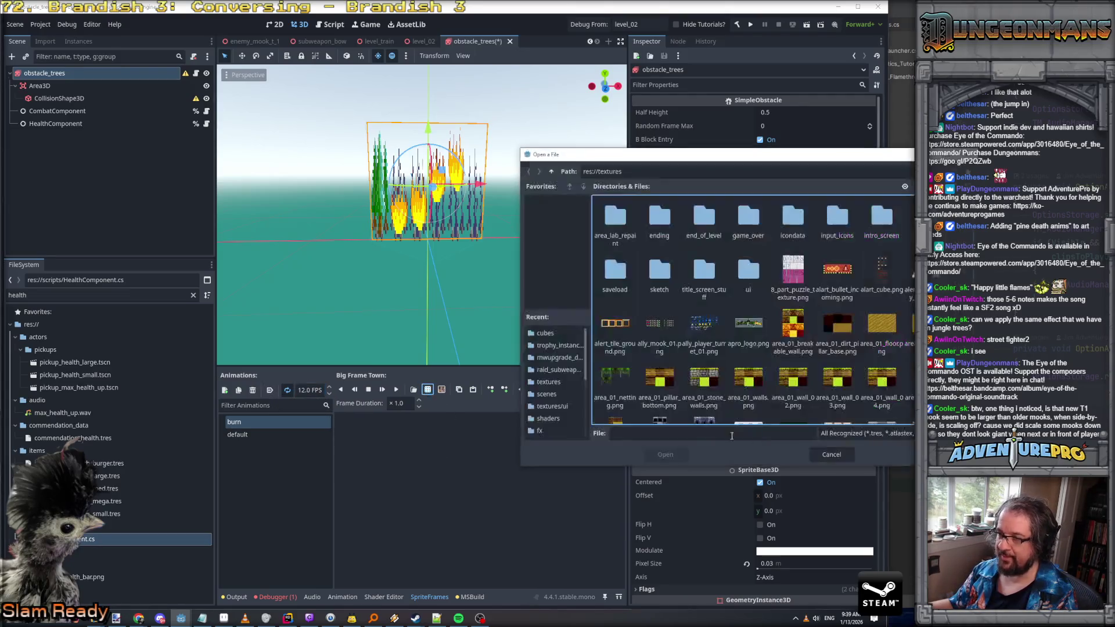
pyautogui.scroll(-10, 889, 352)
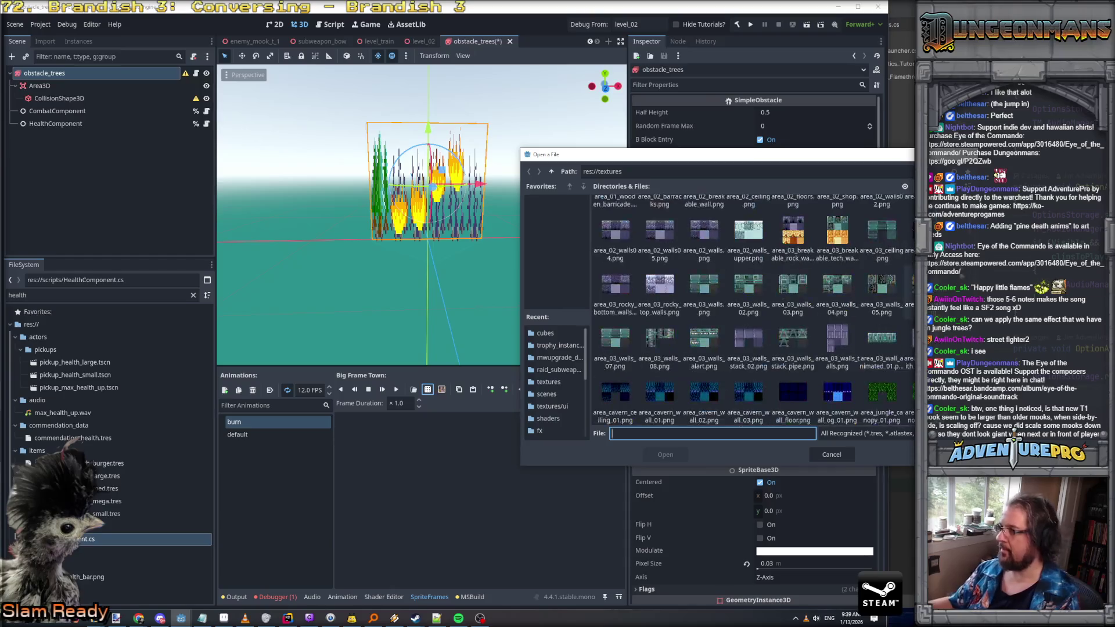
pyautogui.scroll(-10, 753, 312)
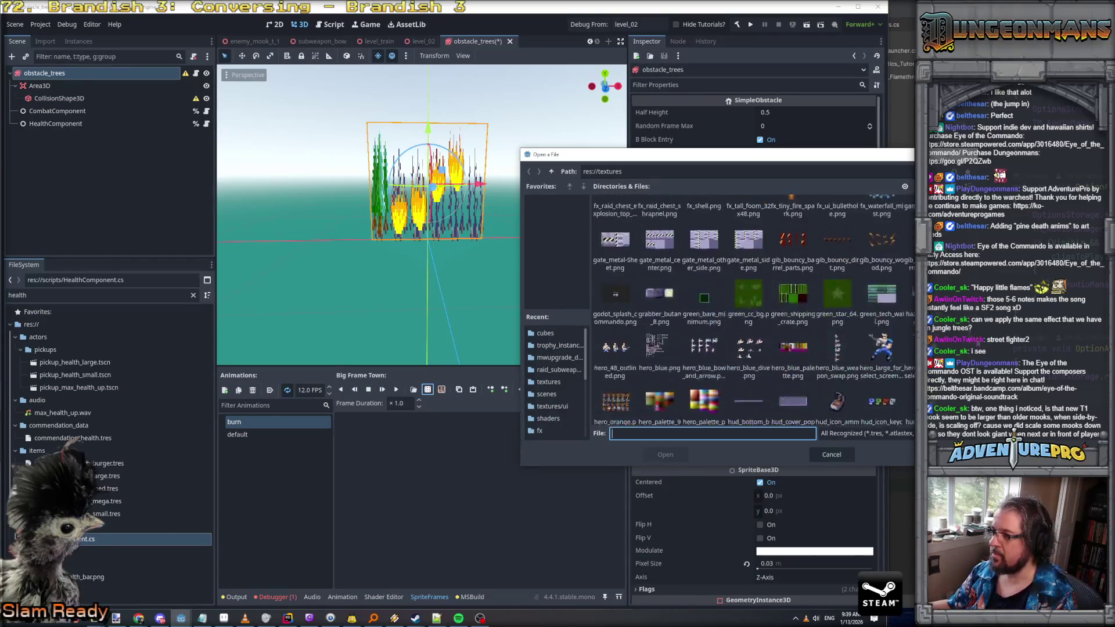
pyautogui.scroll(-2, 753, 312)
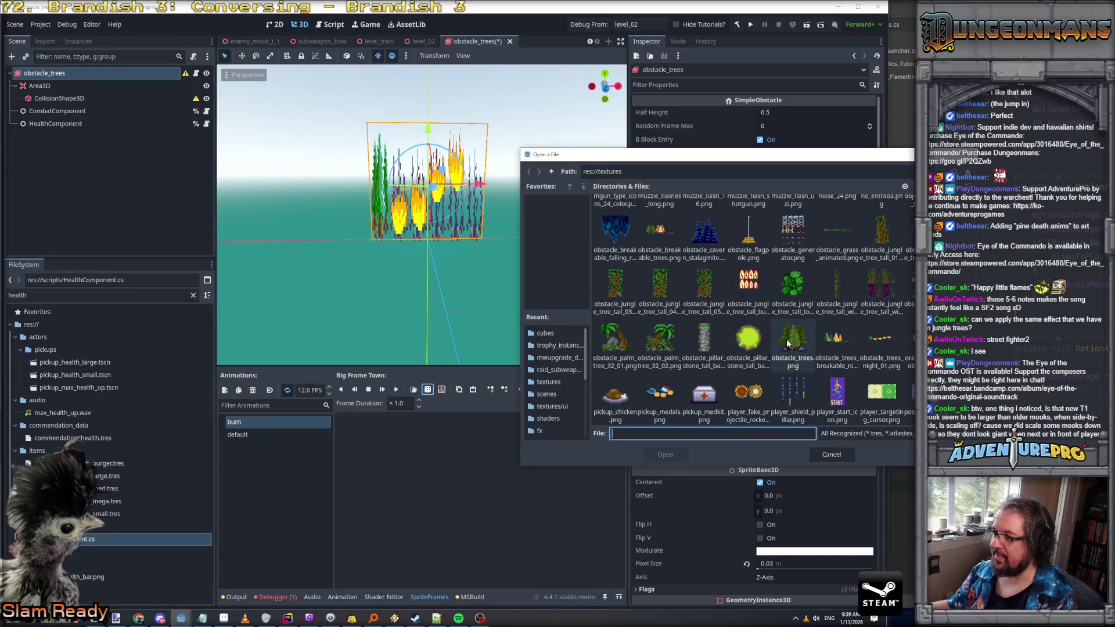
pyautogui.scroll(-1, 710, 336)
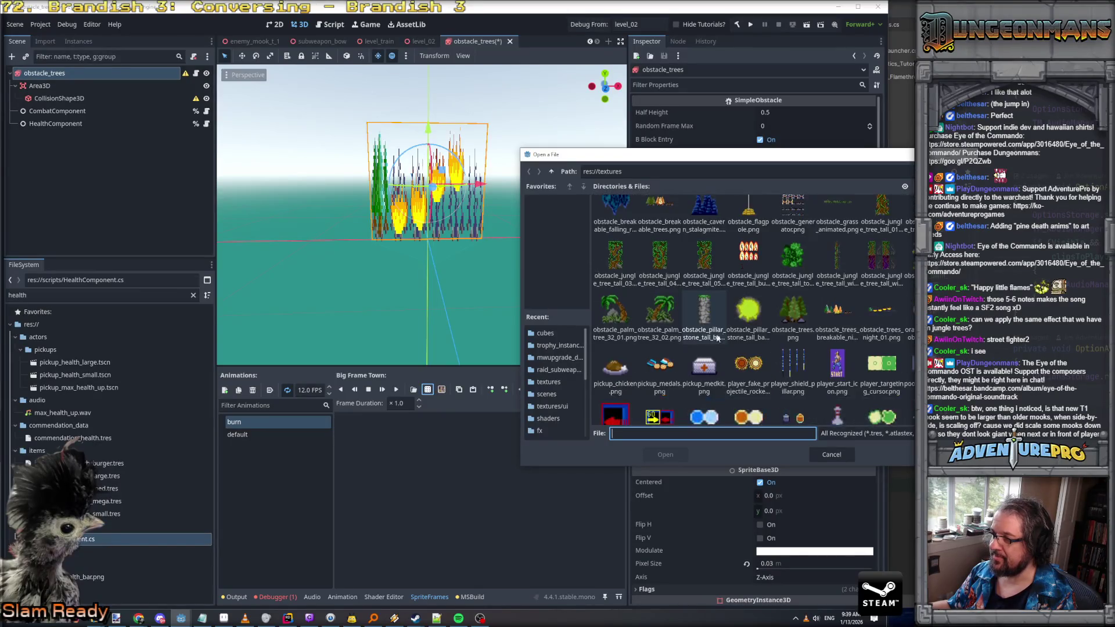
pyautogui.click(887, 305)
pyautogui.click(665, 455)
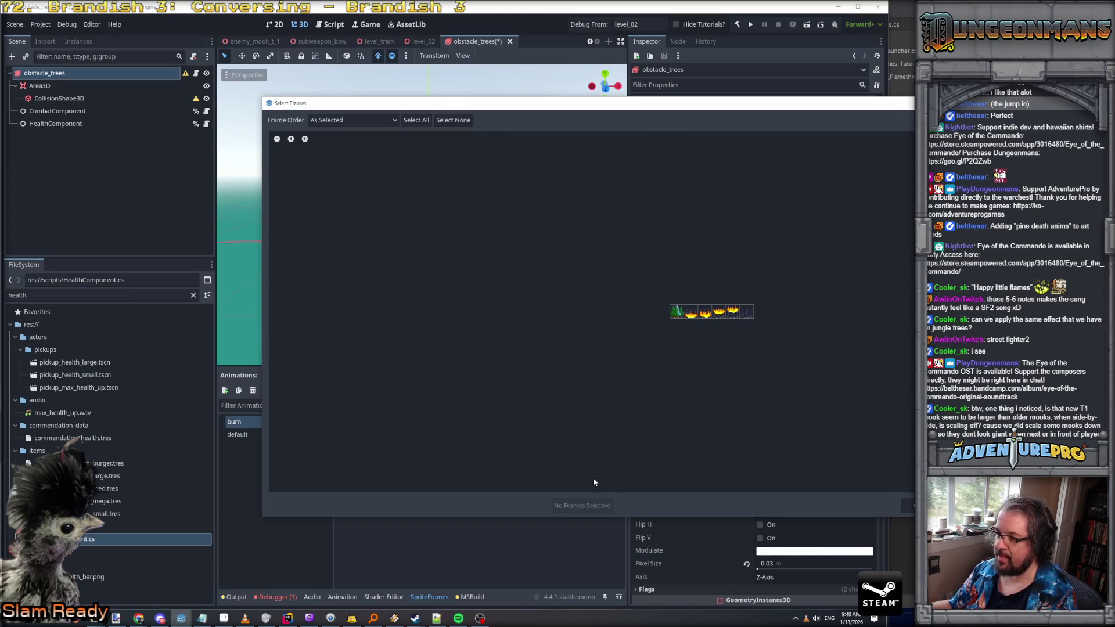
pyautogui.moveTo(691, 312); pyautogui.dragTo(720, 312)
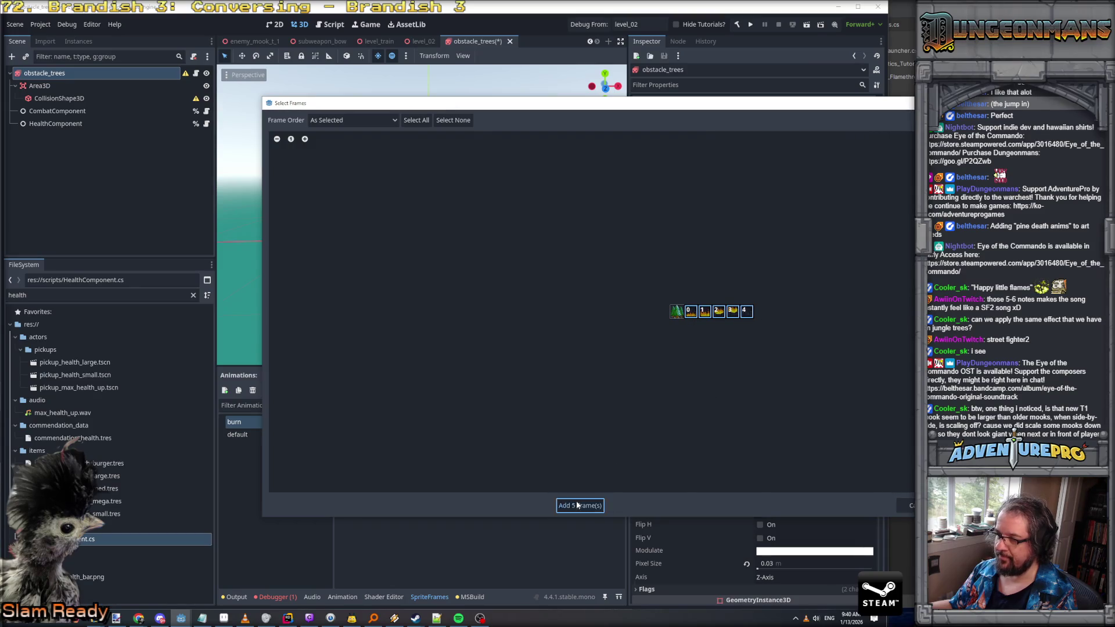
pyautogui.click(576, 505)
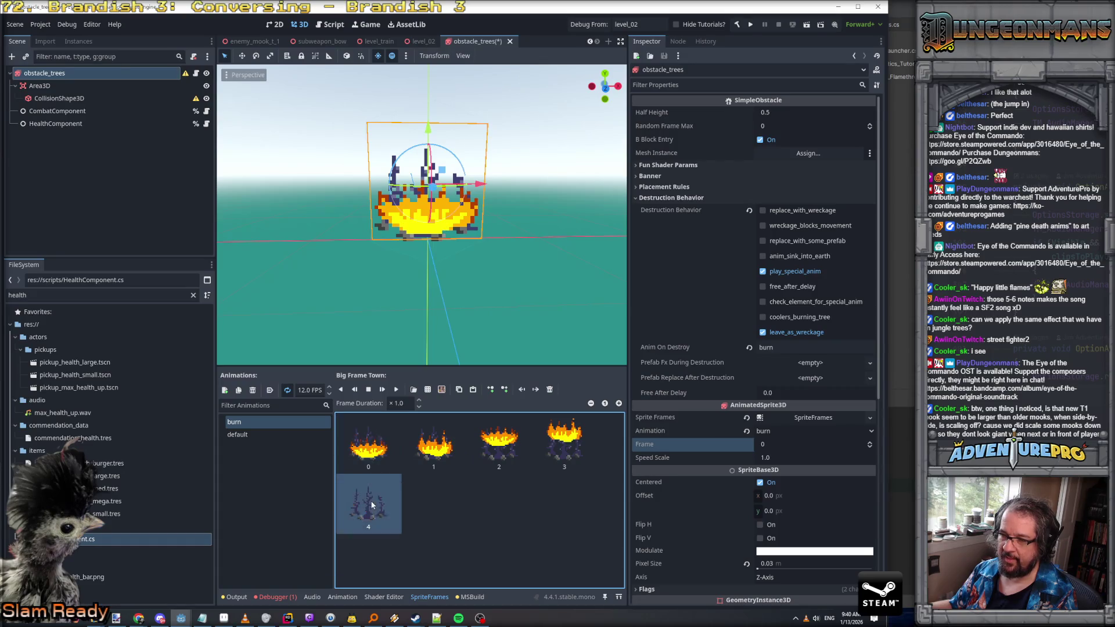
pyautogui.click(237, 435)
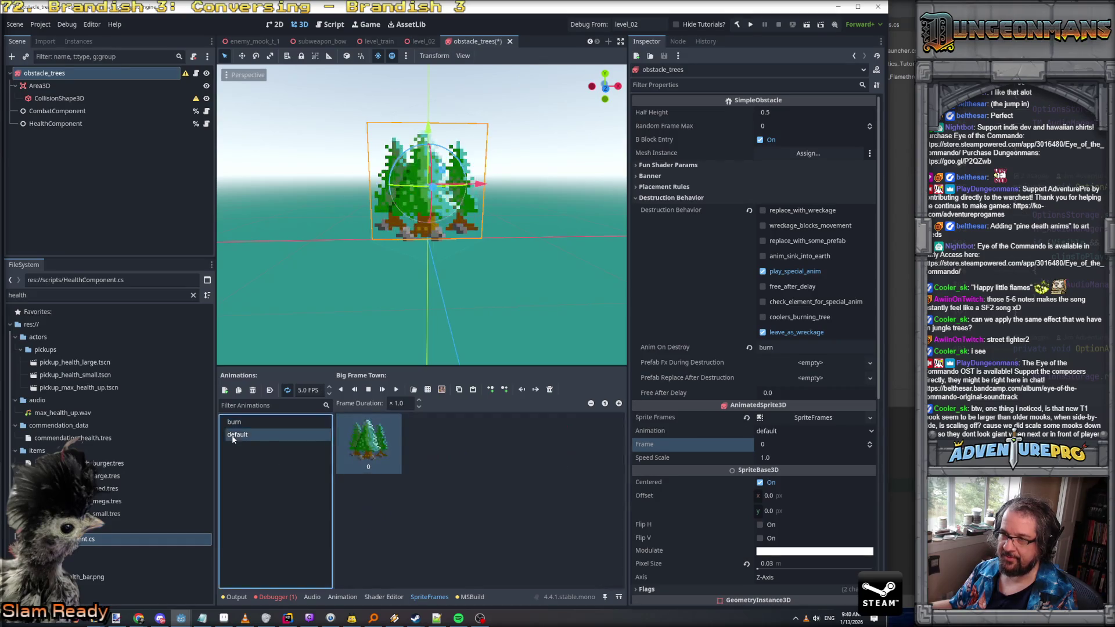
# Preview the burn animation and save the obstacle_trees scene
pyautogui.click(248, 426)
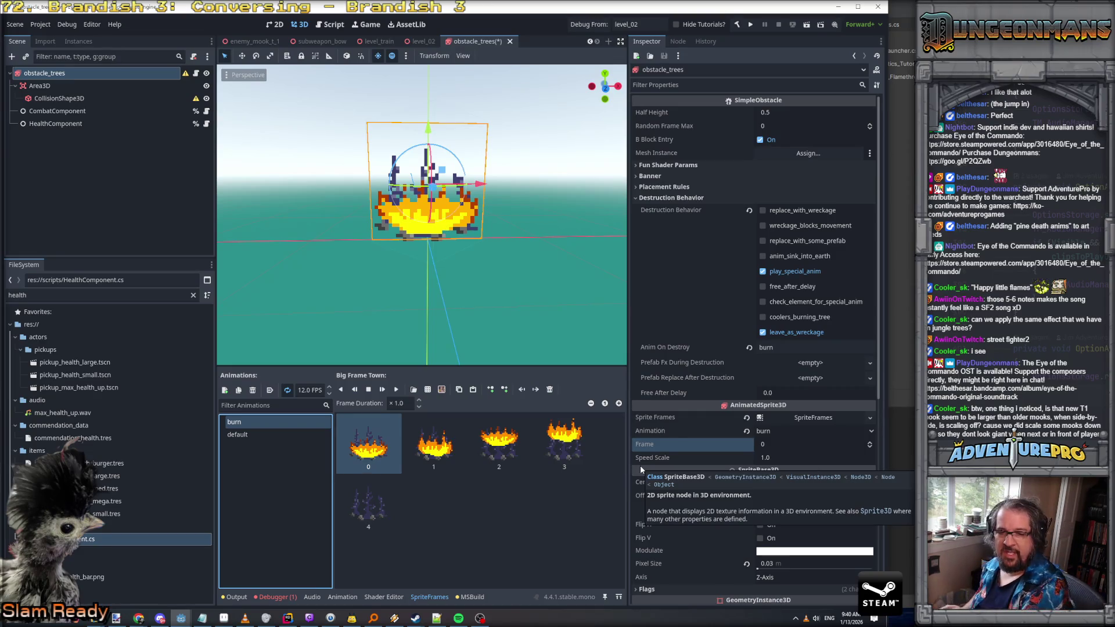
pyautogui.hotkey('ctrl', 's')
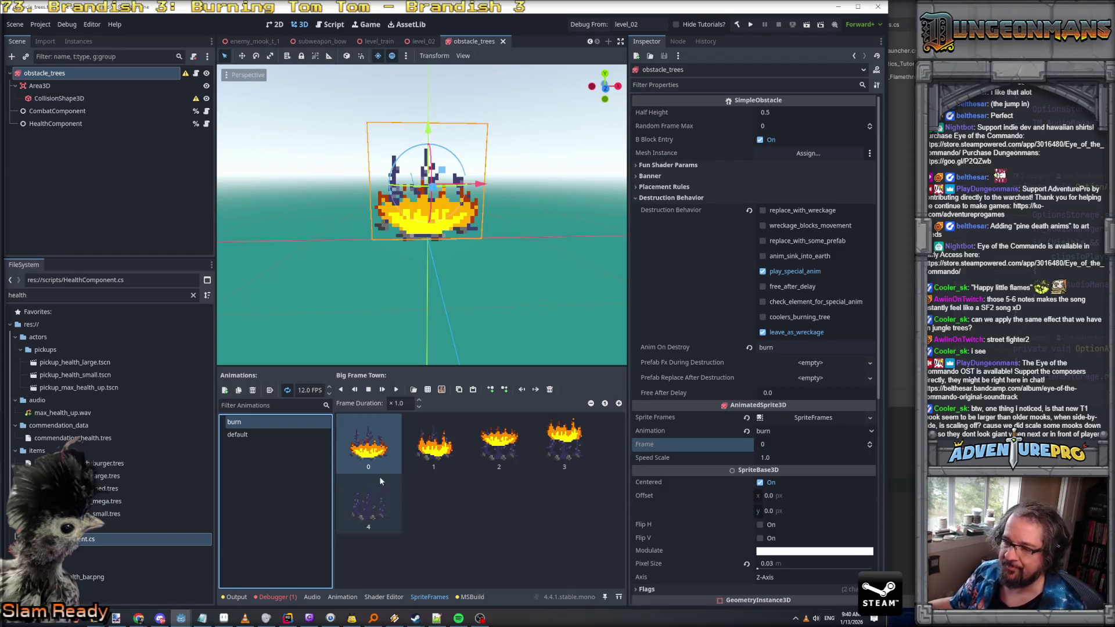
pyautogui.click(445, 462)
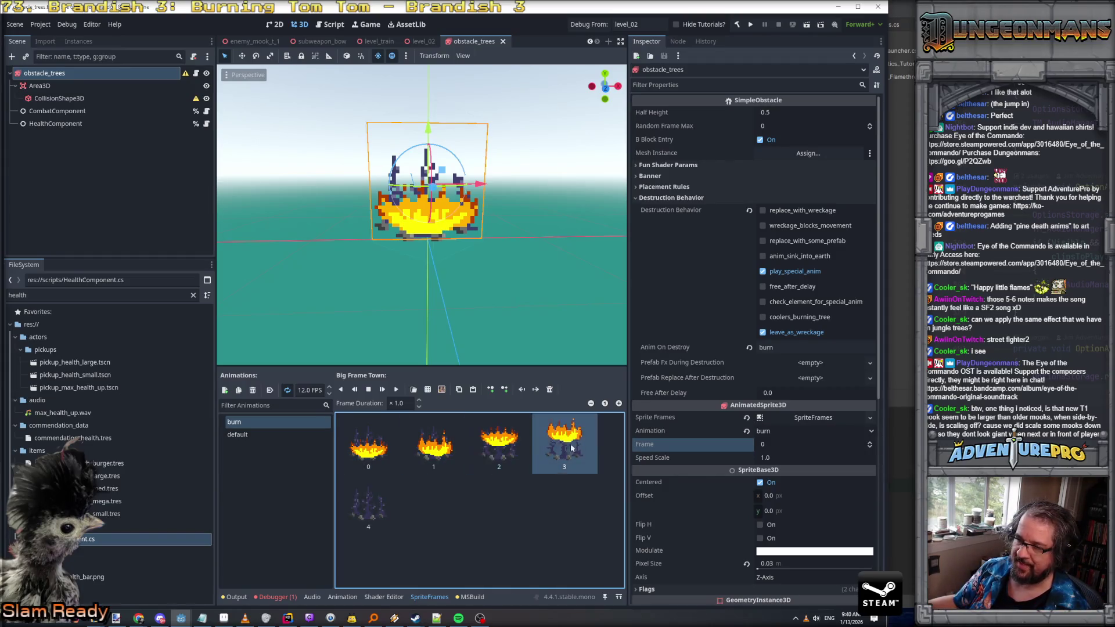
pyautogui.click(384, 454)
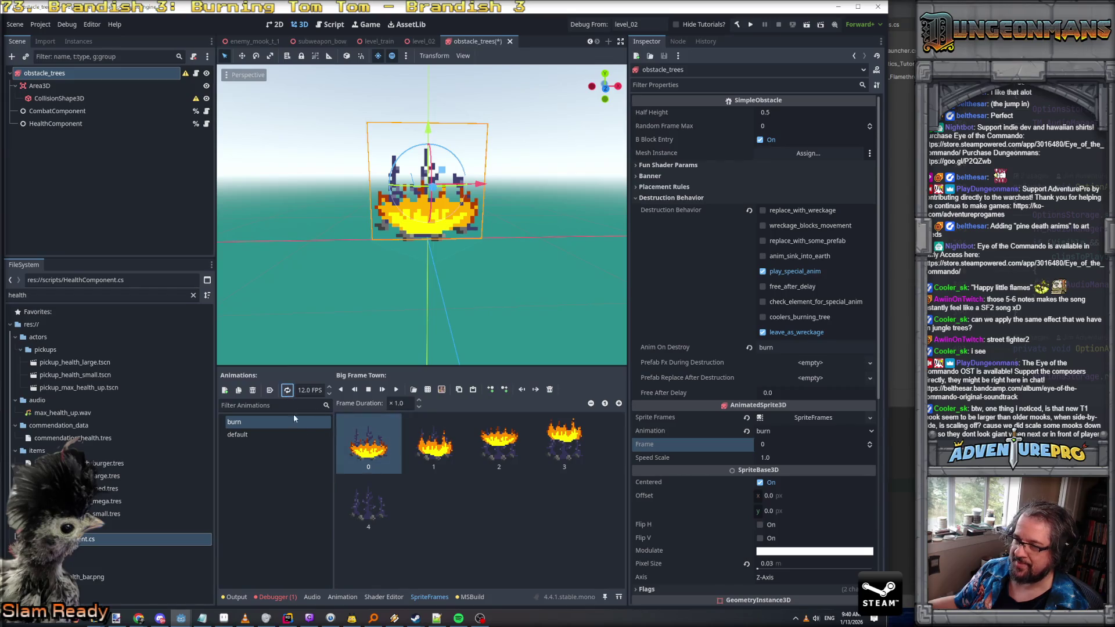
# Compare with default, save the scene again, and make default the current animation
pyautogui.click(265, 431)
pyautogui.click(262, 420)
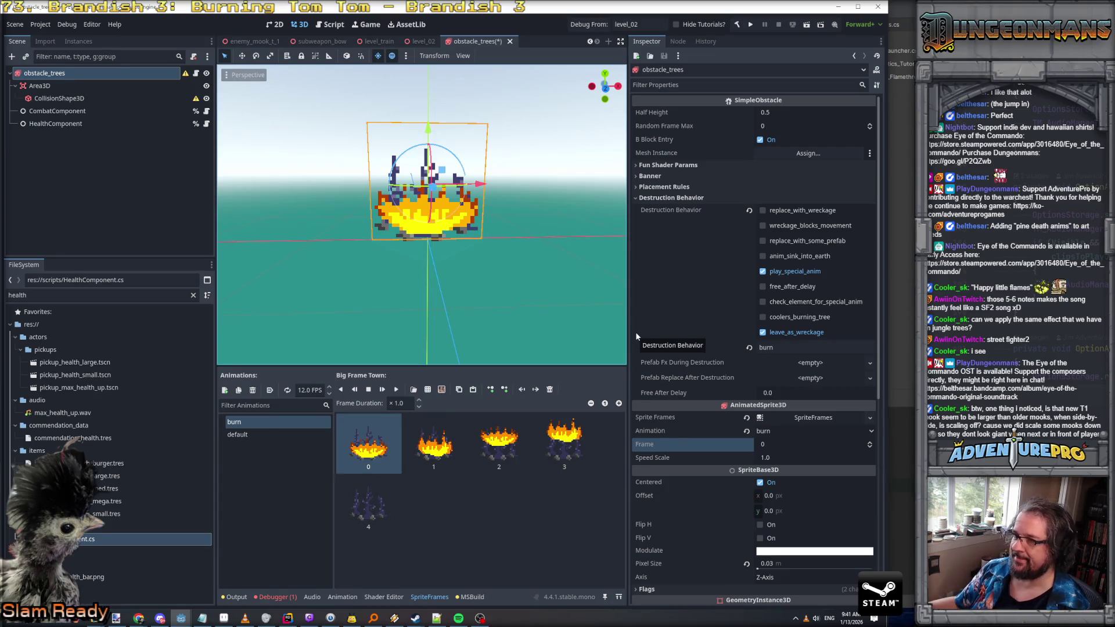
pyautogui.hotkey('ctrl', 's')
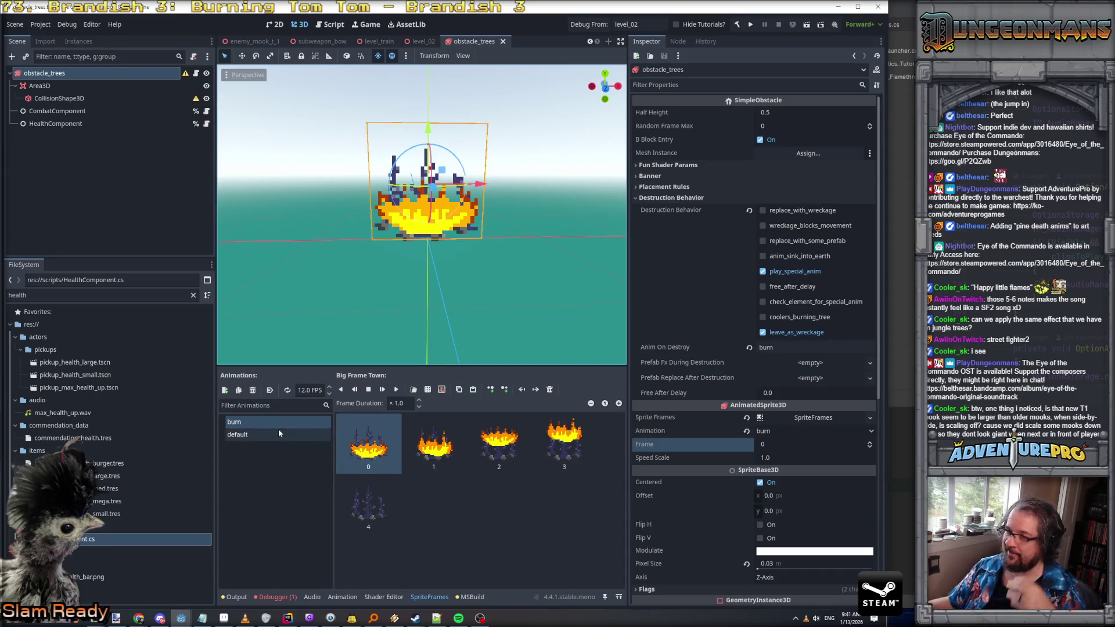
pyautogui.click(277, 430)
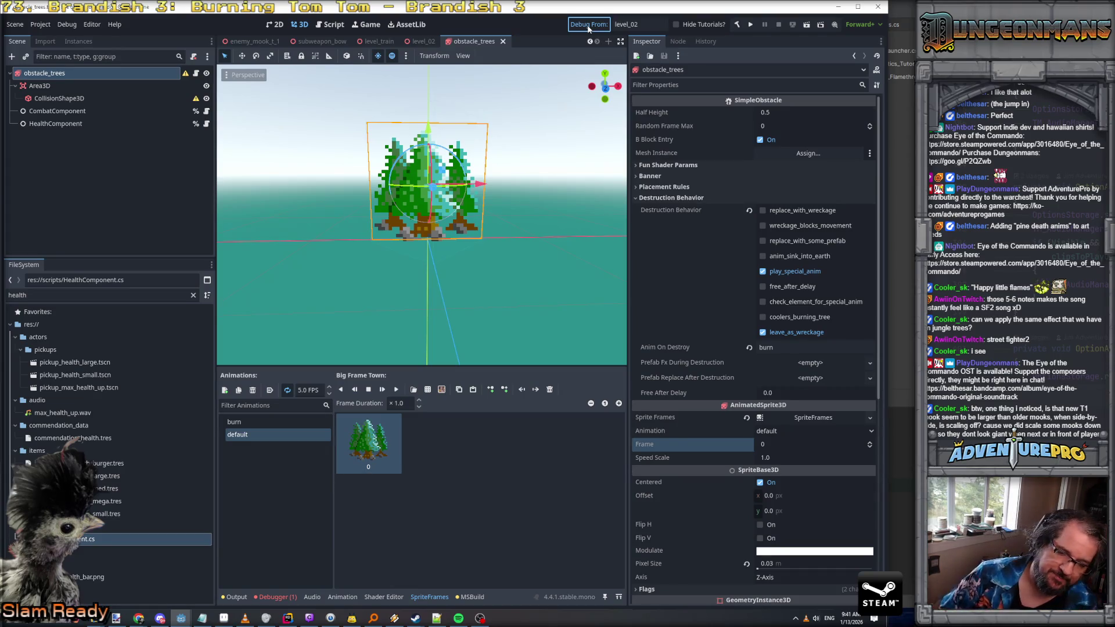
# Run the game in debug from level_02 and open the in-game cheat console
pyautogui.click(587, 26)
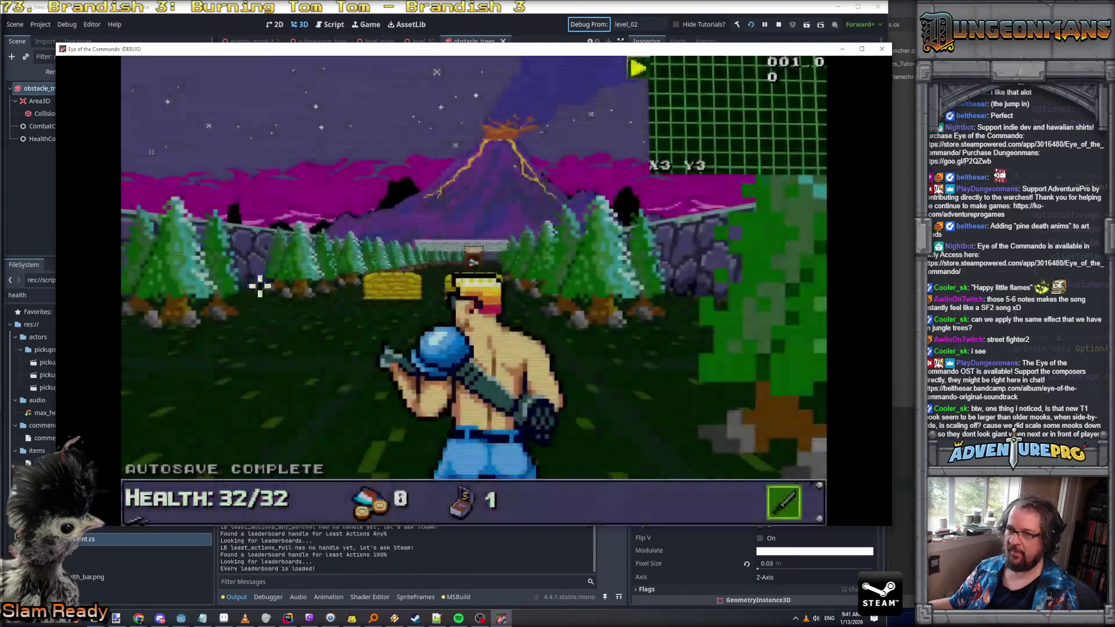
pyautogui.press('`')
# Enter the wargod cheat and equip the granted TDR-451 flamethrower
pyautogui.write('2uF')
pyautogui.press('BackSpace')
pyautogui.press('BackSpace')
pyautogui.press('BackSpace')
pyautogui.write('wargod')
pyautogui.press('Return')
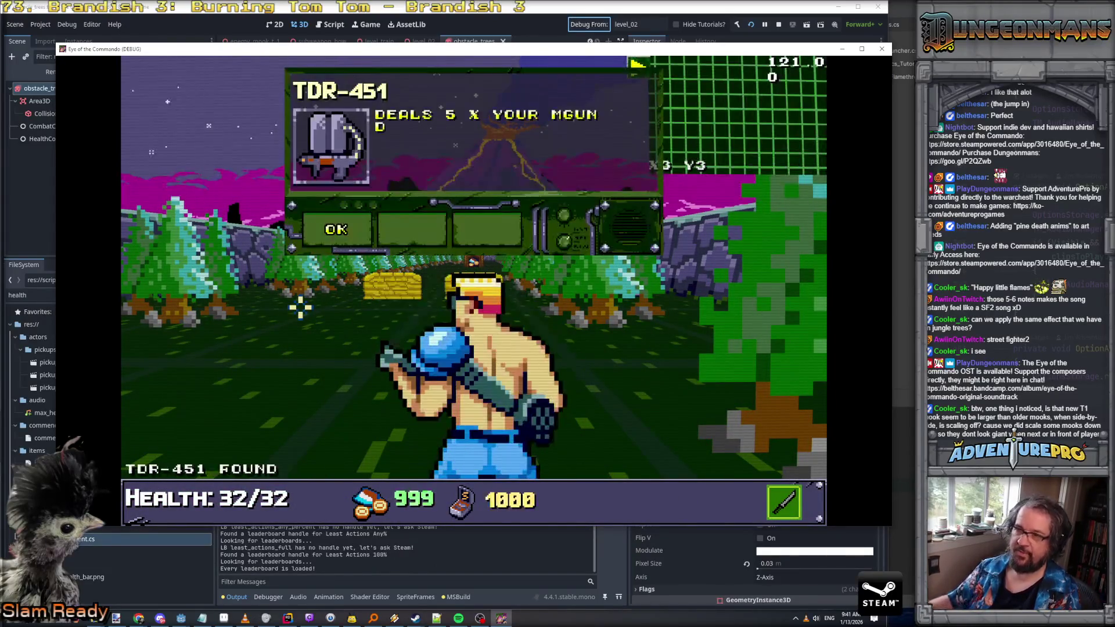
pyautogui.click(319, 246)
pyautogui.press('Tab')
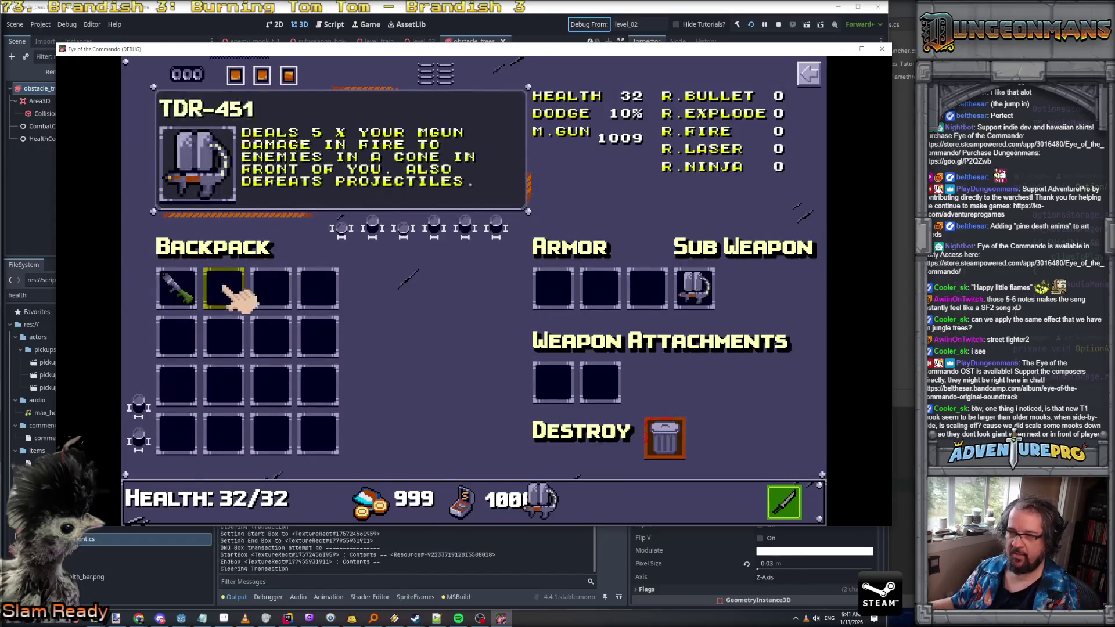
pyautogui.press('Tab')
# Turn to the row of pines and burn them with two flamethrower blasts
pyautogui.press('q')
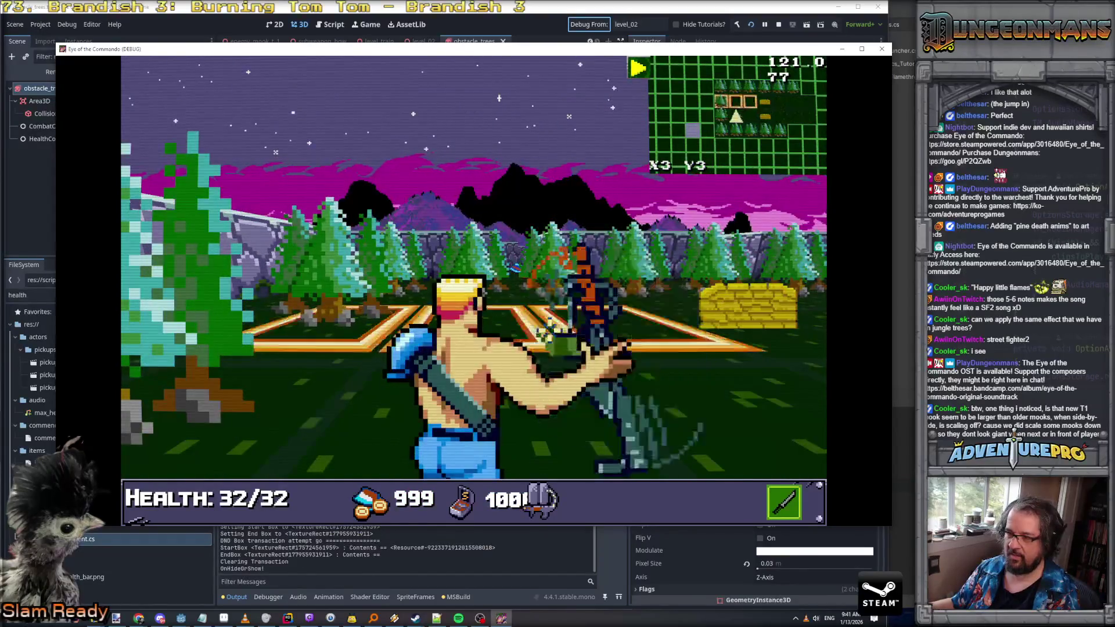
pyautogui.click(549, 329)
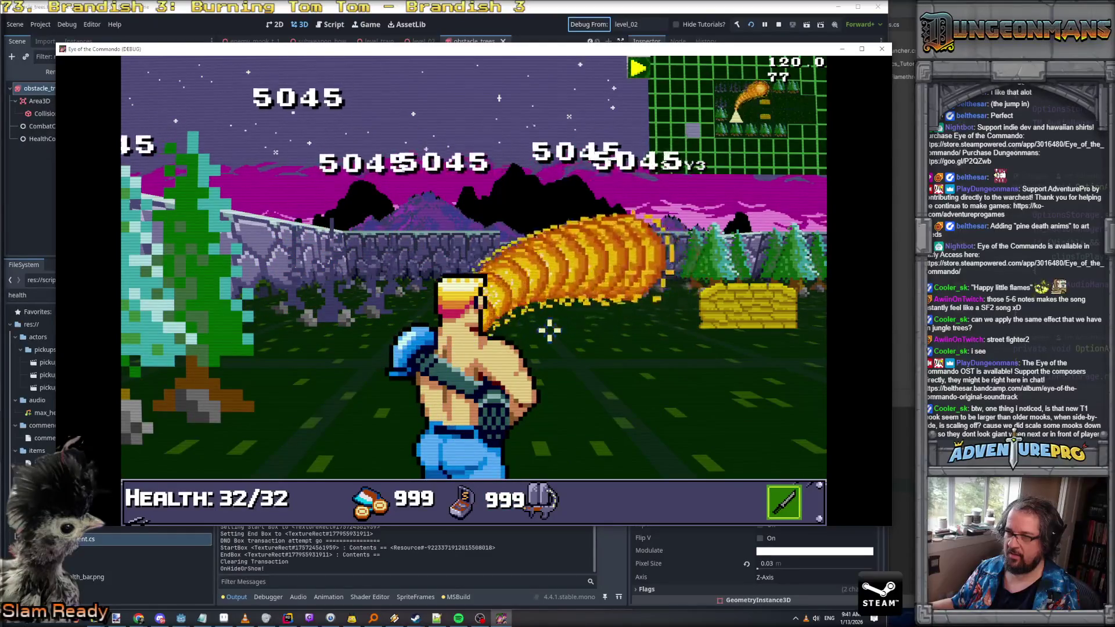
pyautogui.click(538, 333)
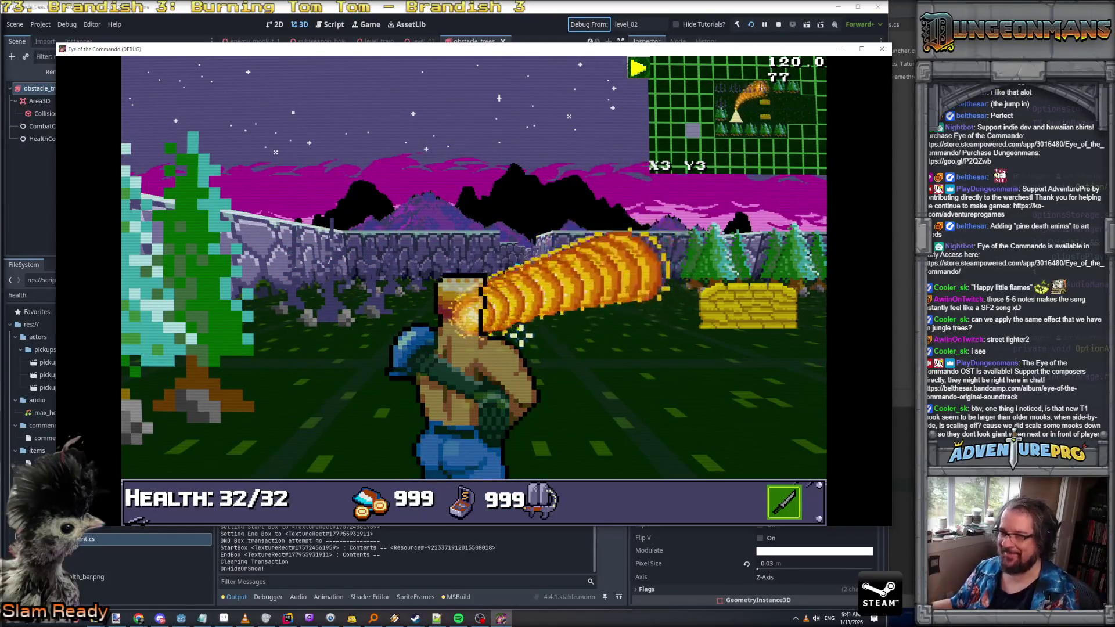
# Move across the field into the hay-bale cover and dismiss the Control tutorial message
pyautogui.press('w')
pyautogui.press('d')
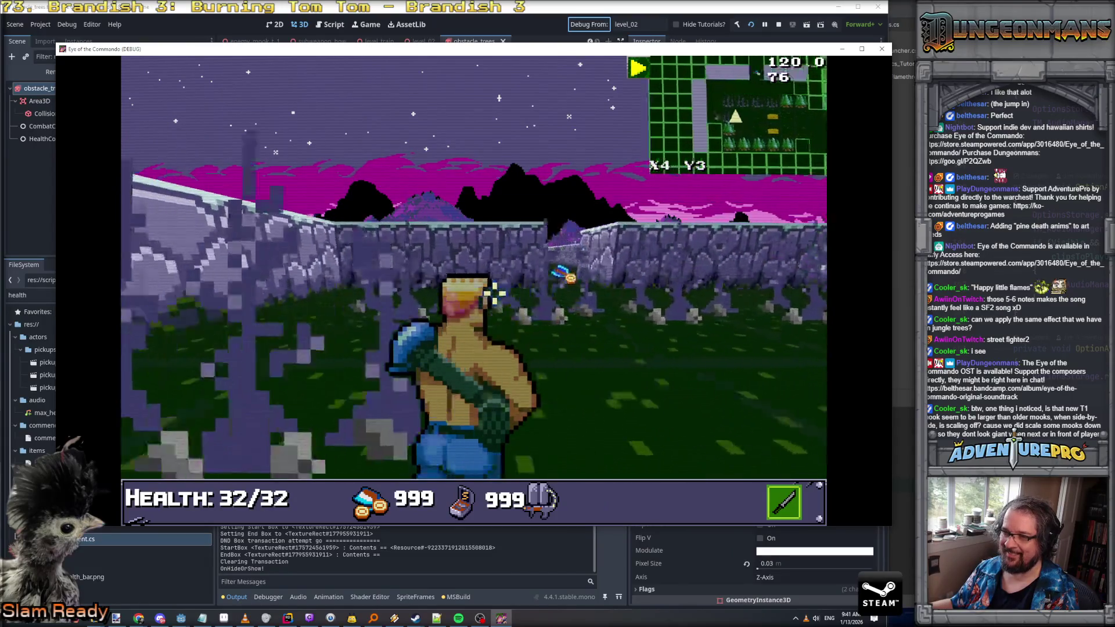
pyautogui.press('e')
pyautogui.press('e')
pyautogui.press('w')
pyautogui.press('w')
pyautogui.press('a')
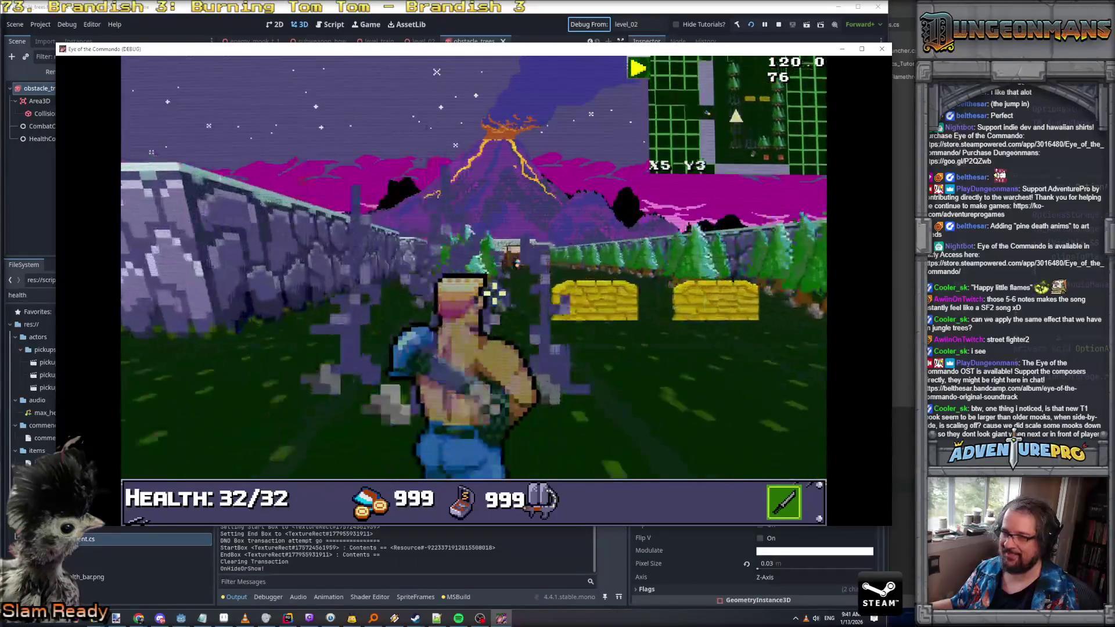
pyautogui.press('a')
pyautogui.click(316, 293)
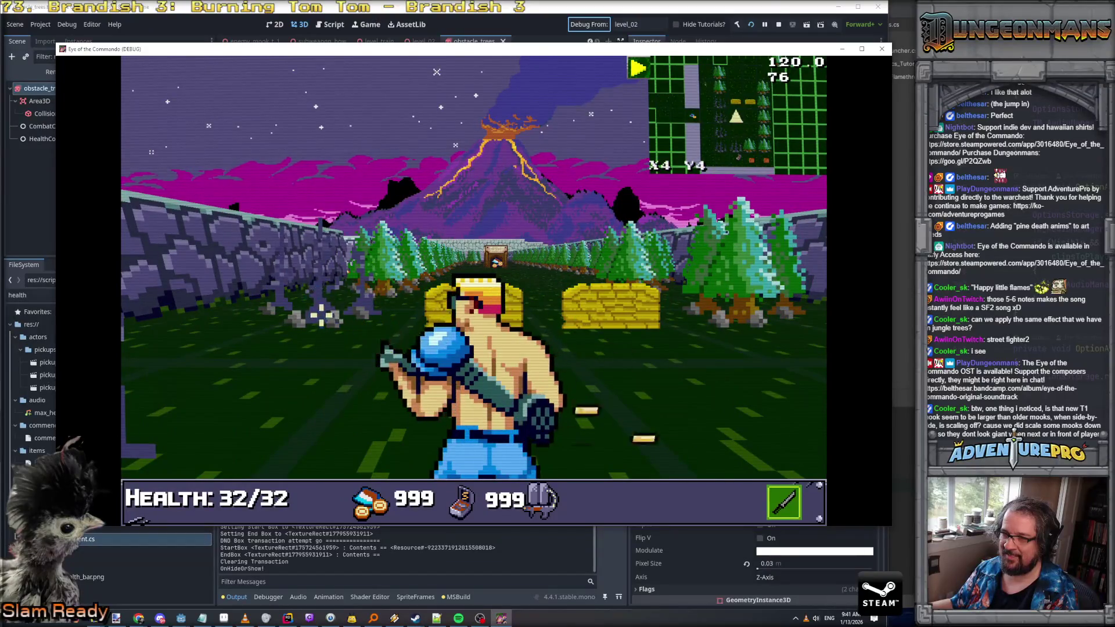
pyautogui.press('w')
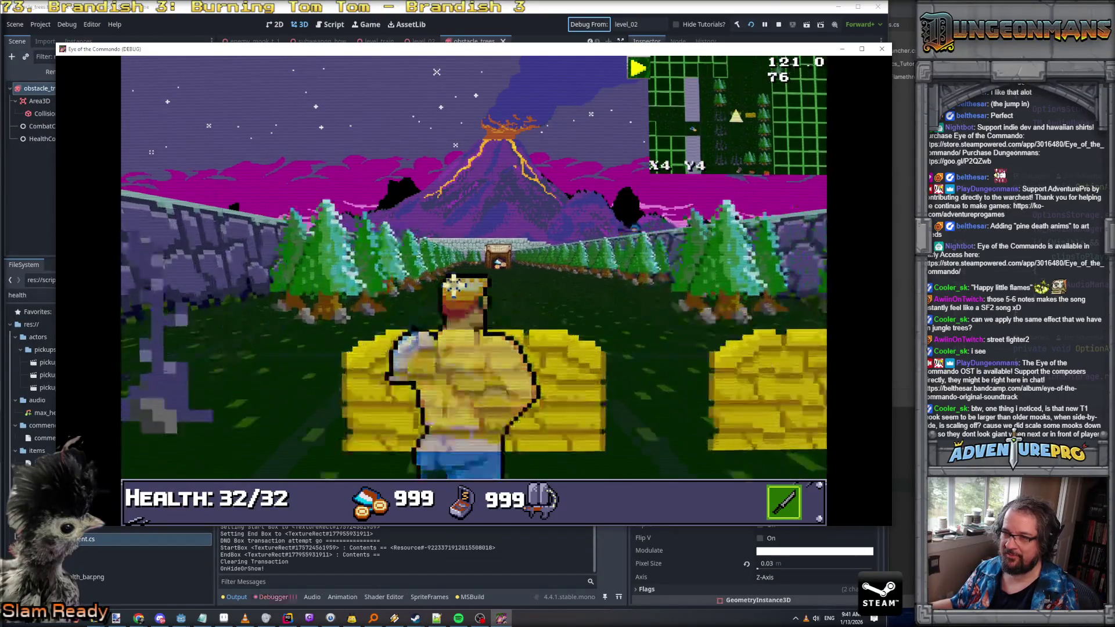
pyautogui.click(336, 229)
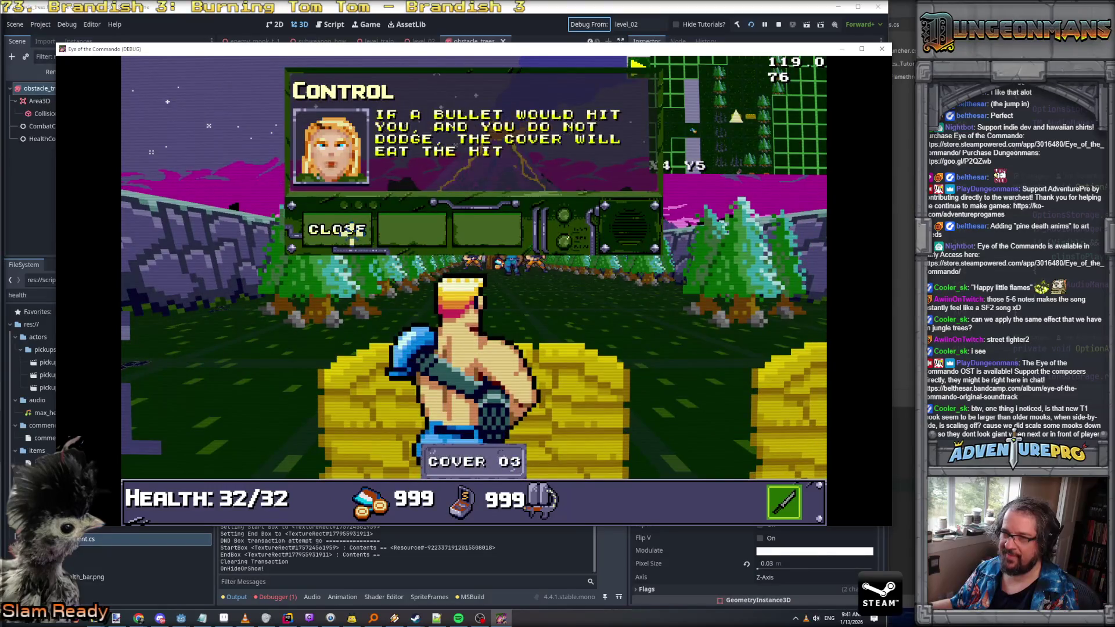
pyautogui.click(335, 229)
# Roam along the stone wall toward the tree monsters and back into cover
pyautogui.press('s')
pyautogui.press('s')
pyautogui.press('d')
pyautogui.press('d')
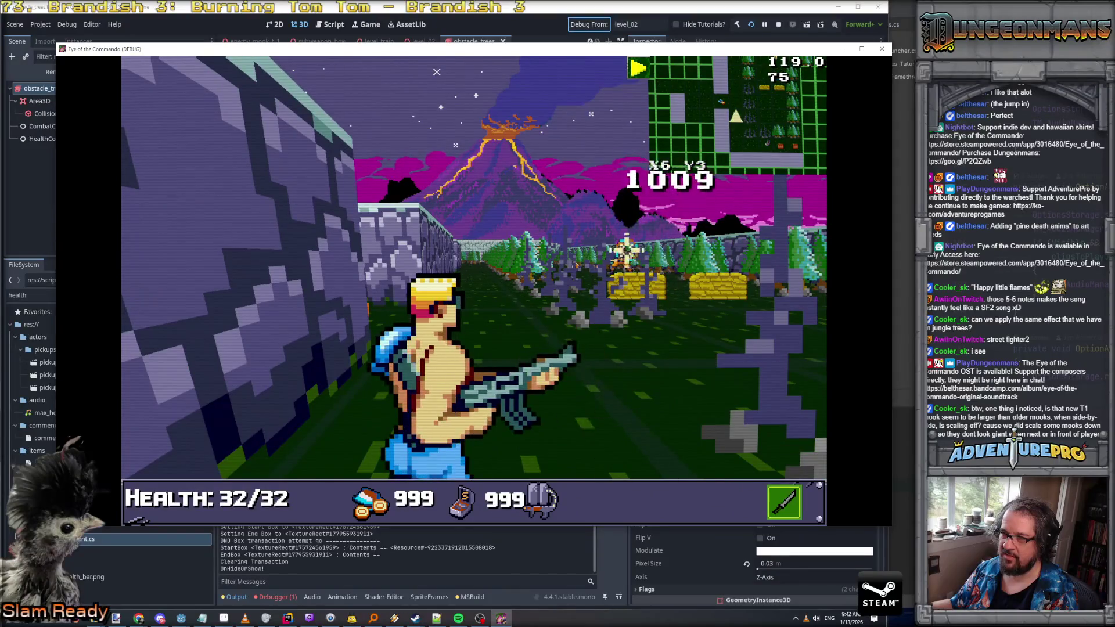
pyautogui.press('s')
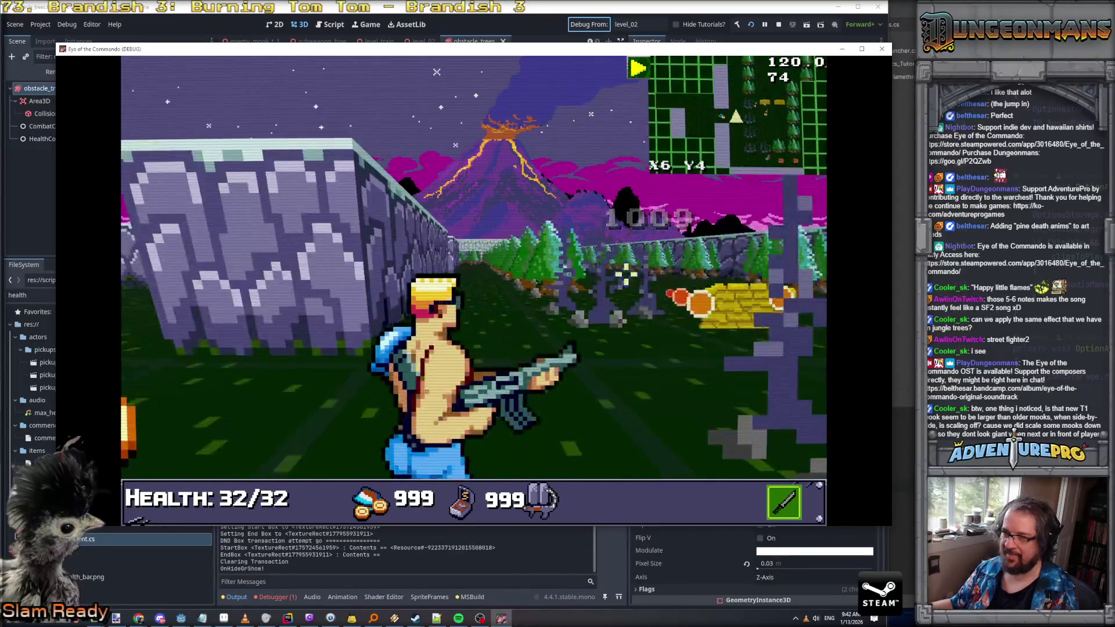
pyautogui.press('s')
pyautogui.press('a')
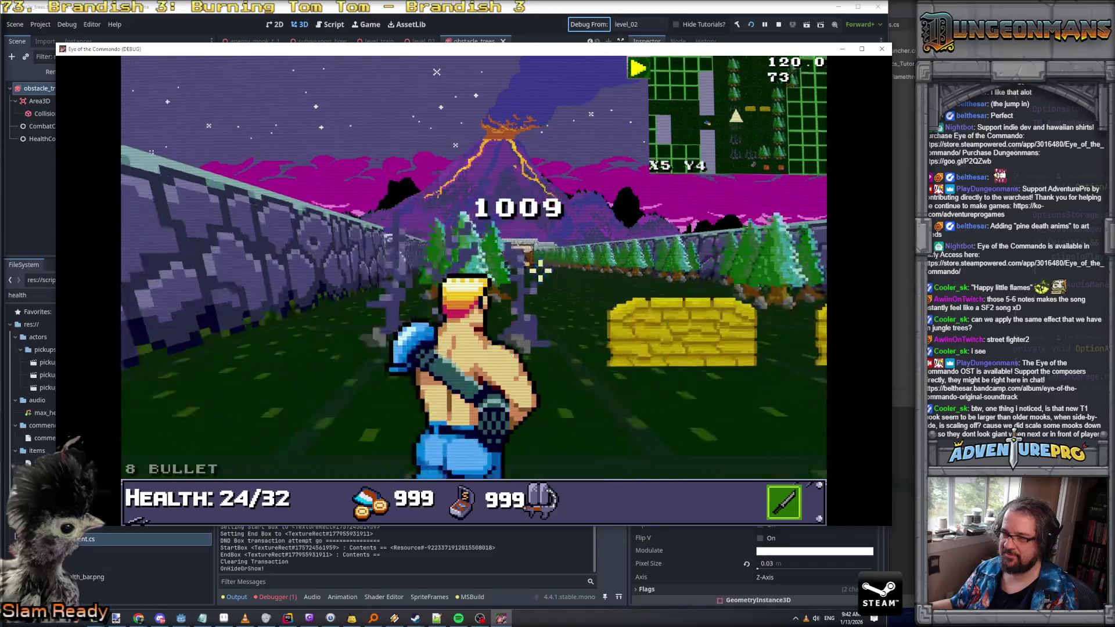
pyautogui.press('s')
pyautogui.press('a')
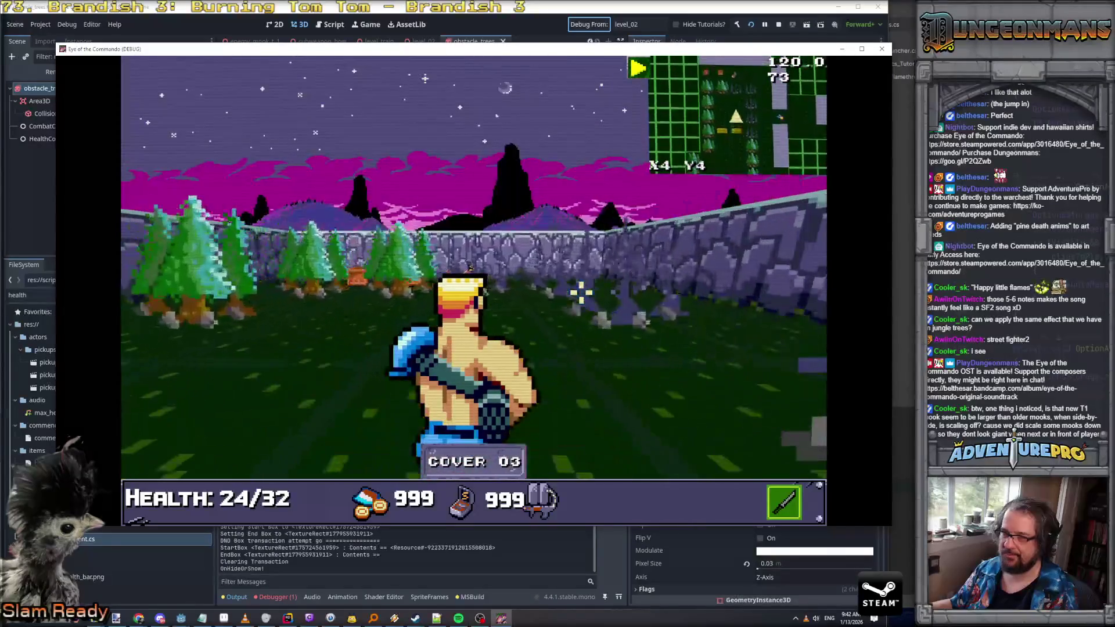
pyautogui.press('w')
pyautogui.press('d')
pyautogui.press('w')
pyautogui.press('s')
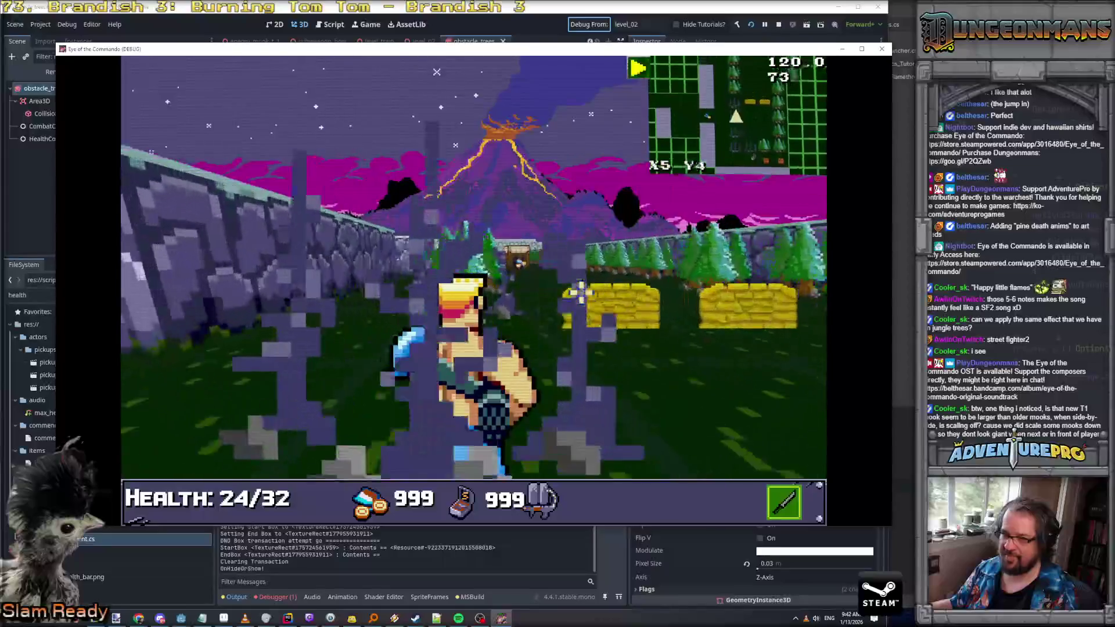
# Head out toward the volcano and fire a fireball at the stand of pines
pyautogui.press('a')
pyautogui.press('d')
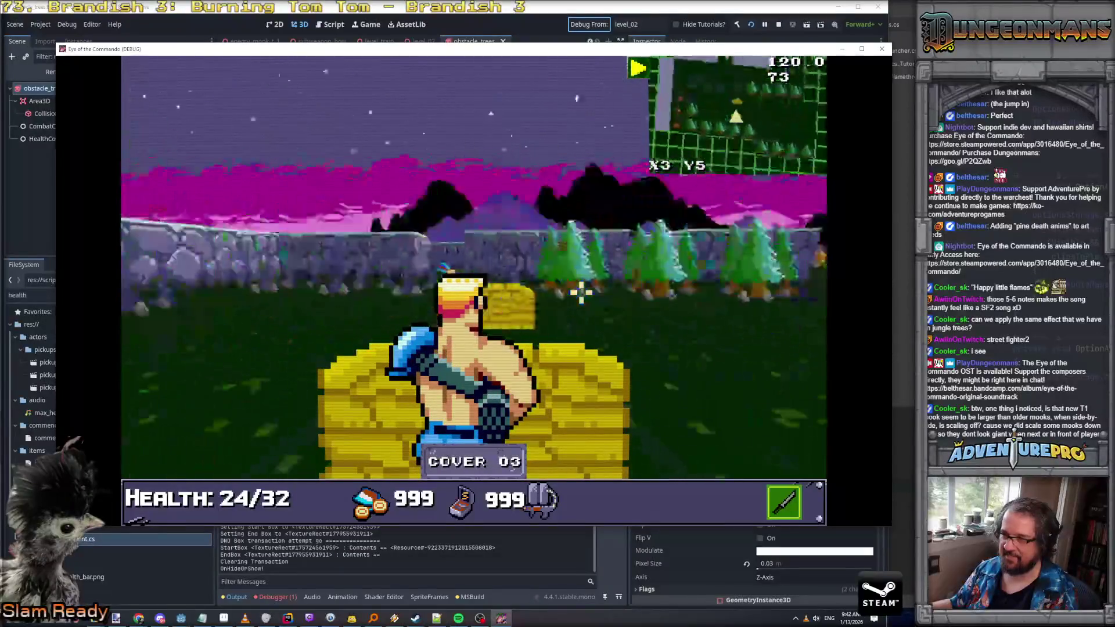
pyautogui.press('w')
pyautogui.press('w')
pyautogui.press('w')
pyautogui.press('w')
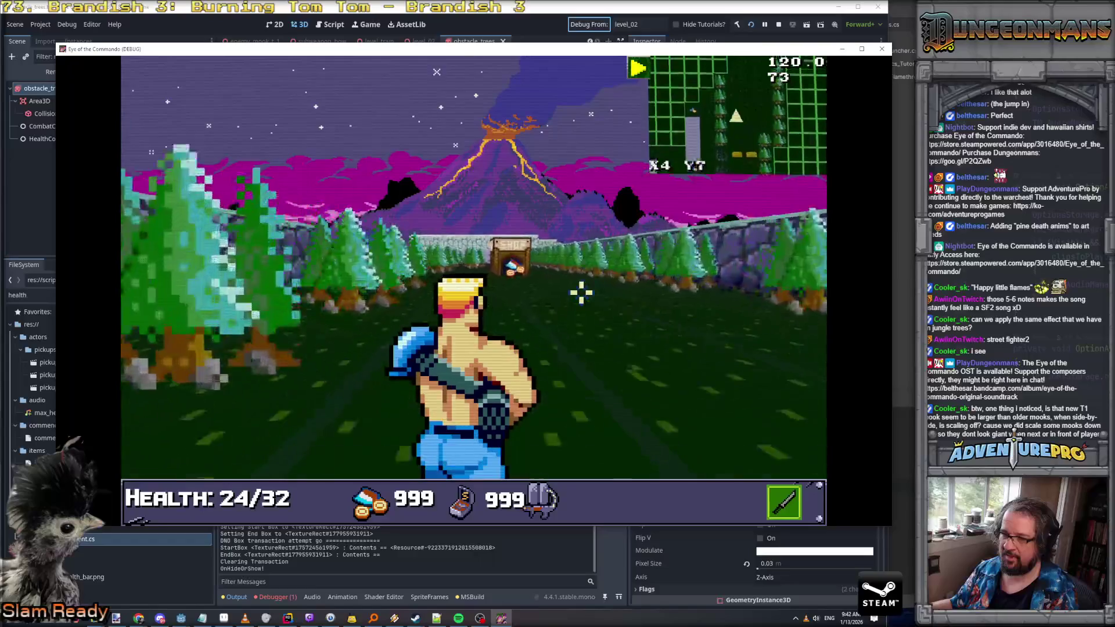
pyautogui.press('a')
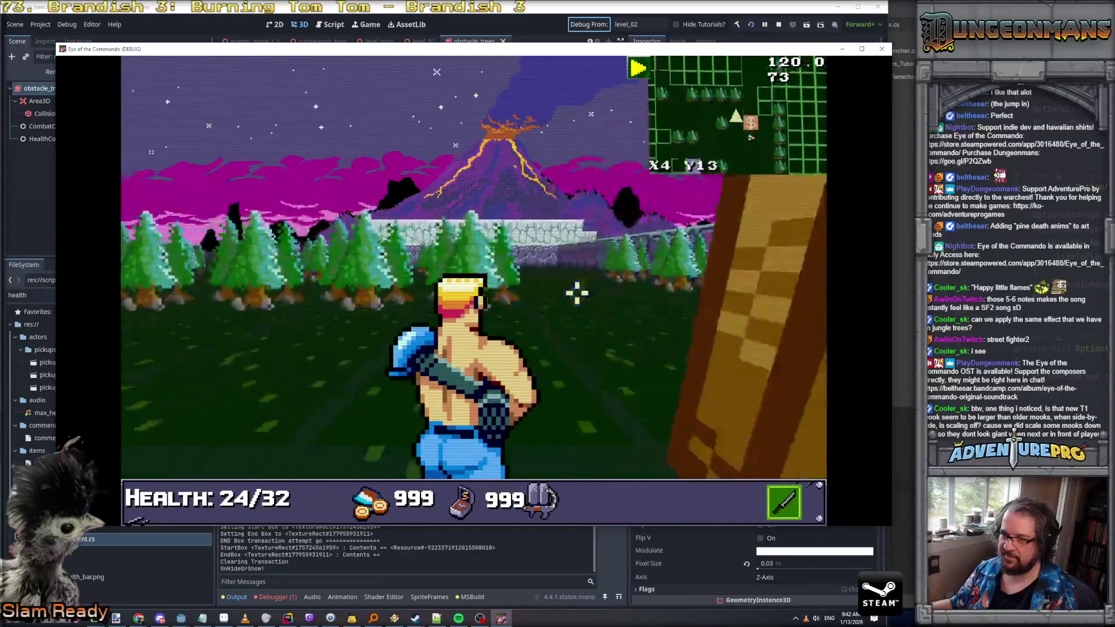
pyautogui.press('w')
pyautogui.press('w')
pyautogui.press('w')
pyautogui.press('w')
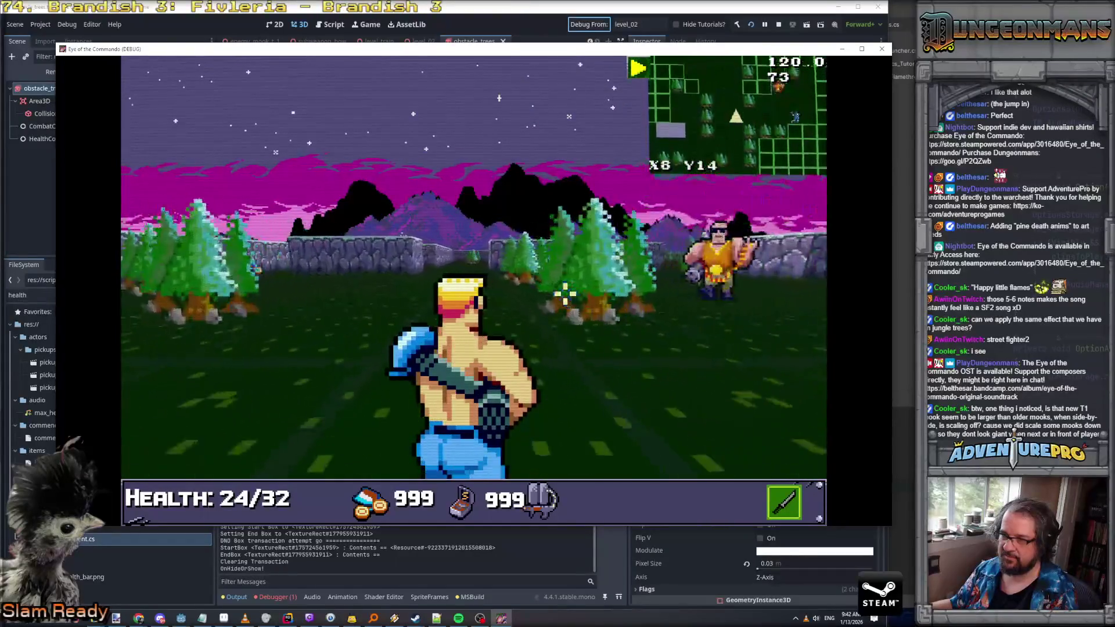
pyautogui.press('d')
pyautogui.press('w')
pyautogui.press('w')
pyautogui.click(564, 293)
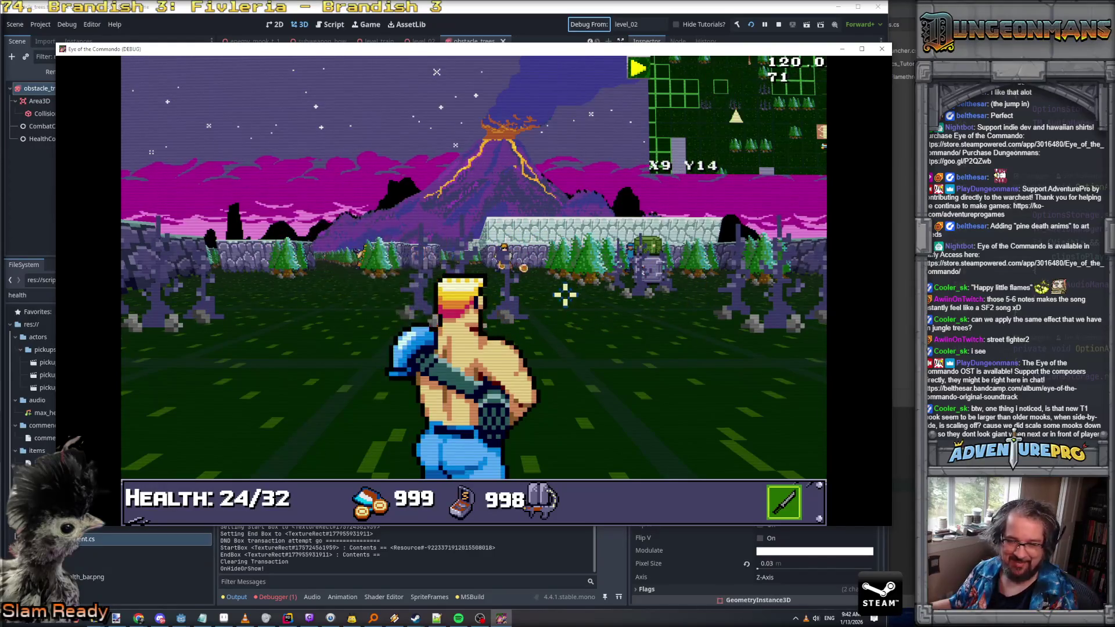
# Advance toward the pines with melee swings, then burn them with a fireball
pyautogui.press('w')
pyautogui.press('a')
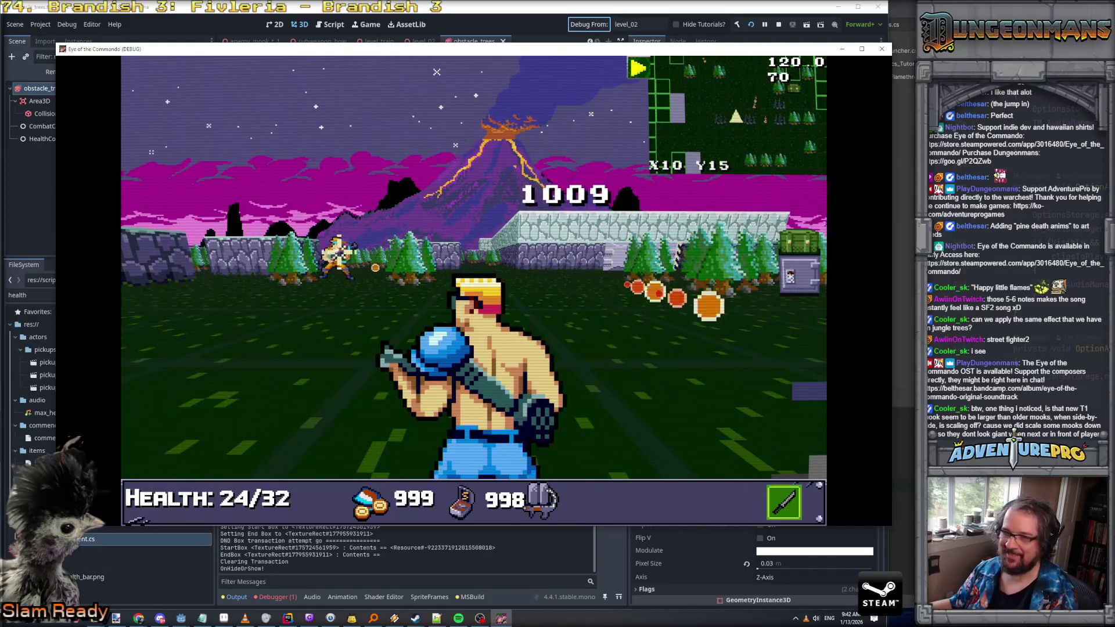
pyautogui.press('w')
pyautogui.press('w')
pyautogui.press('w')
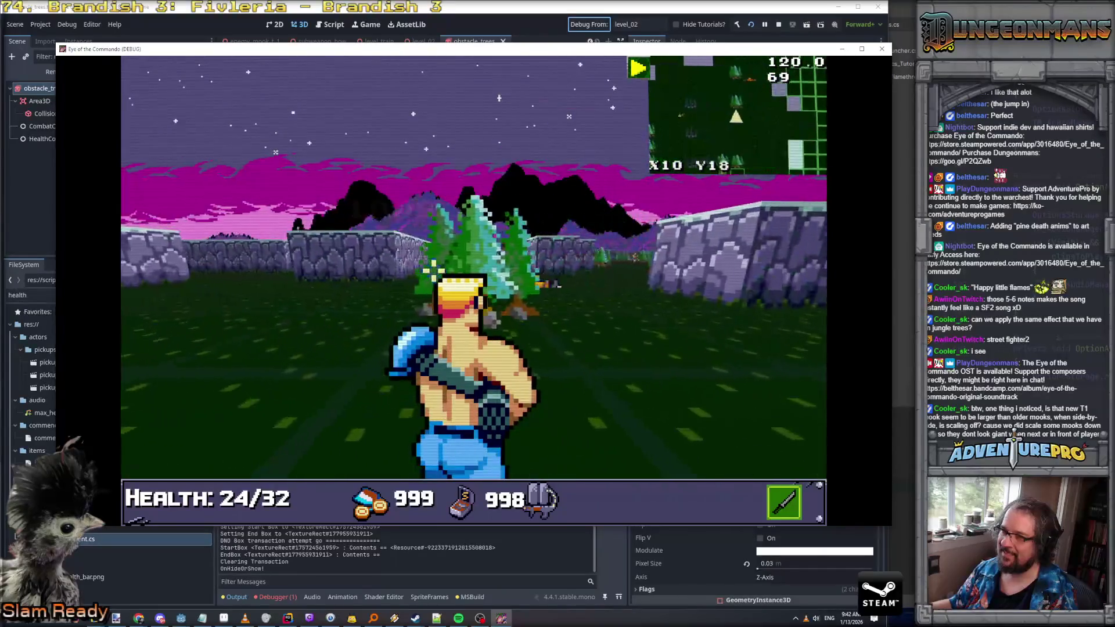
pyautogui.press('d')
pyautogui.press('d')
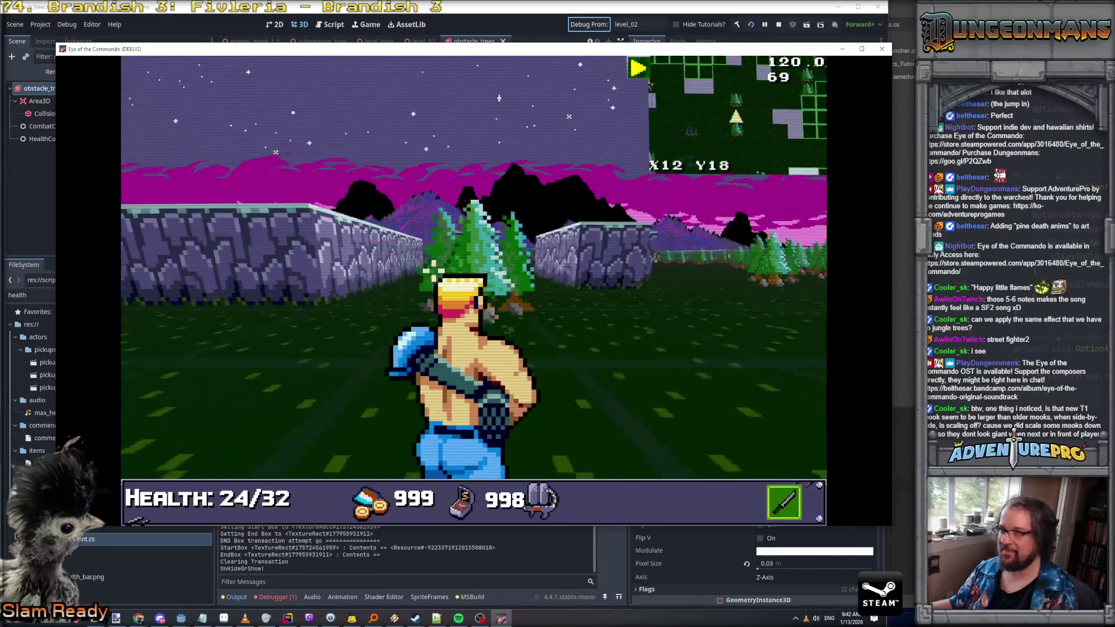
pyautogui.press('q')
pyautogui.press('q')
pyautogui.press('w')
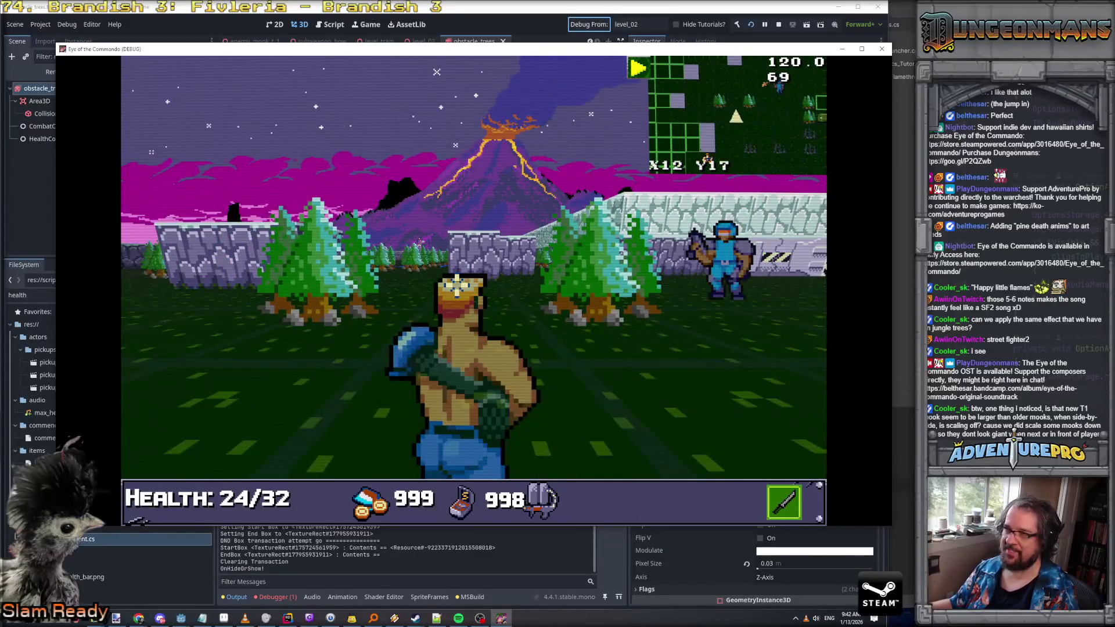
pyautogui.click(457, 285)
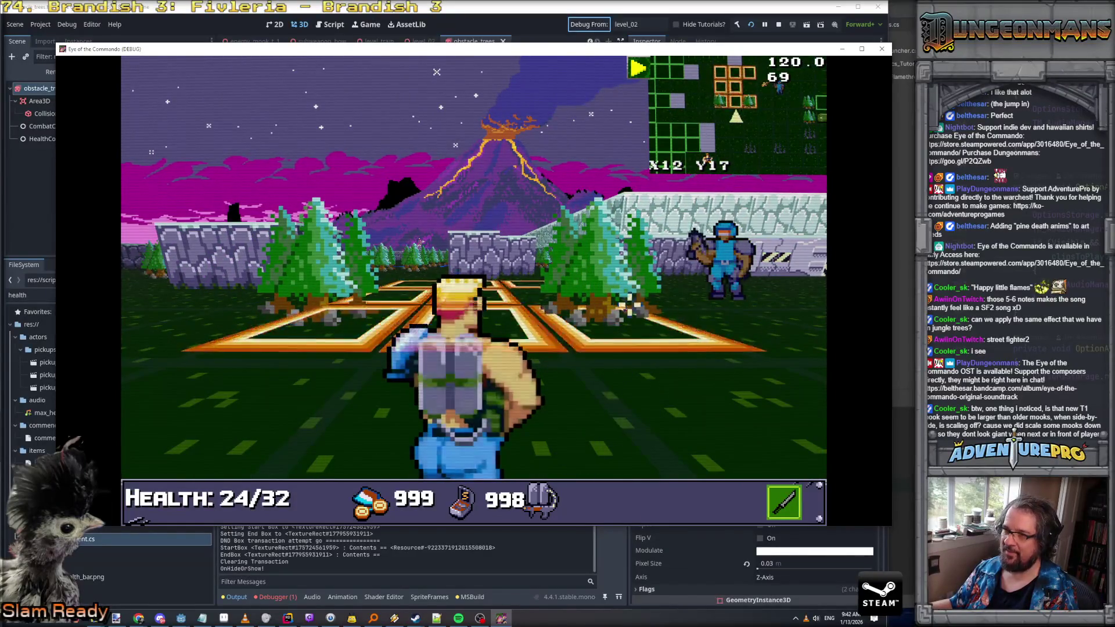
pyautogui.press('a')
pyautogui.click(540, 306)
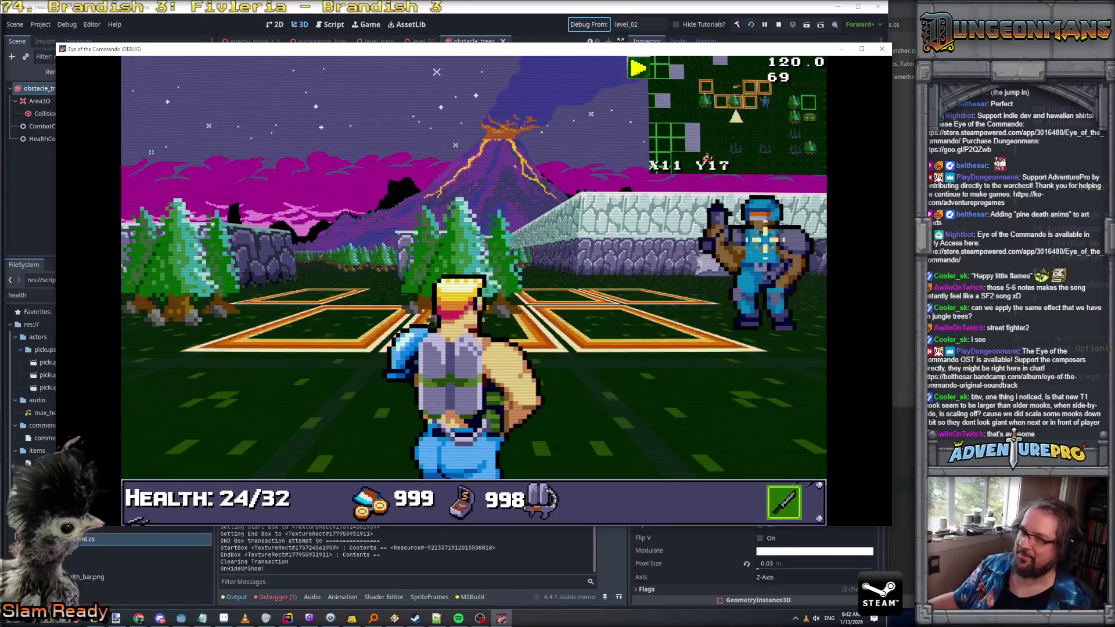
pyautogui.click(380, 280)
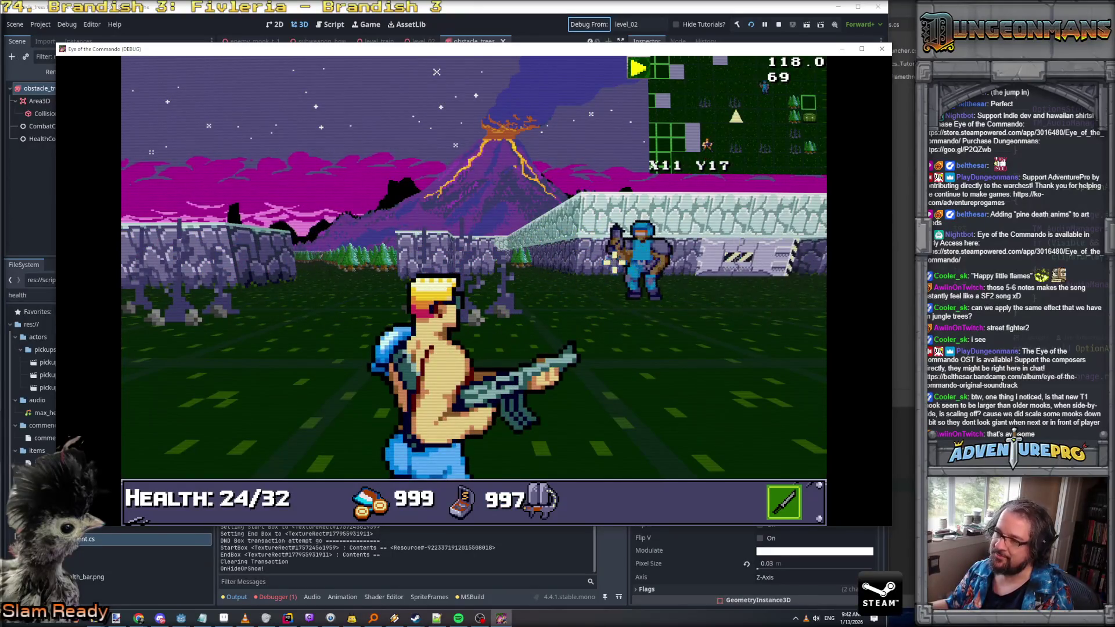
# Walk along the wall past the hut to face the volcano, then stop the debug game
pyautogui.press('Left')
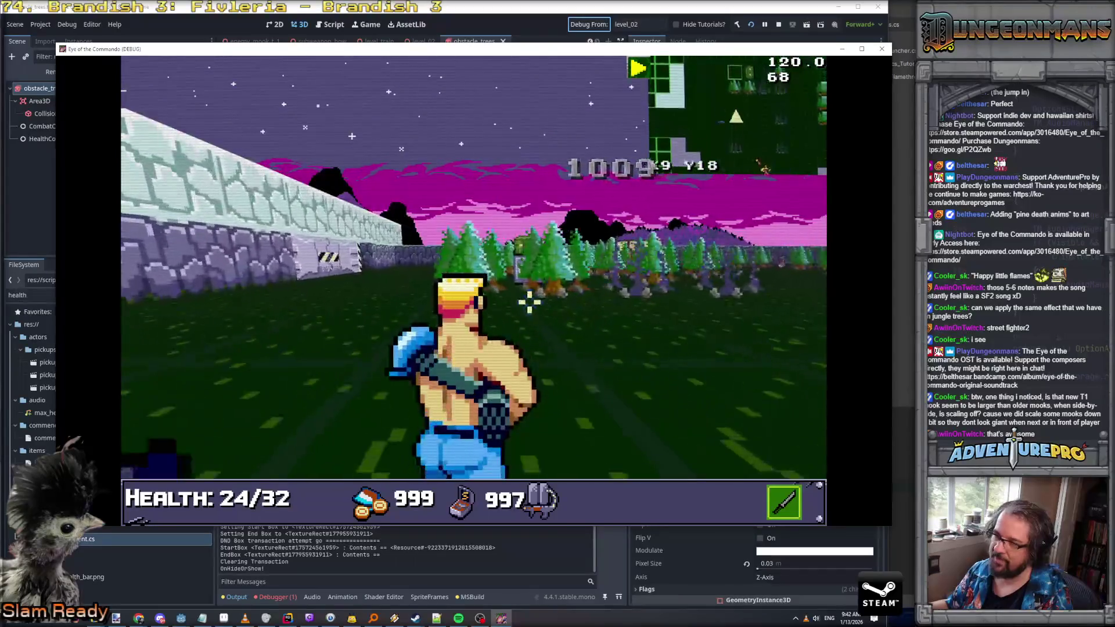
pyautogui.press('Right')
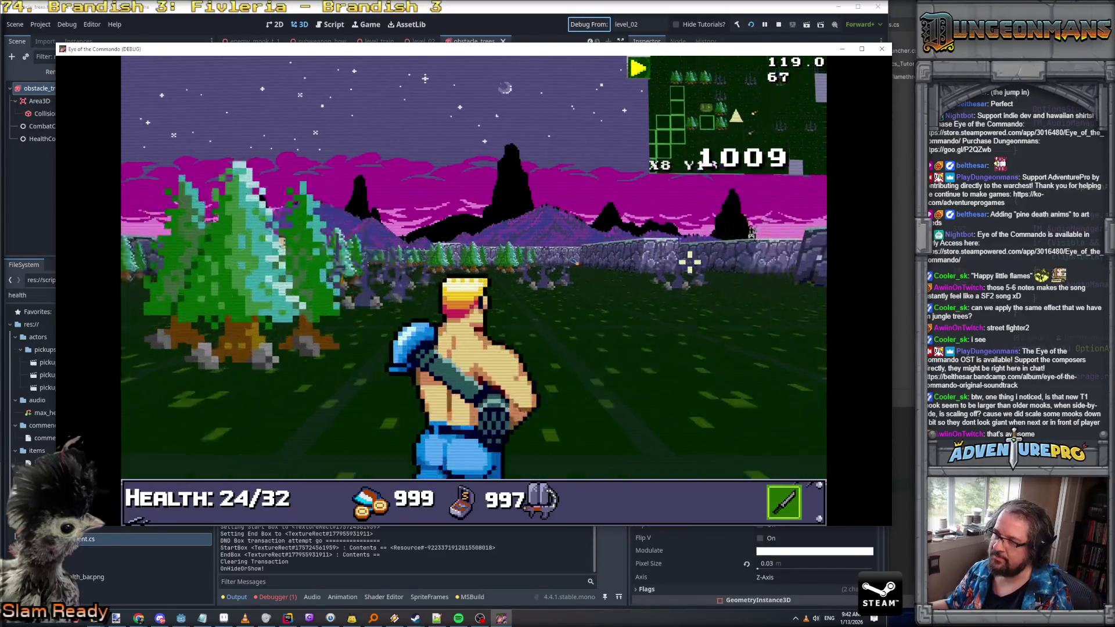
pyautogui.press('Up')
pyautogui.press('Up')
pyautogui.press('Up')
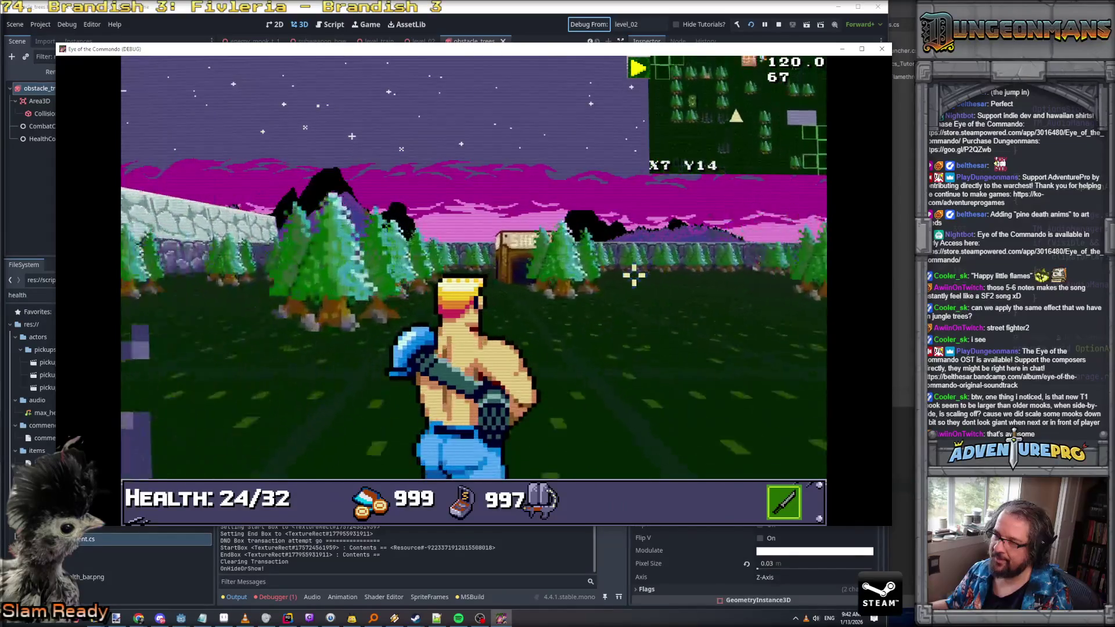
pyautogui.press('Left')
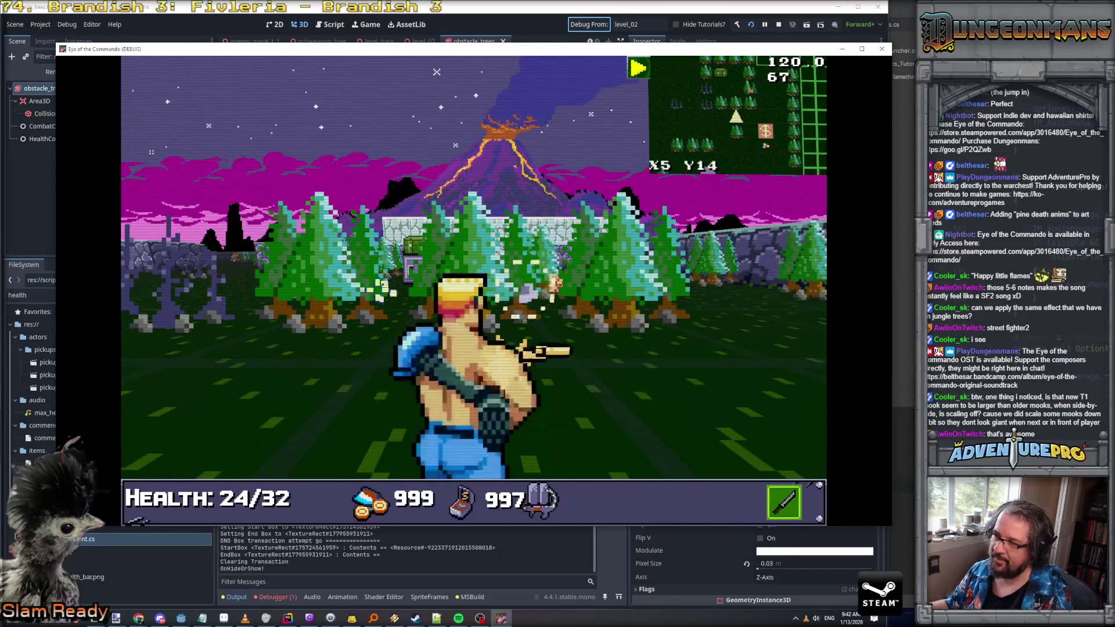
pyautogui.press('Down')
pyautogui.press('Down')
pyautogui.press('Down')
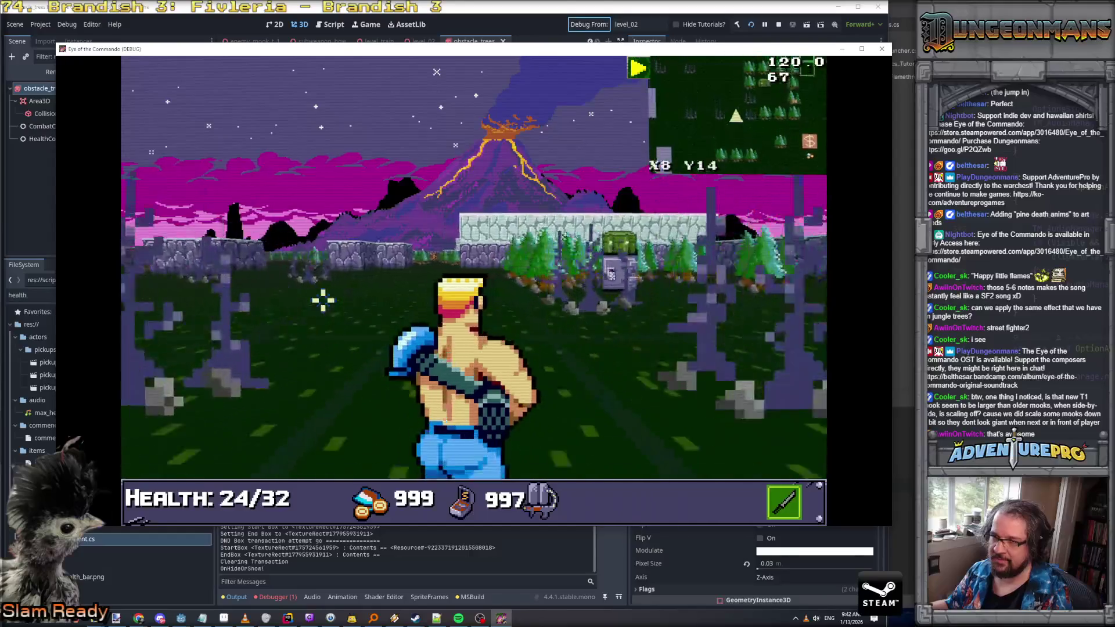
pyautogui.press('Up')
pyautogui.press('Up')
pyautogui.press('Up')
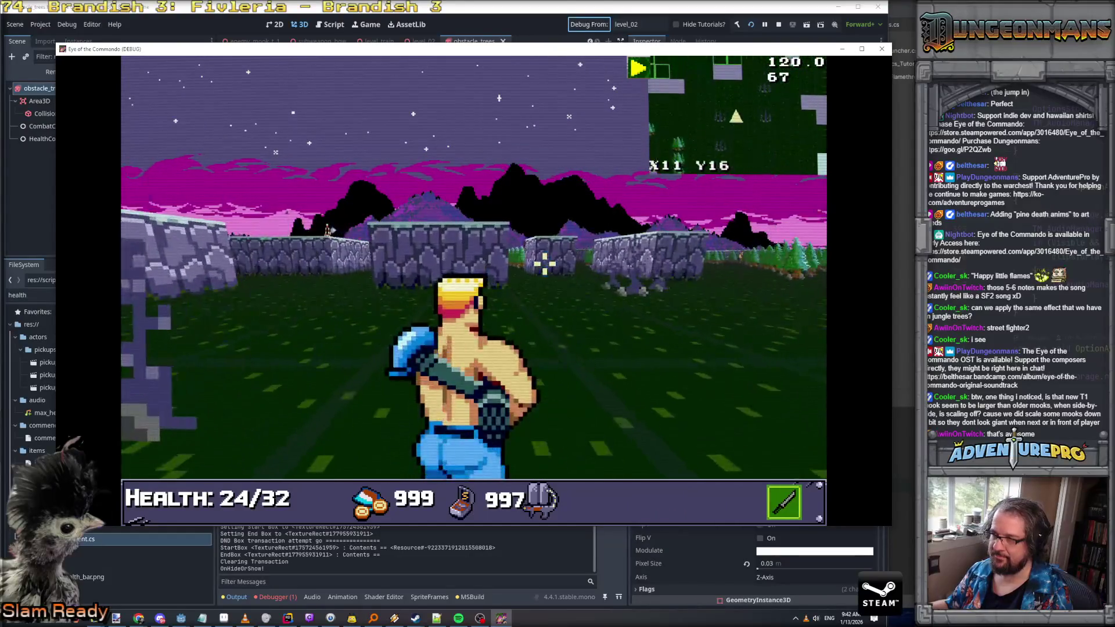
pyautogui.press('Up')
pyautogui.press('Right')
pyautogui.press('Up')
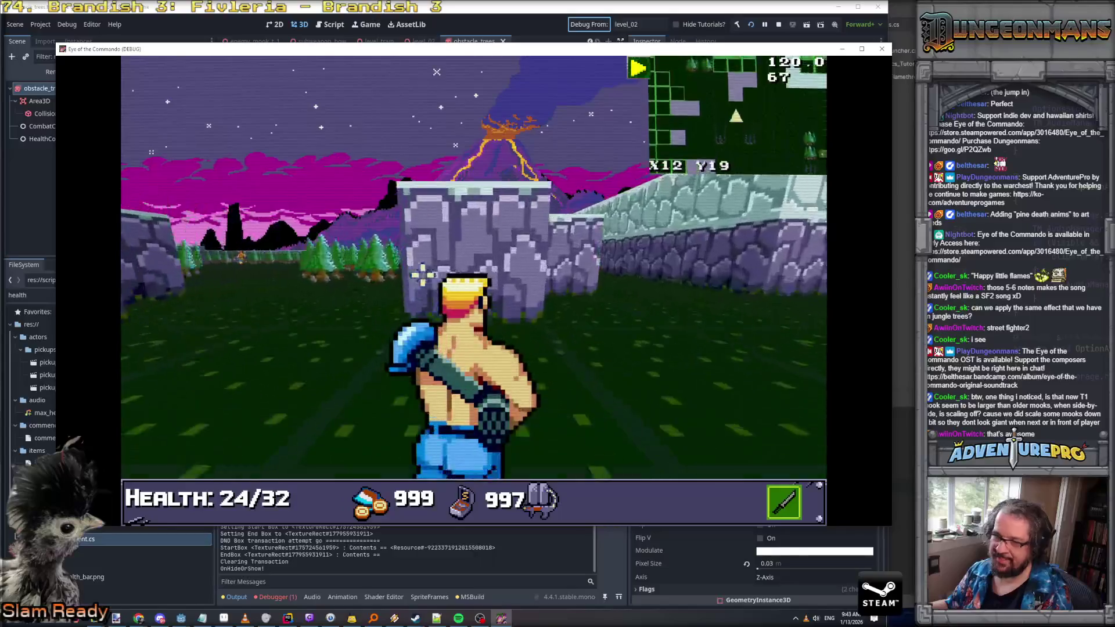
pyautogui.press('Up')
pyautogui.press('Up')
pyautogui.press('Up')
pyautogui.press('Up')
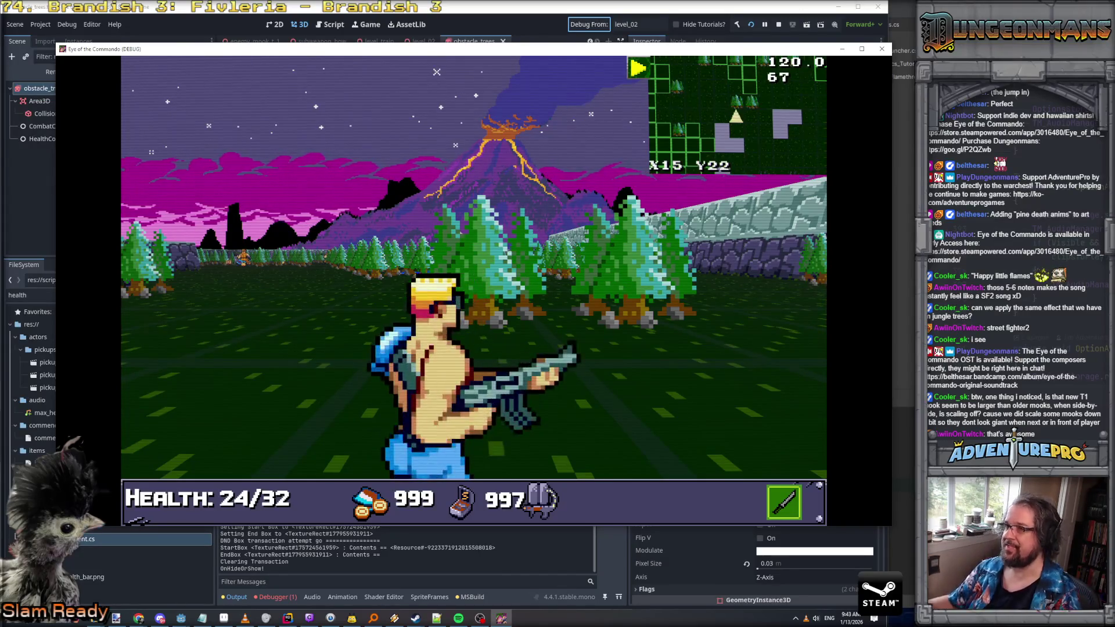
pyautogui.click(882, 49)
pyautogui.click(653, 28)
pyautogui.write('xx')
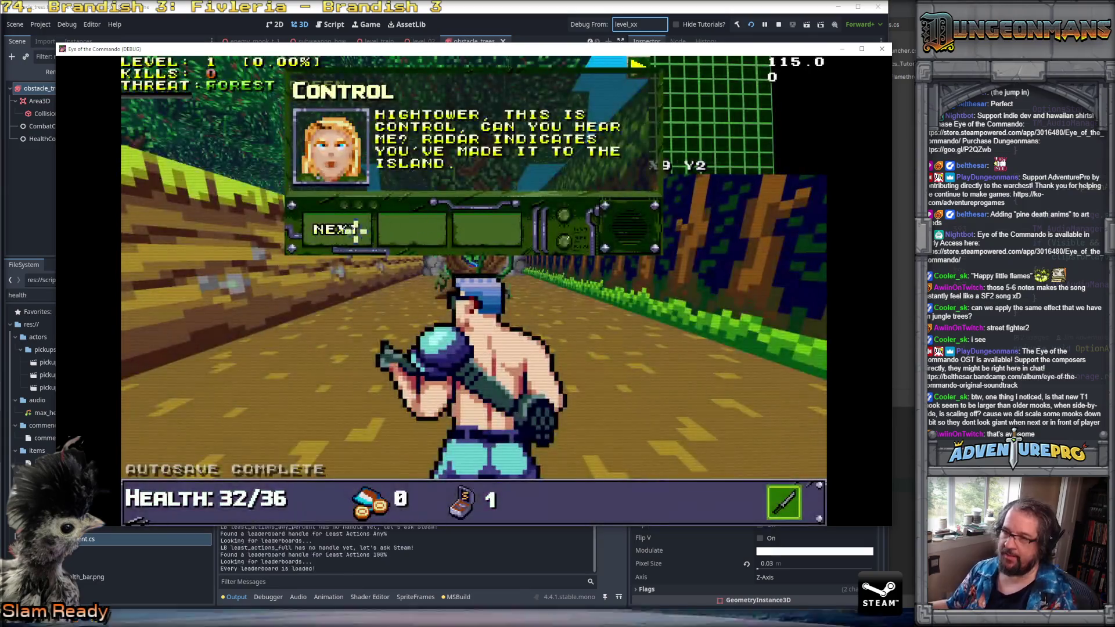
# Begin play on the forest level and advance the tutorial message
pyautogui.click(350, 229)
# Dismiss the opening tutorial, punch the tree ahead, and walk between the pillars onto the medal
pyautogui.click(350, 229)
pyautogui.click(351, 230)
pyautogui.press('w')
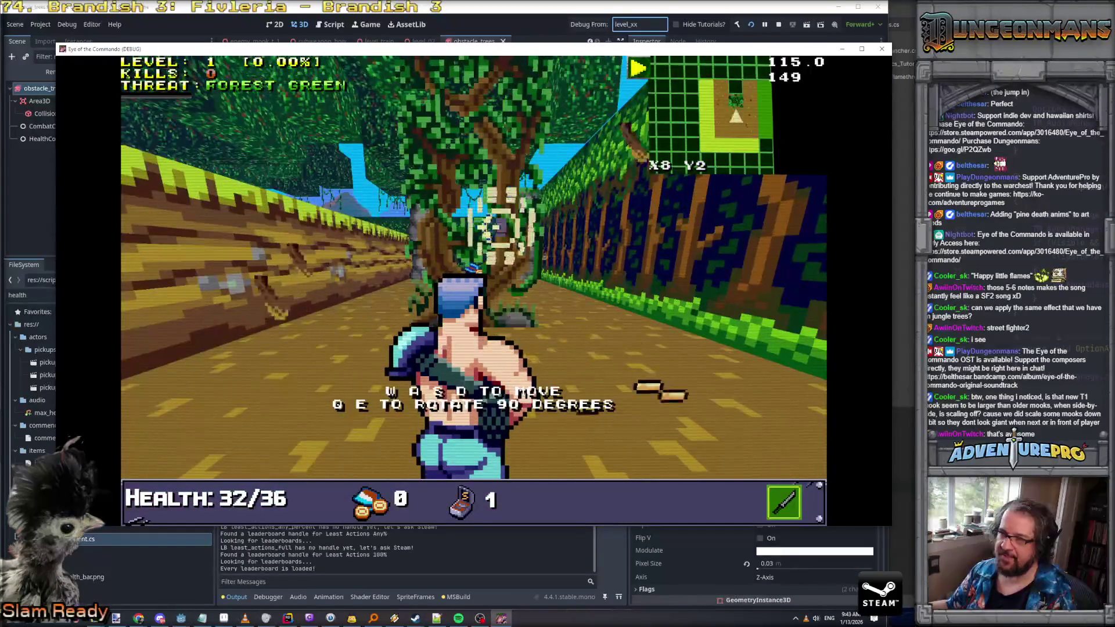
pyautogui.click(498, 227)
pyautogui.press('w')
pyautogui.press('w')
pyautogui.press('w')
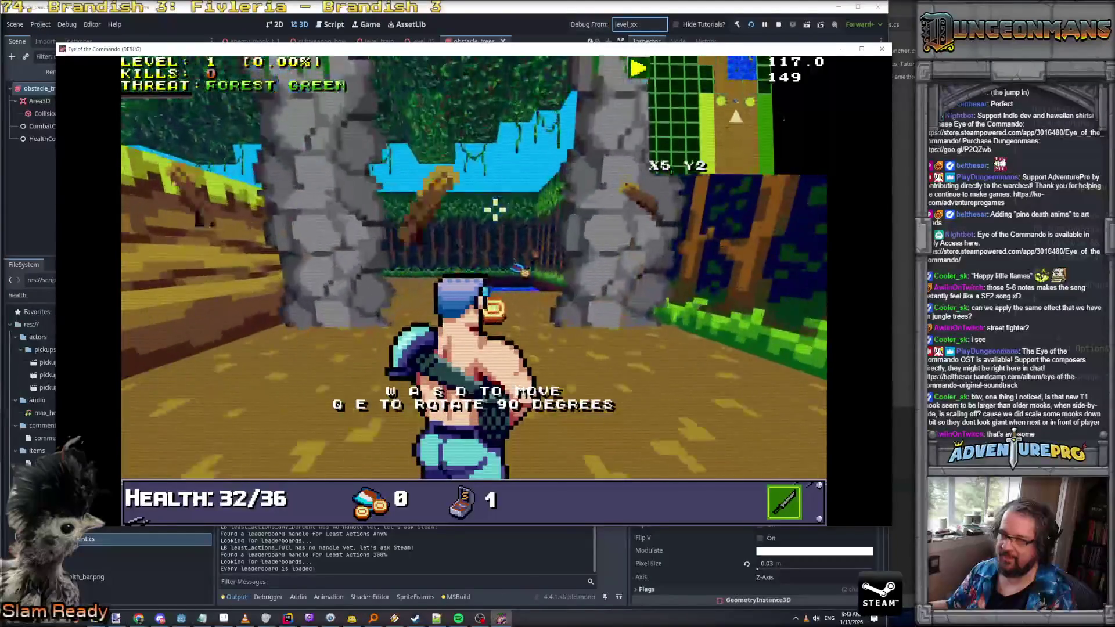
pyautogui.press('w')
pyautogui.click(349, 221)
# Follow the wall, page through the control tutorial, and walk onto the Battle Chicken pickup
pyautogui.press('a')
pyautogui.press('w')
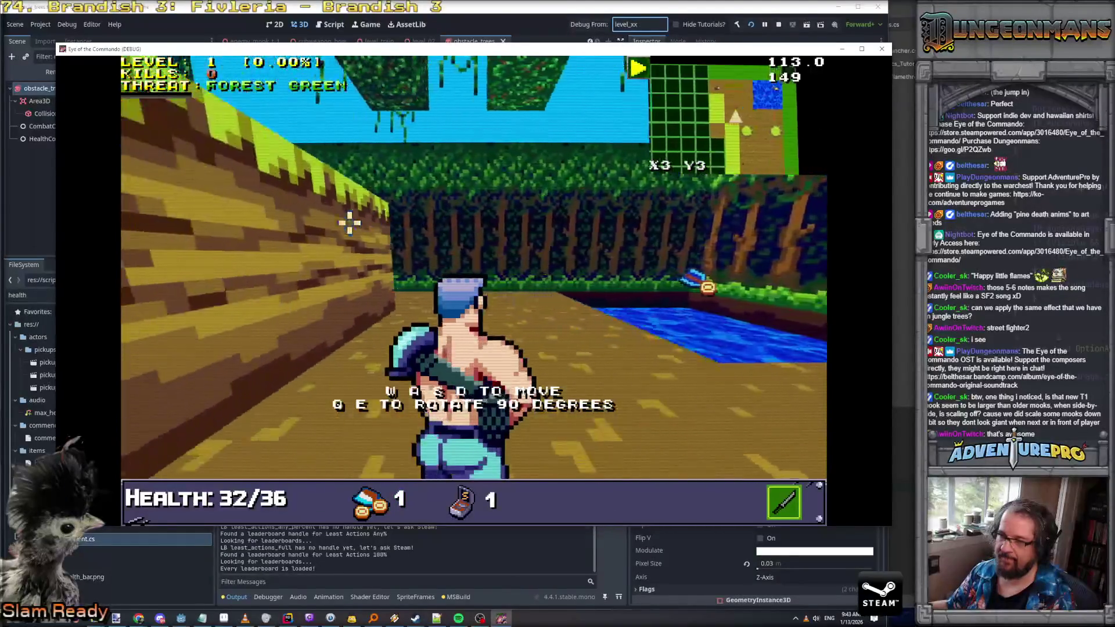
pyautogui.press('w')
pyautogui.click(349, 223)
pyautogui.click(348, 223)
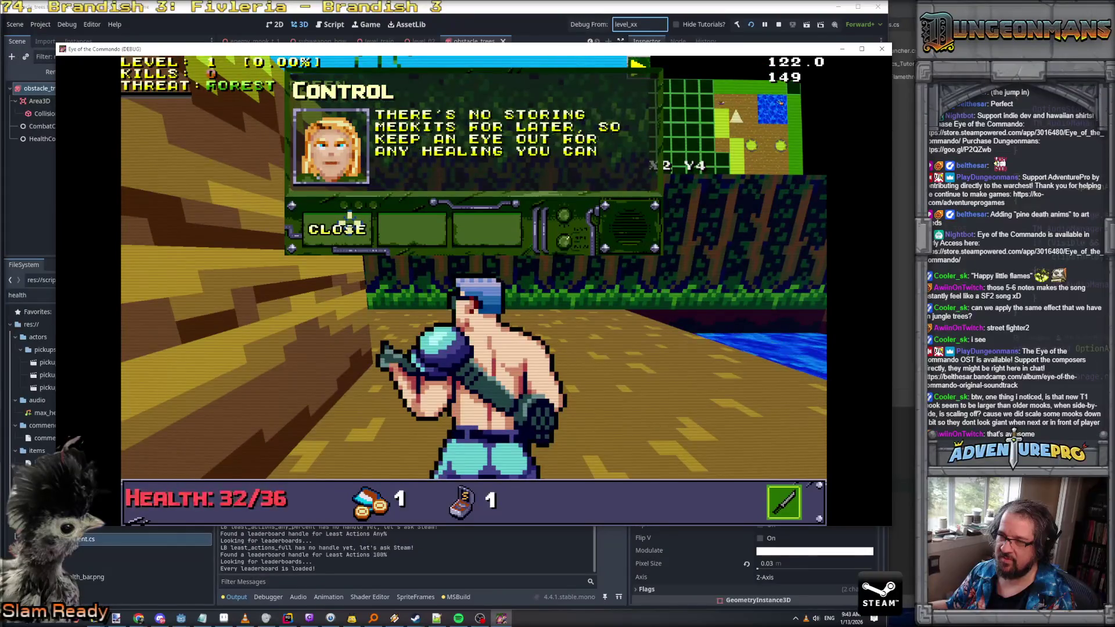
pyautogui.click(349, 224)
pyautogui.press('w')
pyautogui.press('a')
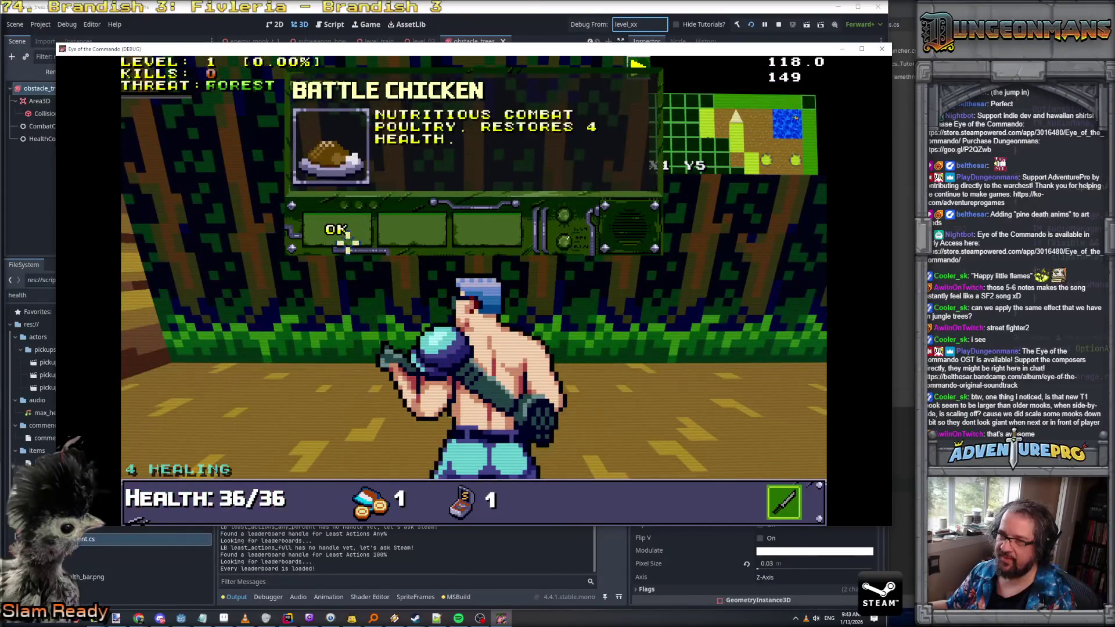
# Head back, dismiss the tutorial message, and punch down the Evil Barricade
pyautogui.press('a')
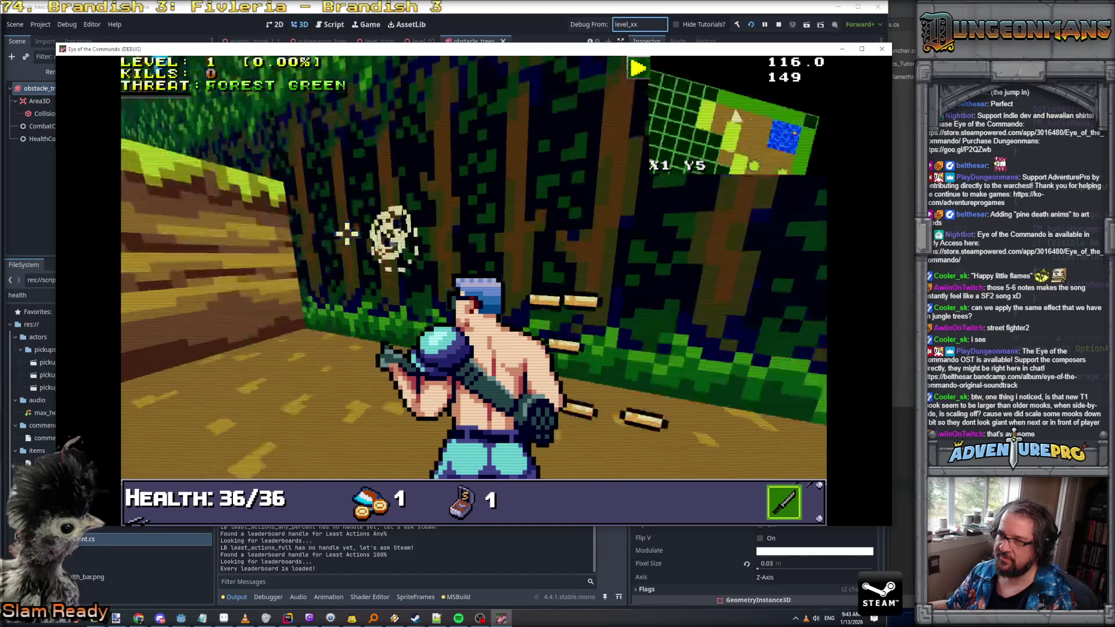
pyautogui.press('w')
pyautogui.press('a')
pyautogui.press('w')
pyautogui.press('w')
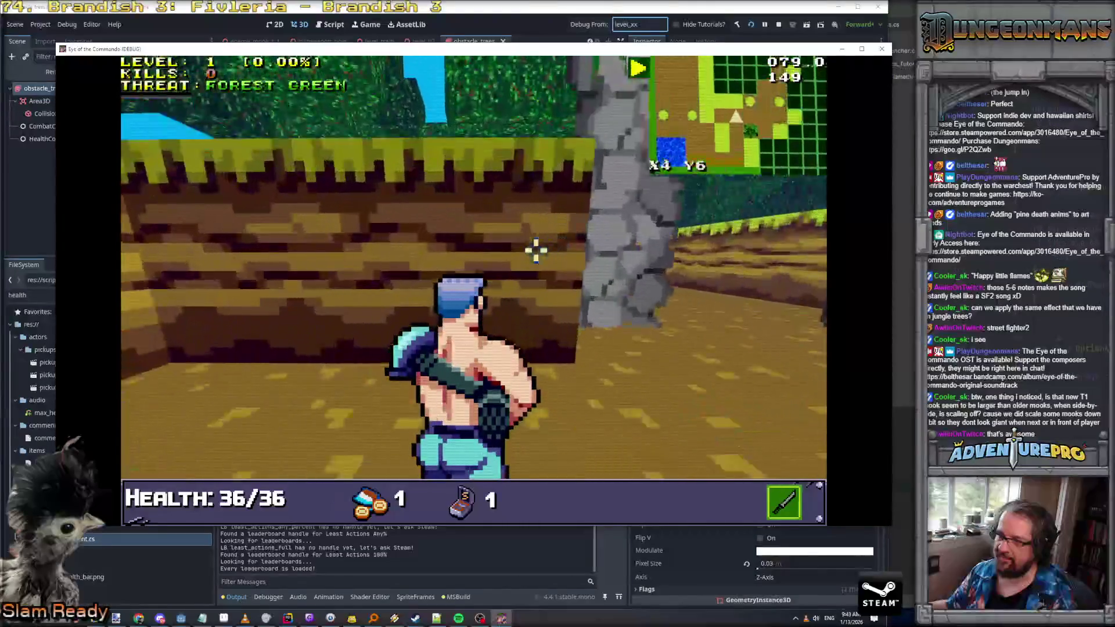
pyautogui.click(355, 230)
pyautogui.click(335, 227)
pyautogui.press('a')
pyautogui.press('a')
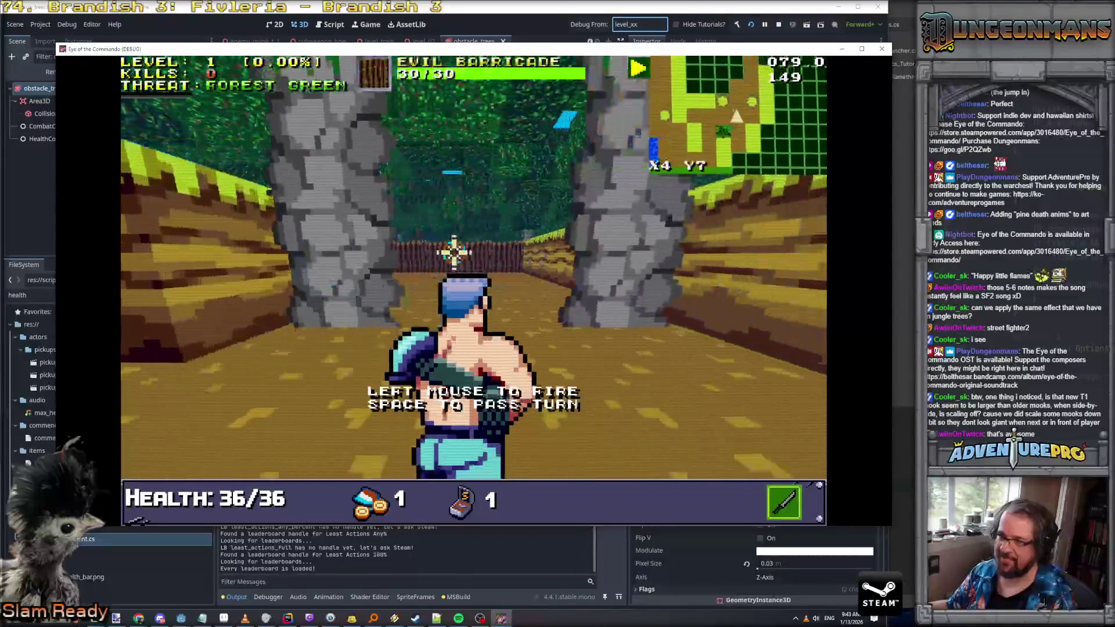
pyautogui.press('w')
pyautogui.click(437, 256)
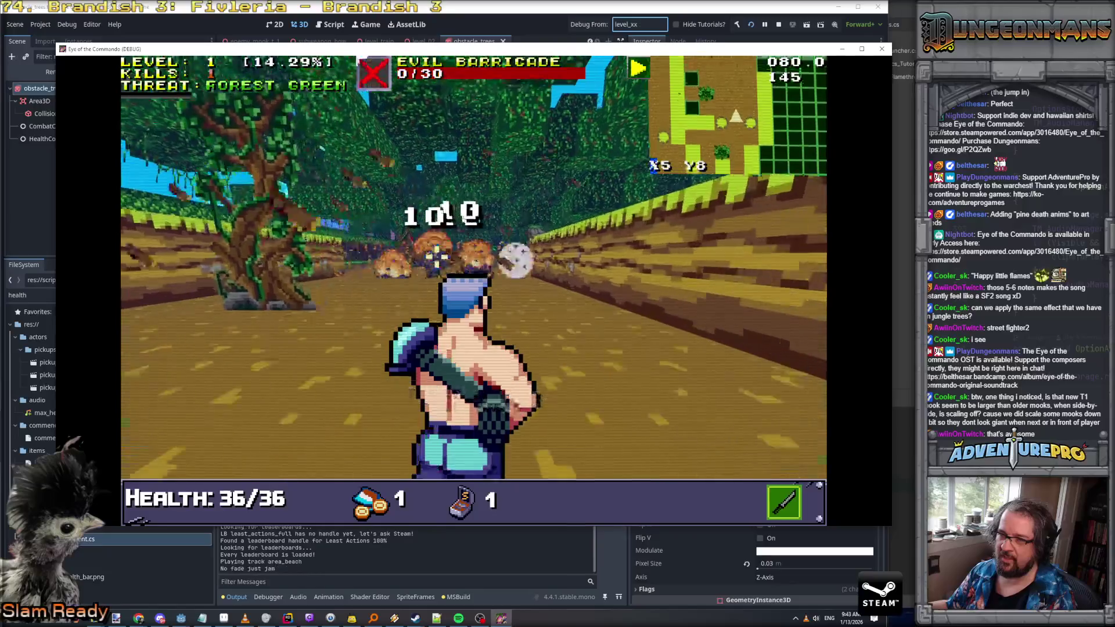
# Push past the barricade, punch the Nitro Mook to death, and bring up the cheat console
pyautogui.press('w')
pyautogui.press('w')
pyautogui.press('a')
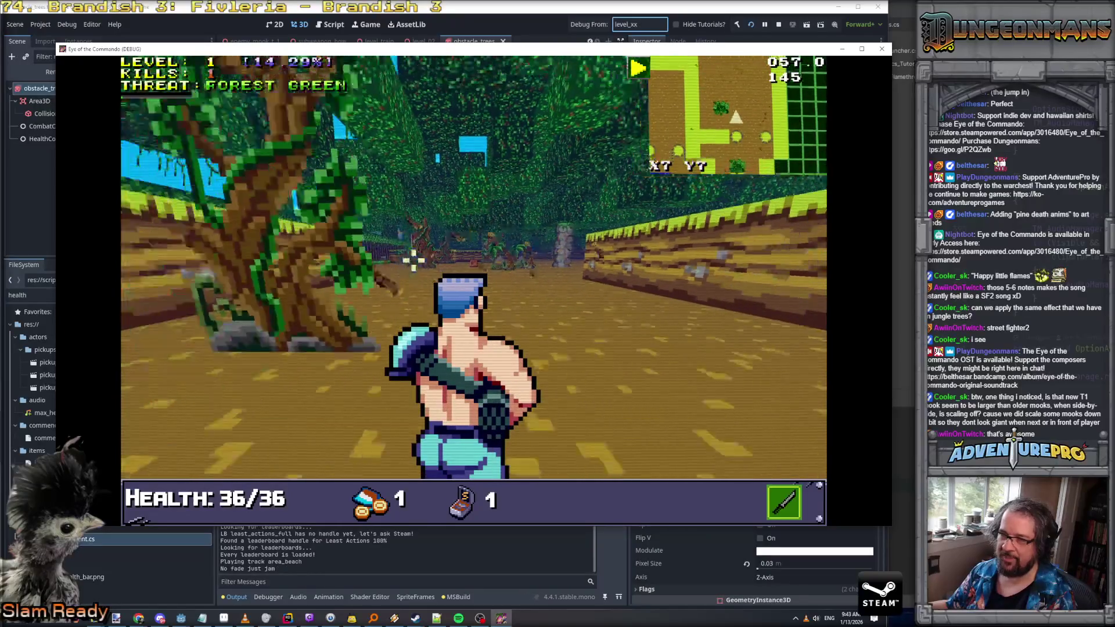
pyautogui.click(340, 332)
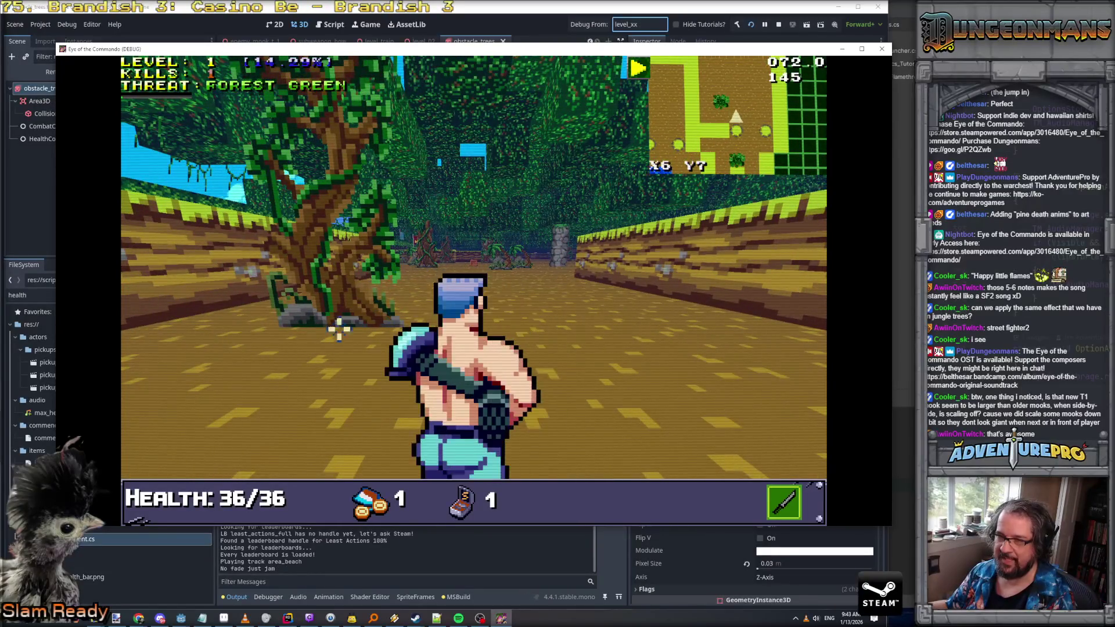
pyautogui.press('d')
pyautogui.press('d')
pyautogui.press('d')
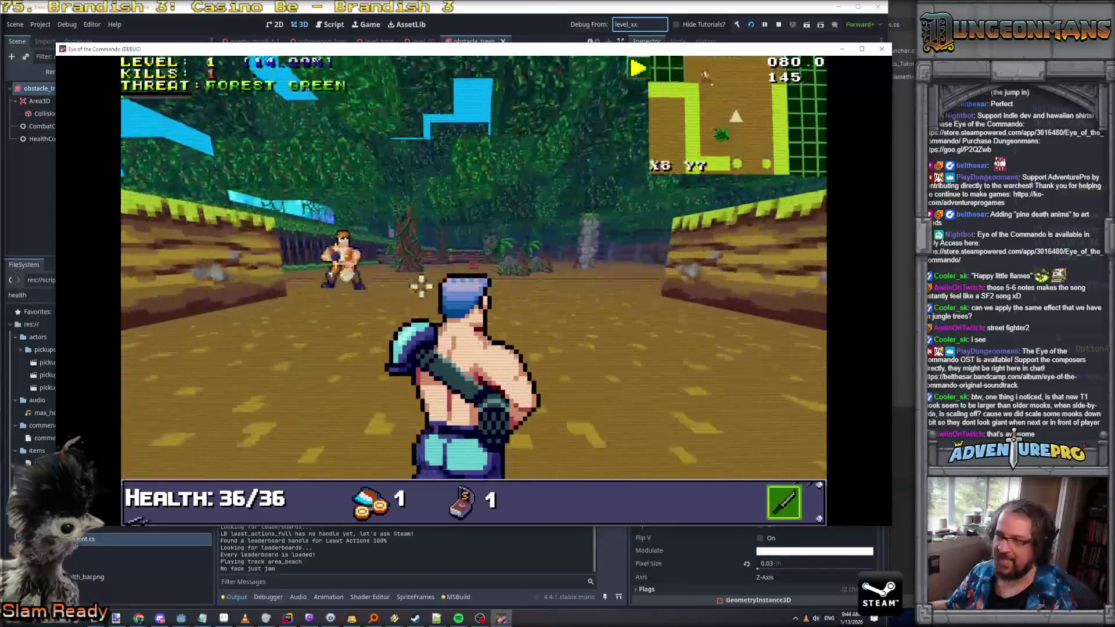
pyautogui.click(438, 249)
pyautogui.click(321, 252)
pyautogui.press('`')
# Run the WARGOD cheat in the console and dismiss the item-found dialog
pyautogui.write('WARGOD')
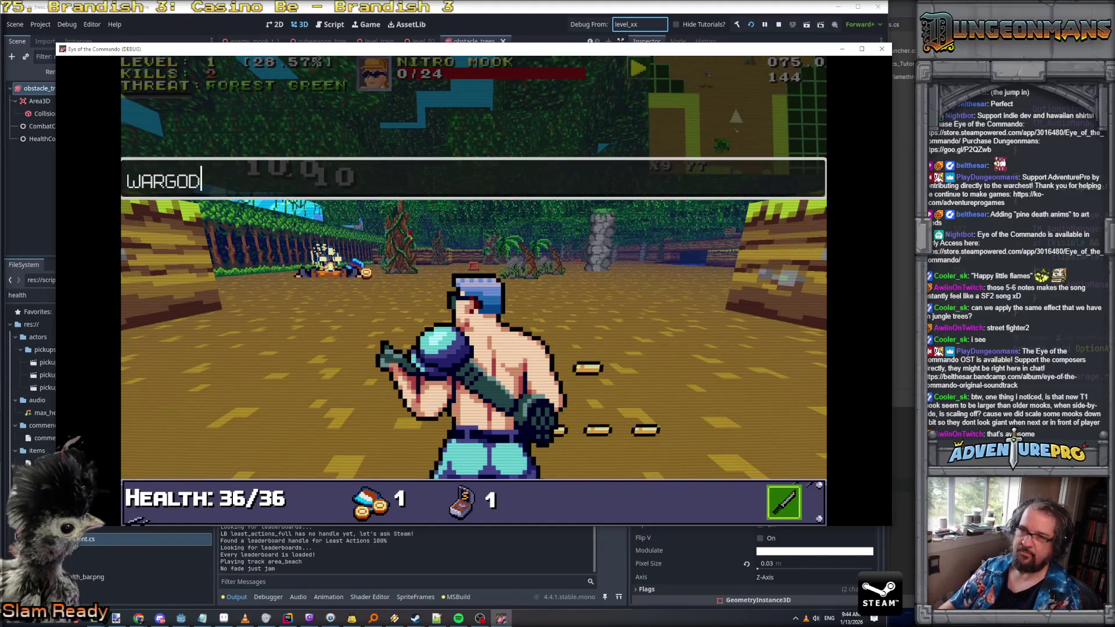
pyautogui.press('Return')
pyautogui.click(364, 222)
pyautogui.press('e')
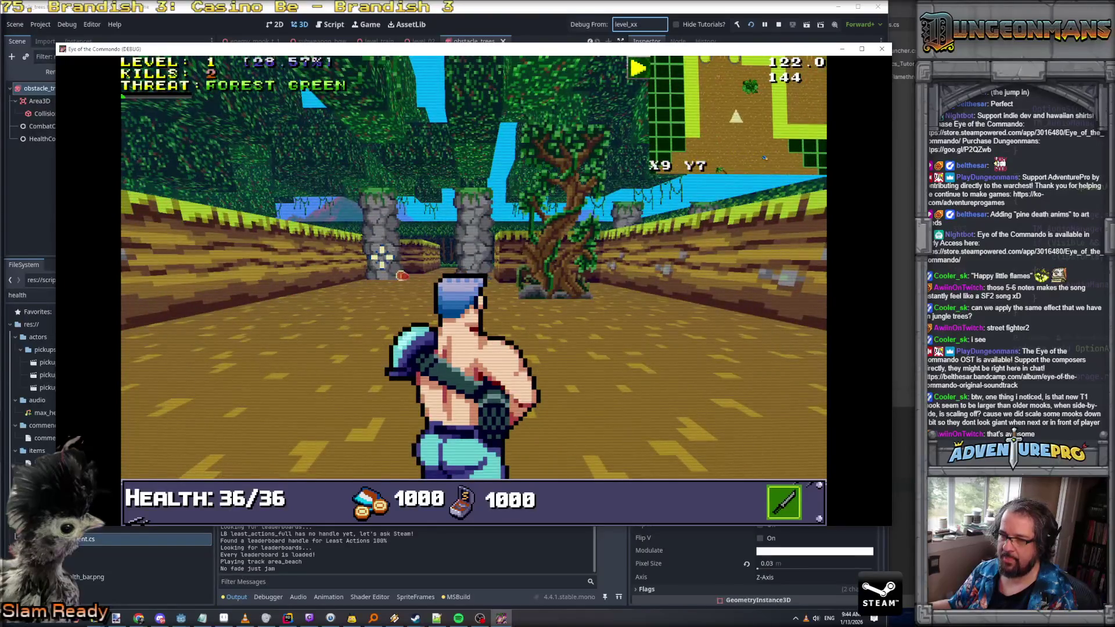
# Add the flamethrower subweapon through the console and set a pine tree on fire
pyautogui.press('`')
pyautogui.write('RSW FLA')
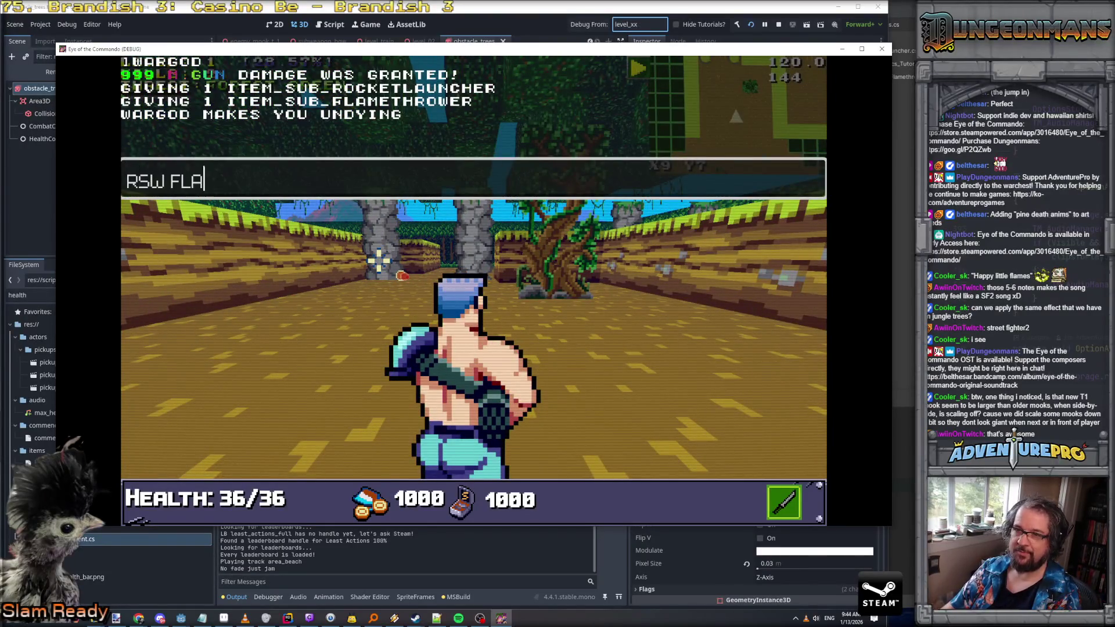
pyautogui.write('ME')
pyautogui.press('Return')
pyautogui.press('`')
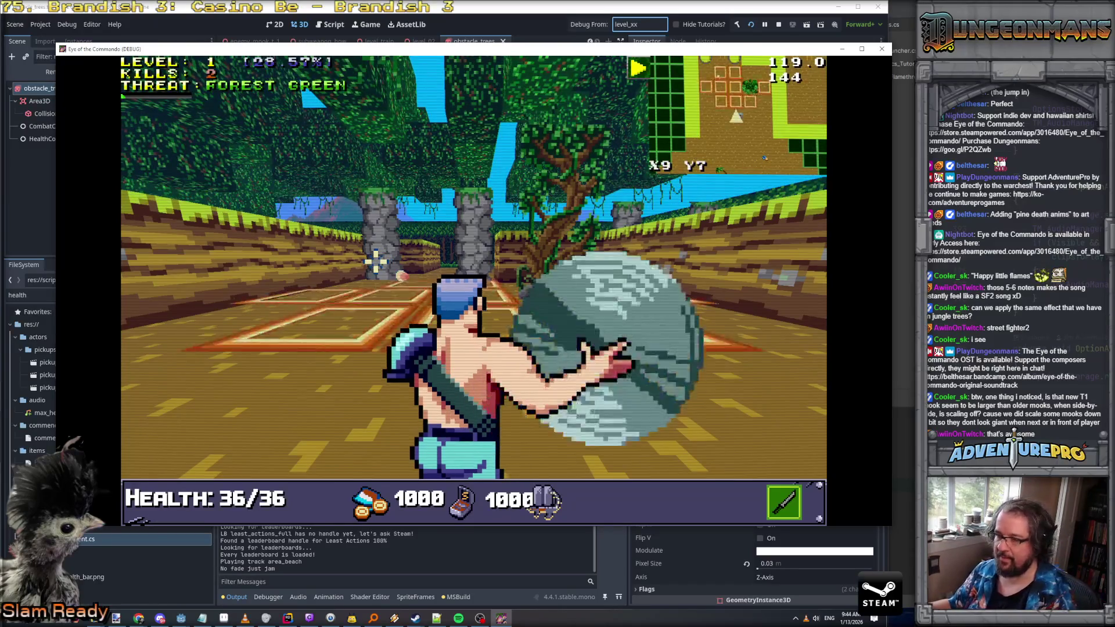
pyautogui.click(515, 282)
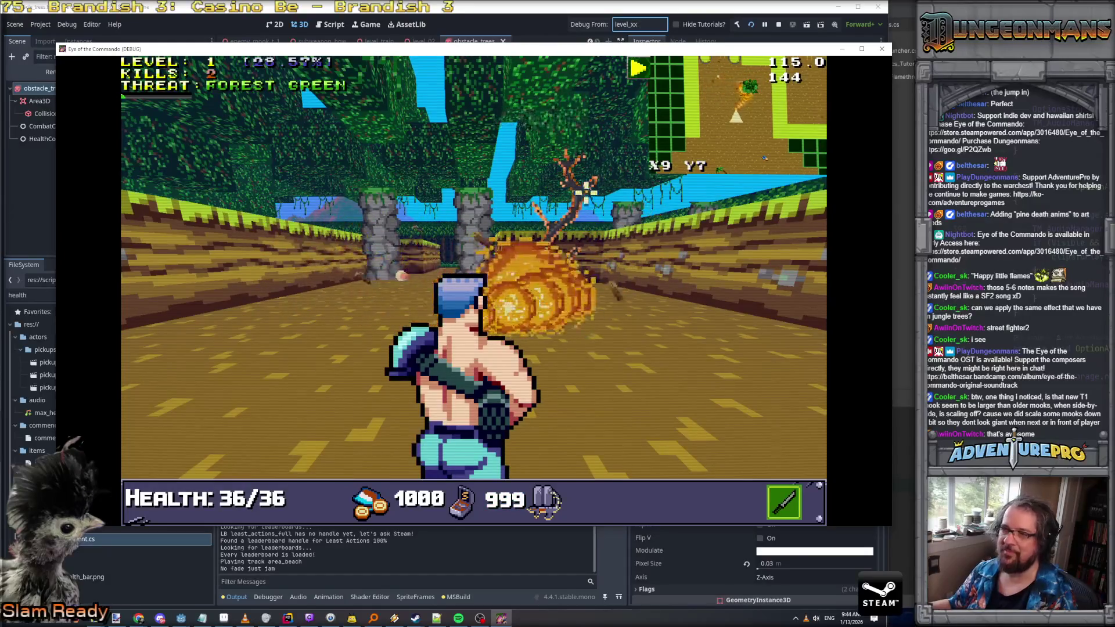
# Walk through the forest past the burnt trees and collect the chicken pickup
pyautogui.press('w')
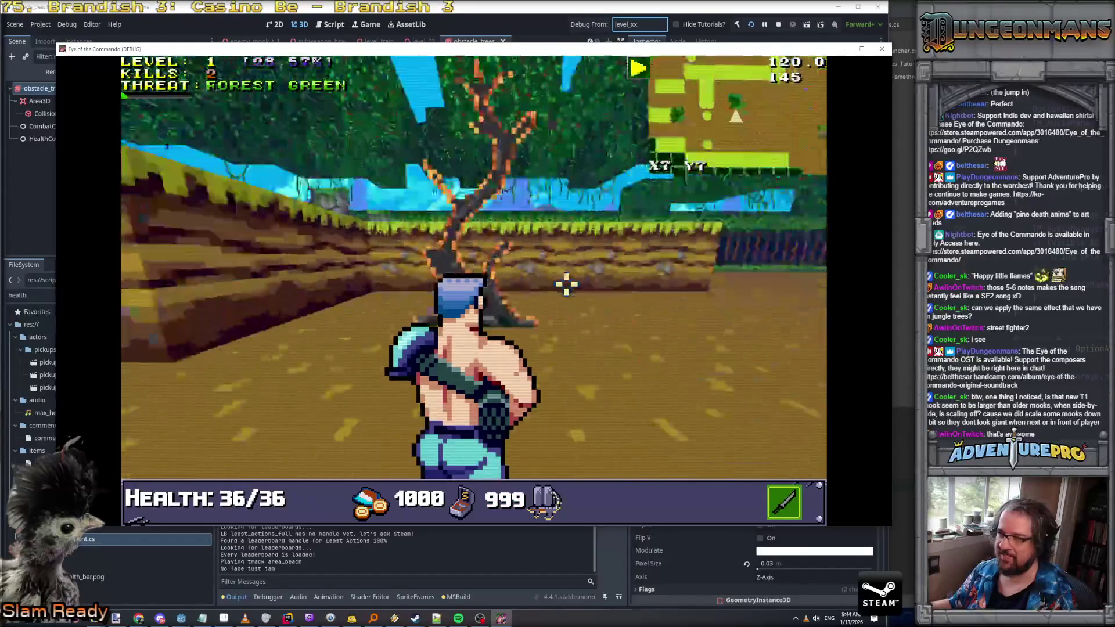
pyautogui.press('a')
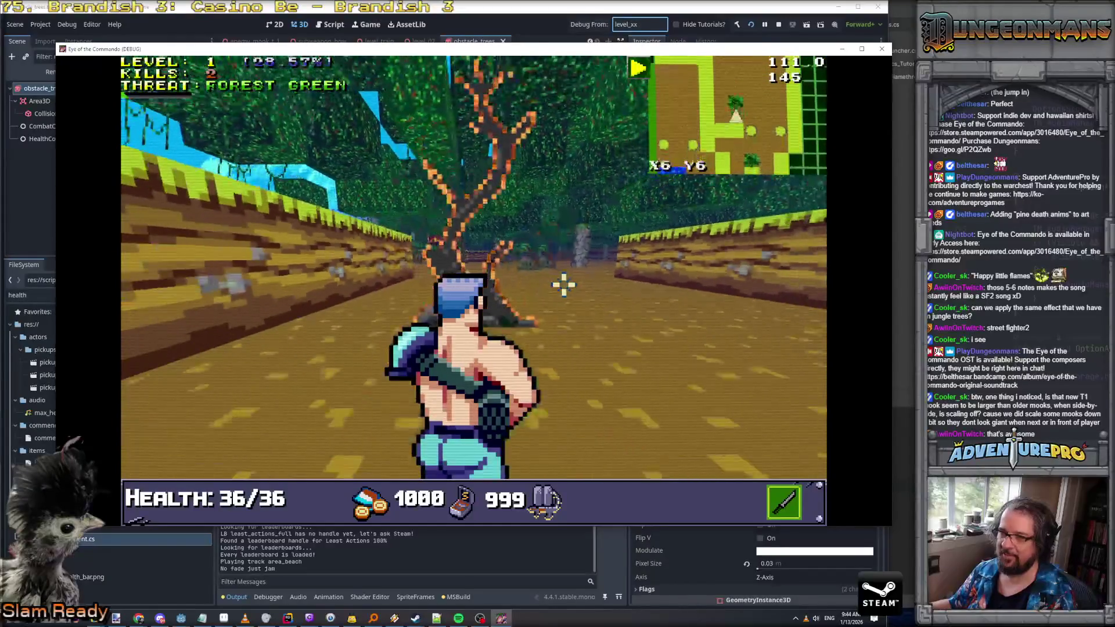
pyautogui.press('d')
pyautogui.press('d')
pyautogui.press('d')
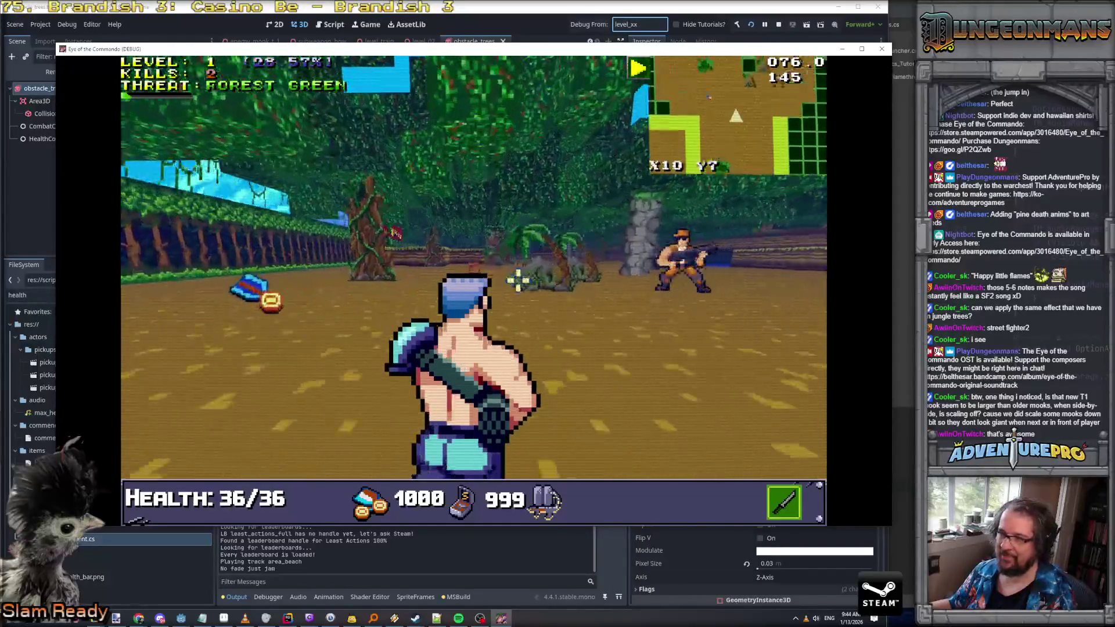
pyautogui.press('w')
pyautogui.press('w')
pyautogui.press('d')
pyautogui.press('d')
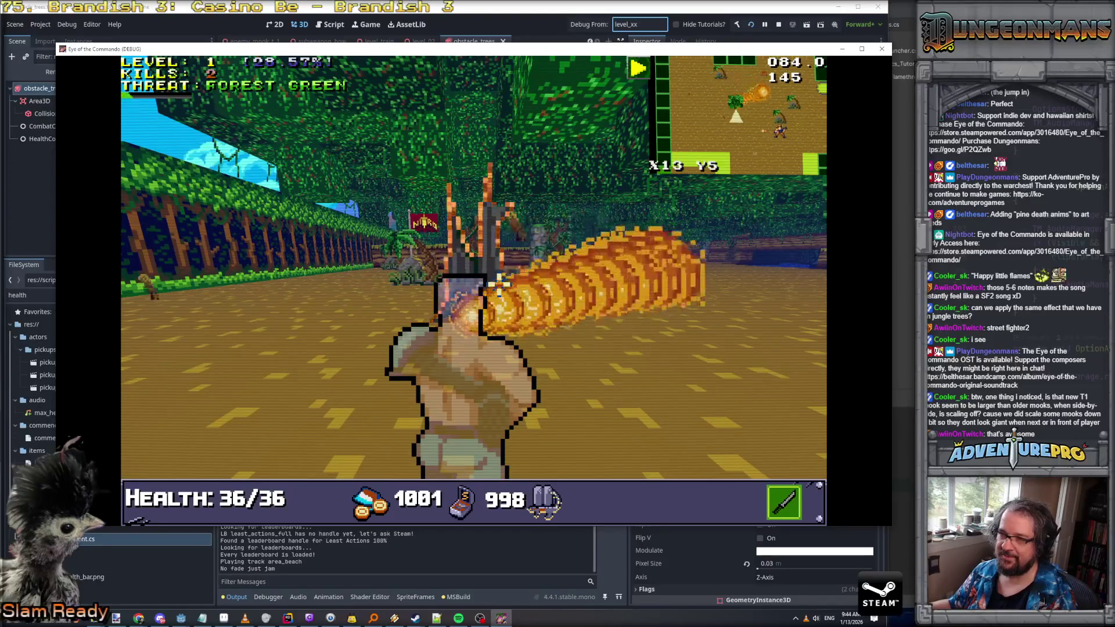
pyautogui.press('d')
pyautogui.press('d')
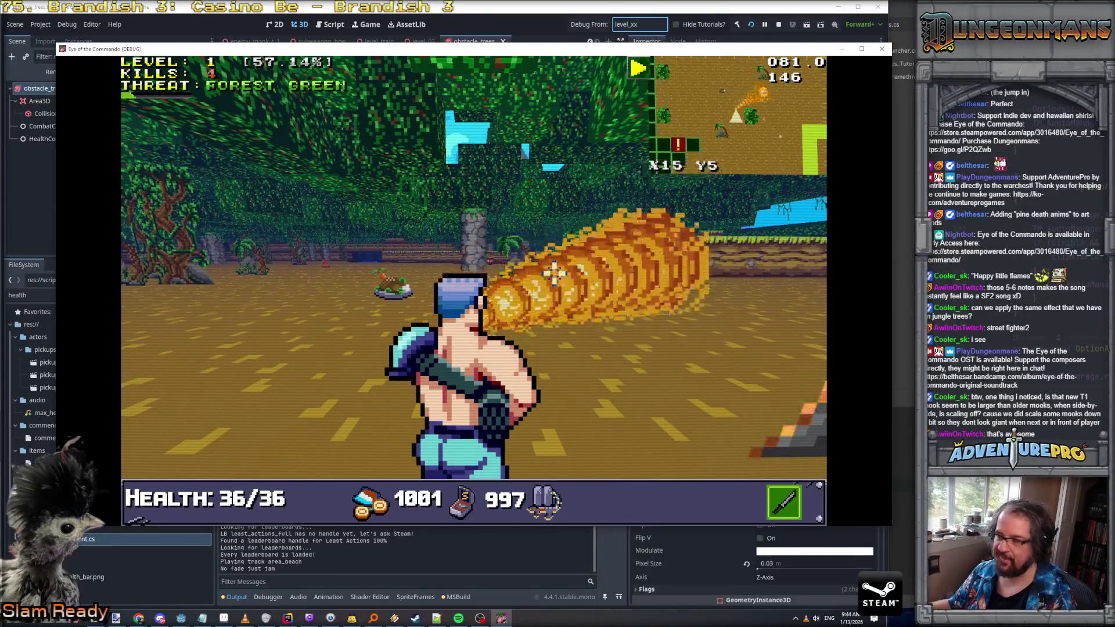
pyautogui.press('w')
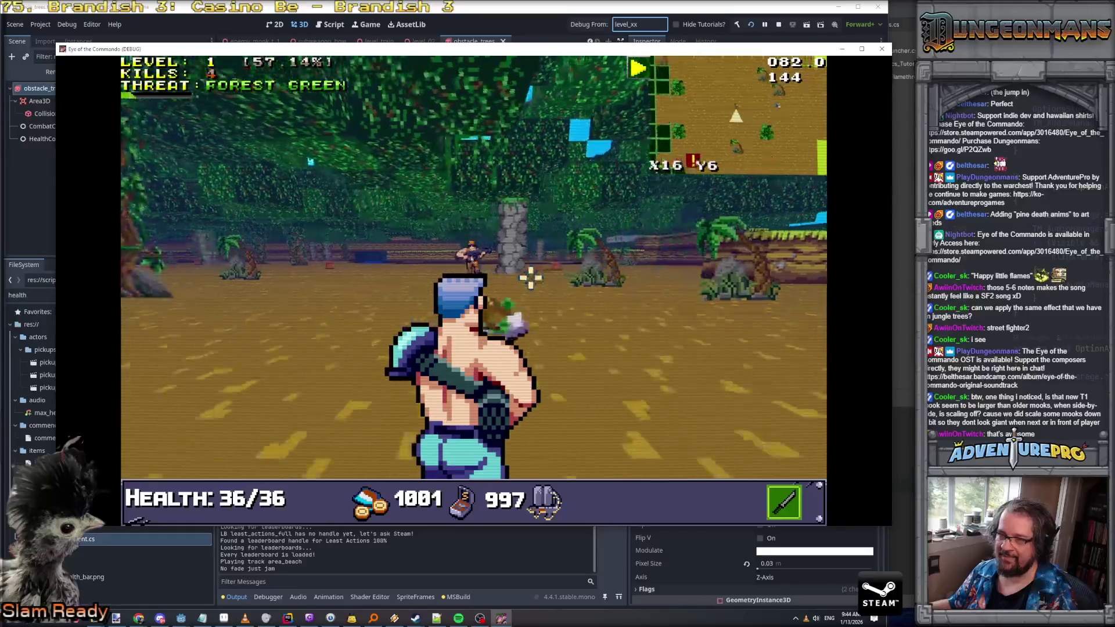
pyautogui.press('Return')
# Shoot the Nitro Mook and further forest enemies until the LEVEL UP reward cards appear
pyautogui.press('d')
pyautogui.press('d')
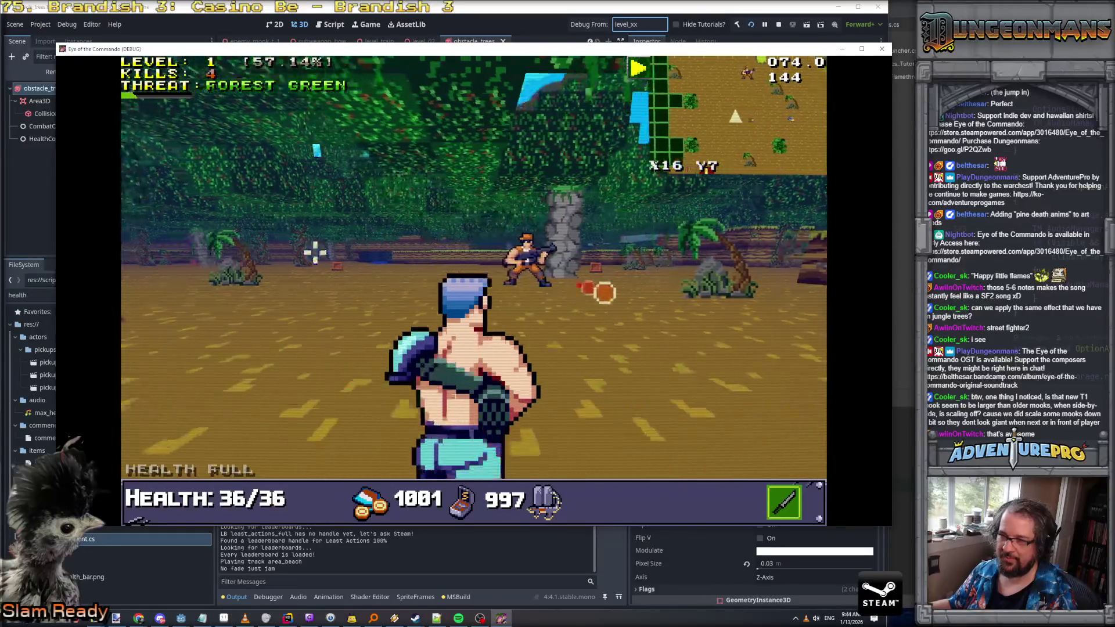
pyautogui.press('w')
pyautogui.press('d')
pyautogui.press('d')
pyautogui.click(427, 254)
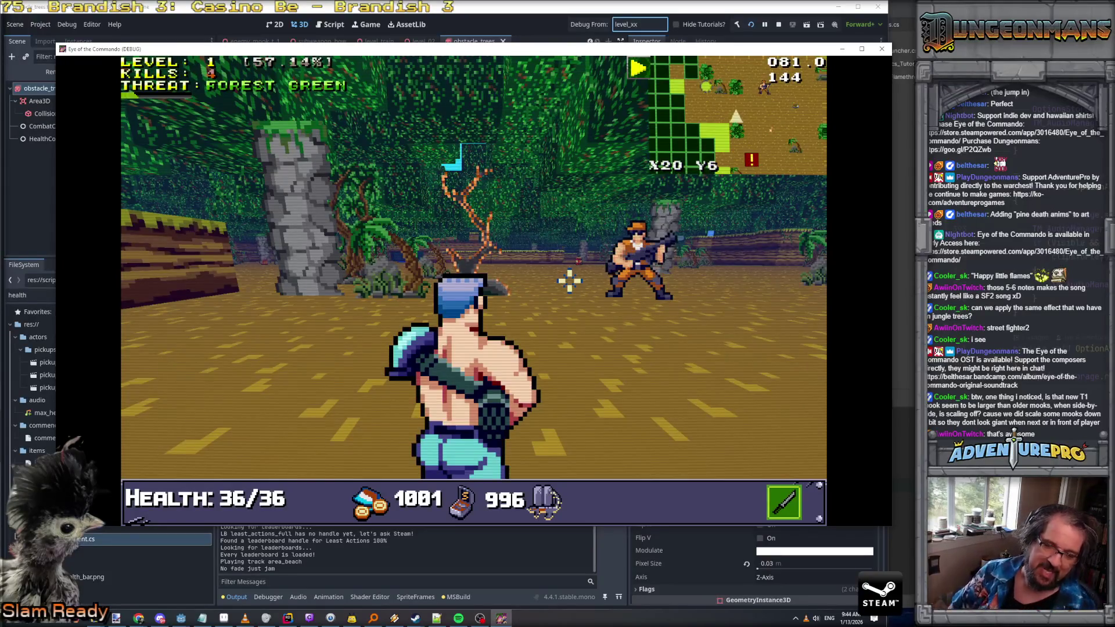
pyautogui.click(569, 281)
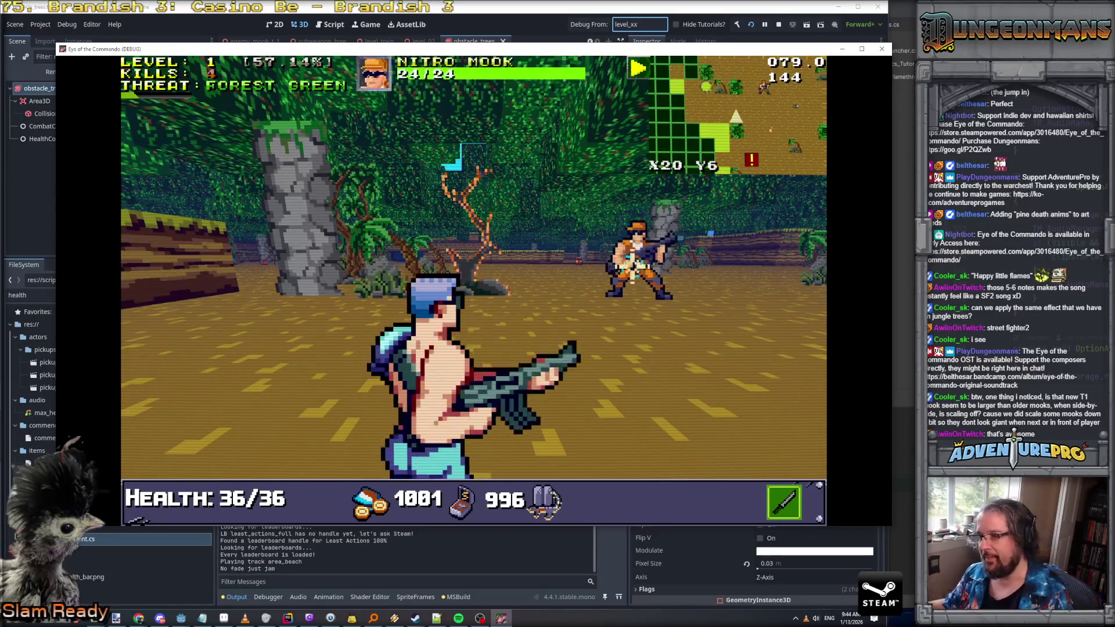
pyautogui.press('w')
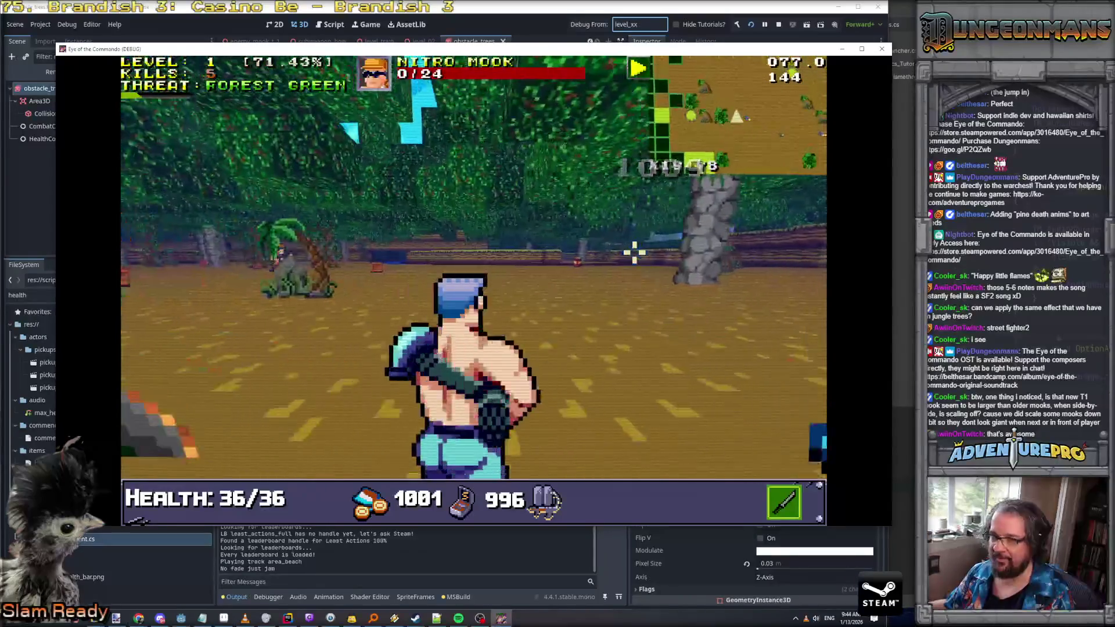
pyautogui.click(281, 250)
pyautogui.press('w')
pyautogui.press('w')
pyautogui.press('w')
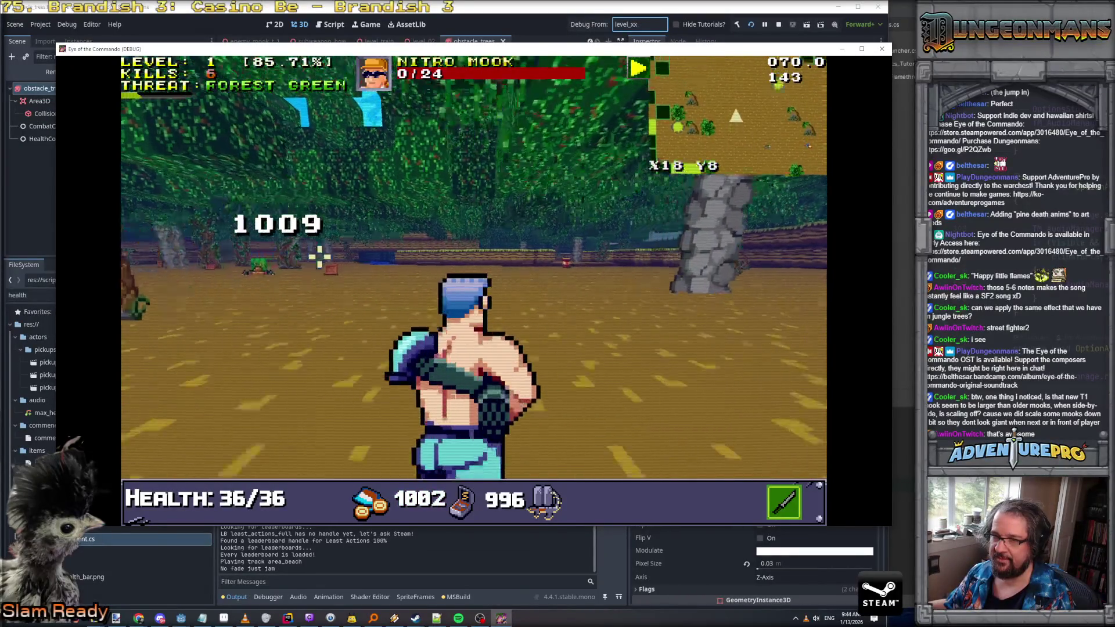
pyautogui.click(644, 277)
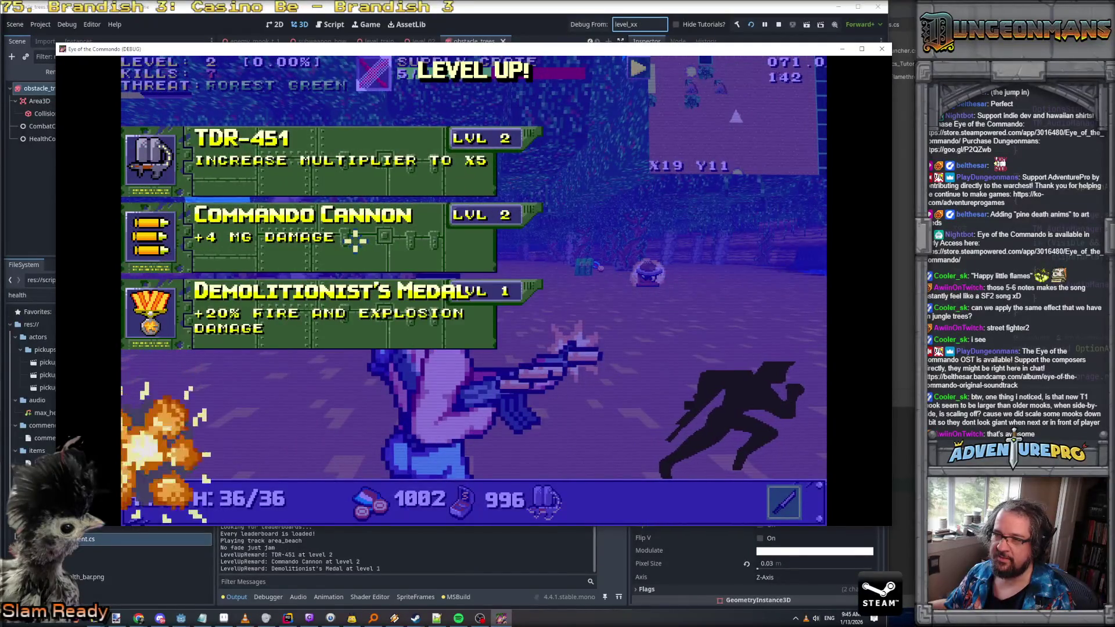
# Pick the TDR-451 reward card, walk forward through the forest toward the trees, then open the cheat console
pyautogui.click(269, 137)
pyautogui.press('w')
pyautogui.press('w')
pyautogui.press('w')
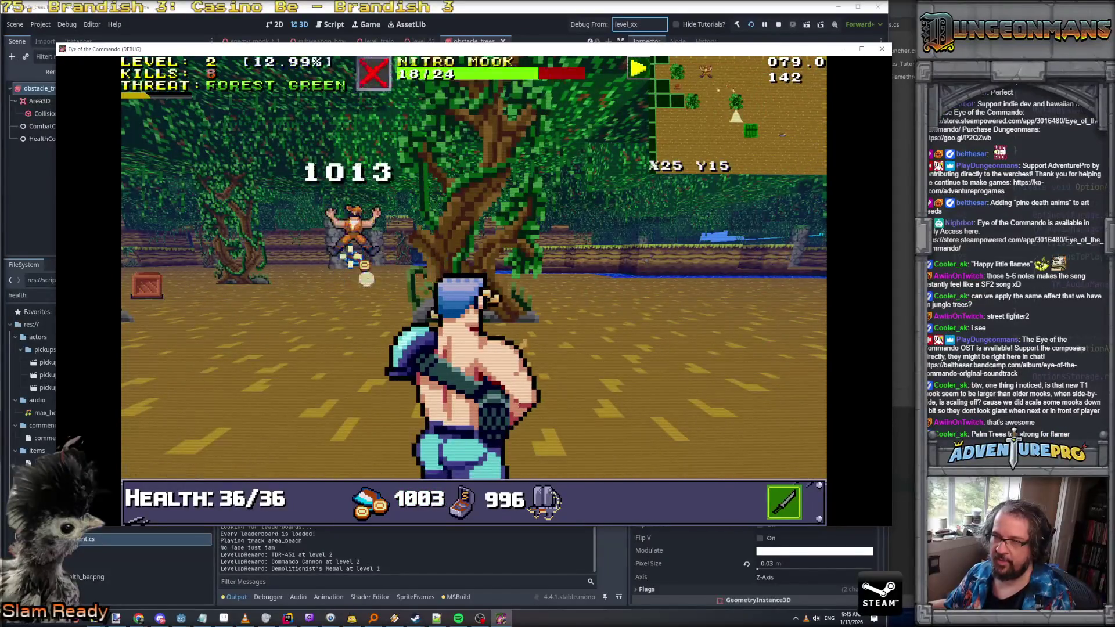
pyautogui.press('w')
pyautogui.press('w')
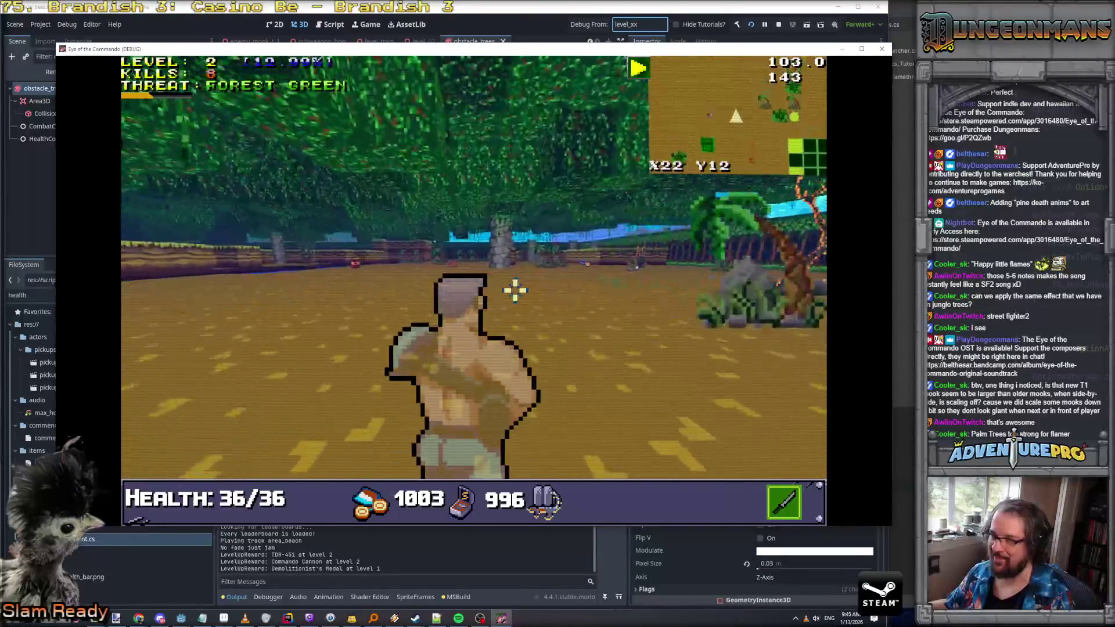
pyautogui.press('w')
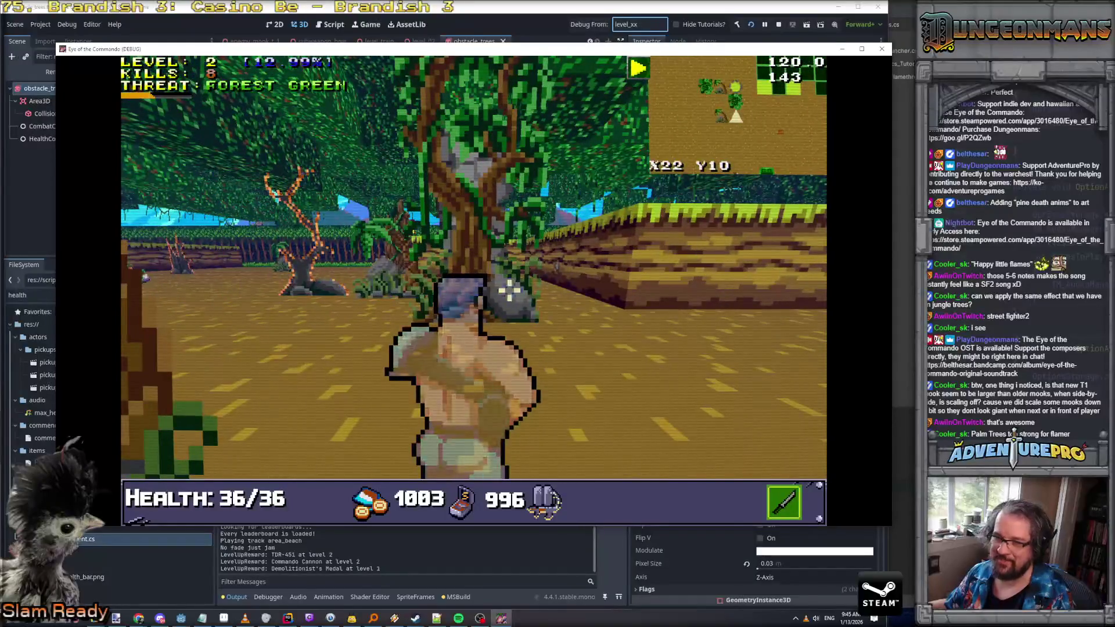
pyautogui.press('w')
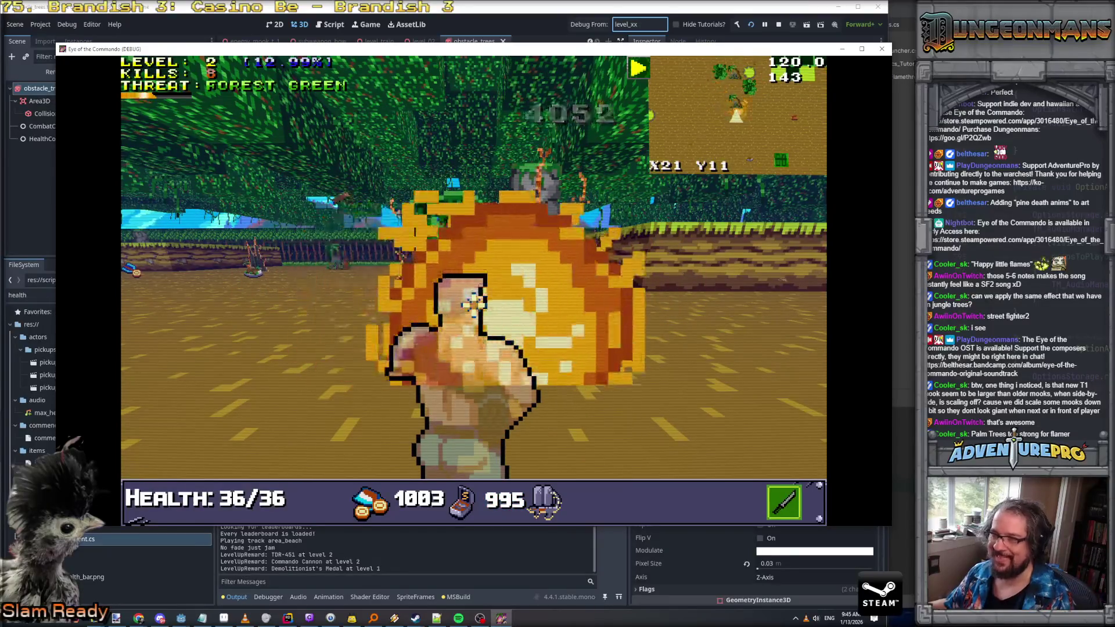
pyautogui.press('w')
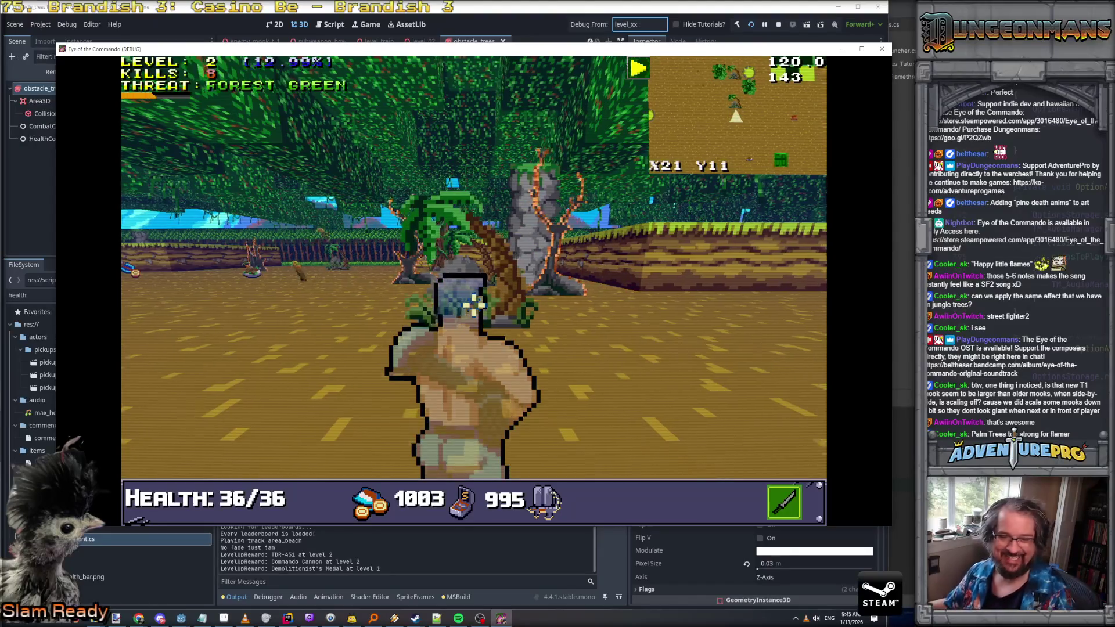
pyautogui.press('s')
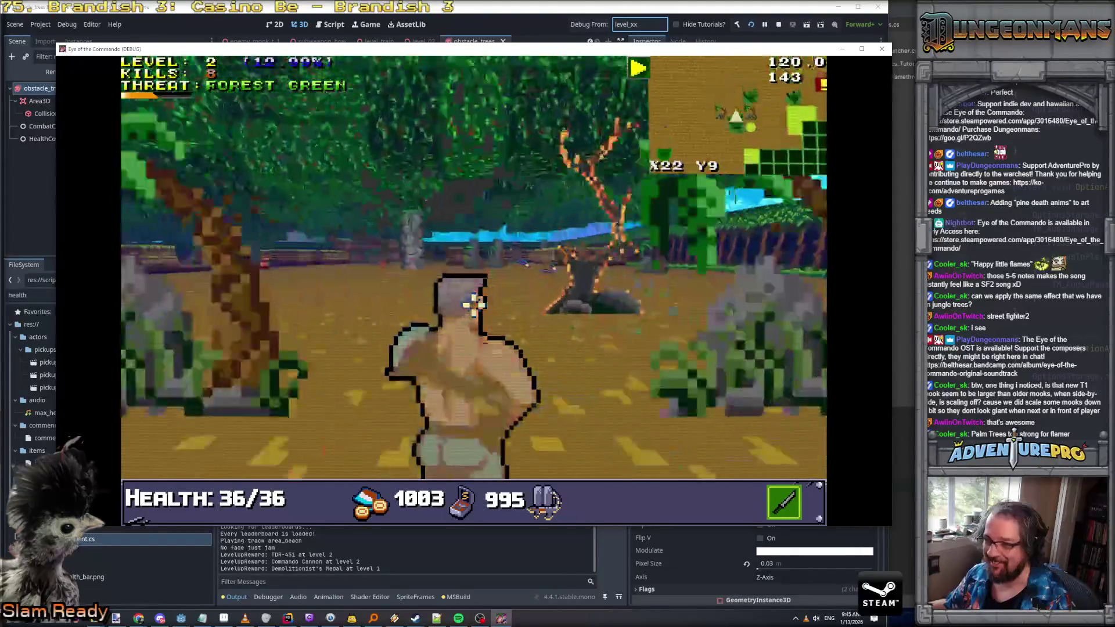
pyautogui.press('`')
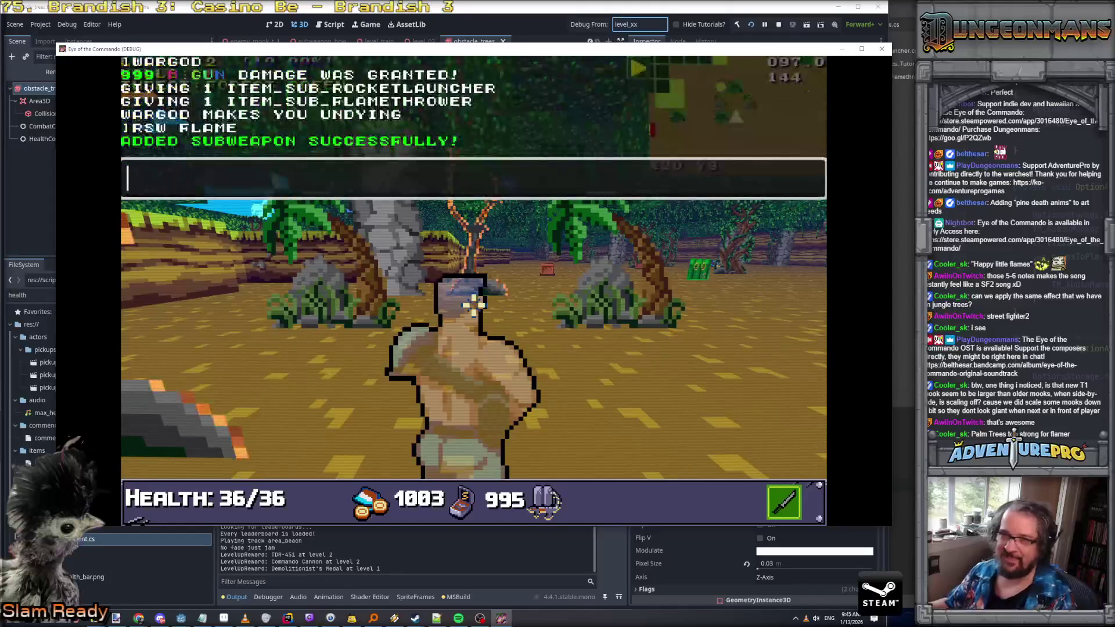
# Add the rocket launcher with RSW ROCKET, switch to it, and fire at the stone pillar
pyautogui.write('RSW ROCKET')
pyautogui.press('Return')
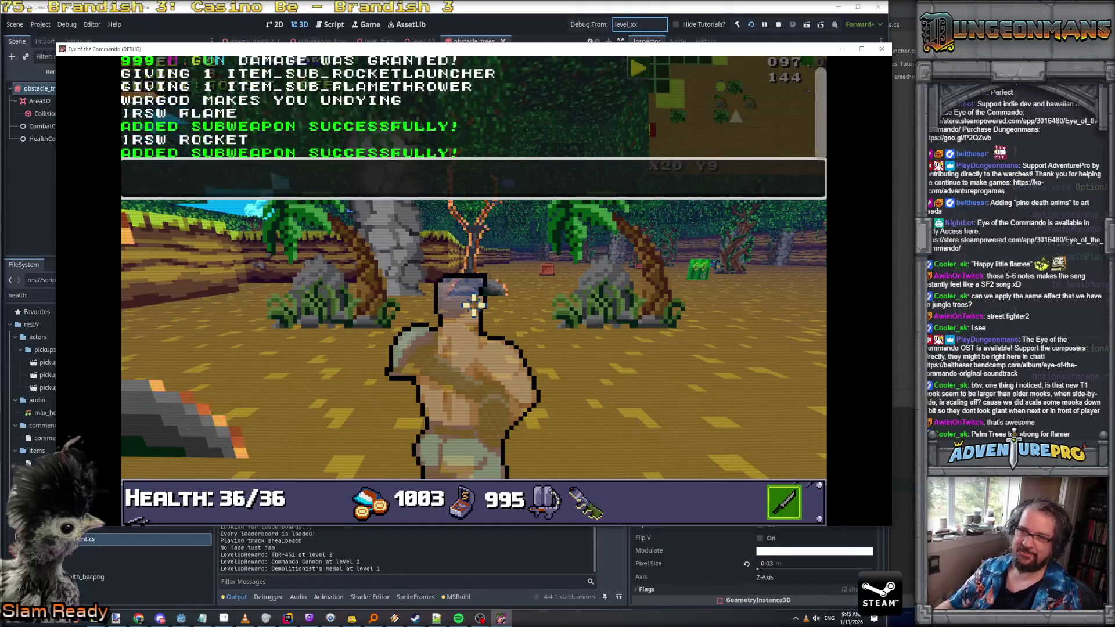
pyautogui.press('`')
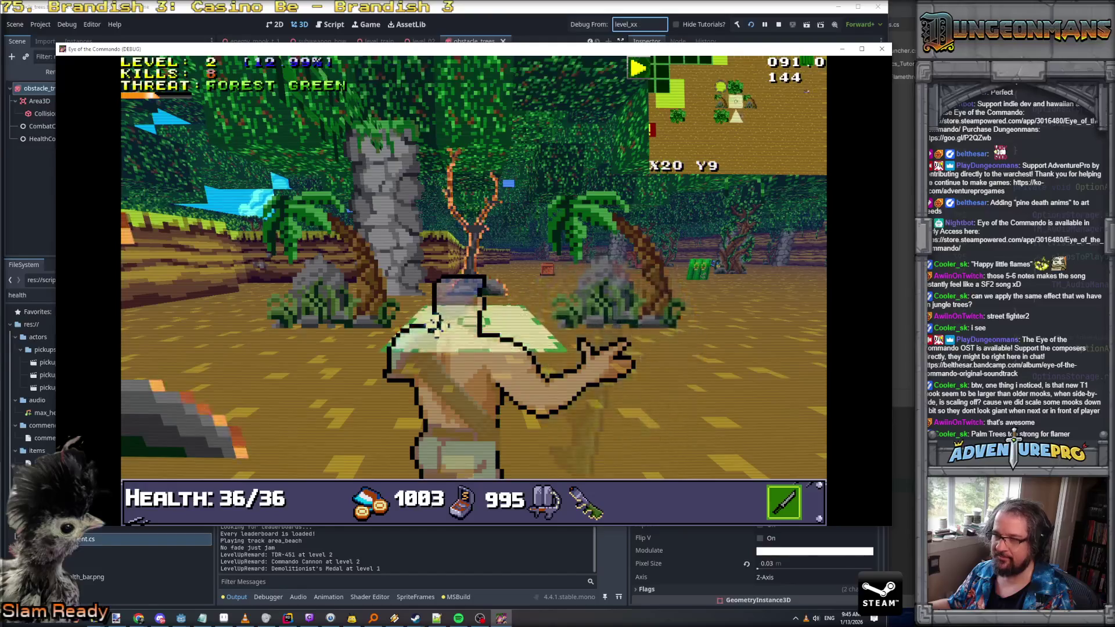
pyautogui.press('2')
pyautogui.click(403, 218)
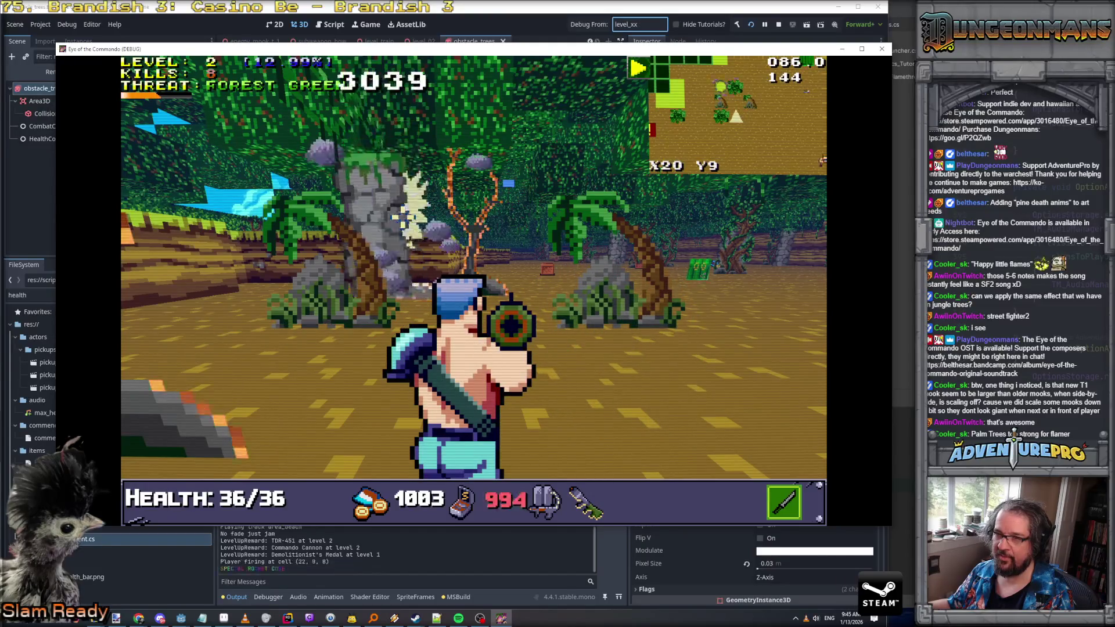
# Fire rockets across the clearing and keep attacking until the enemy ahead dies
pyautogui.press('s')
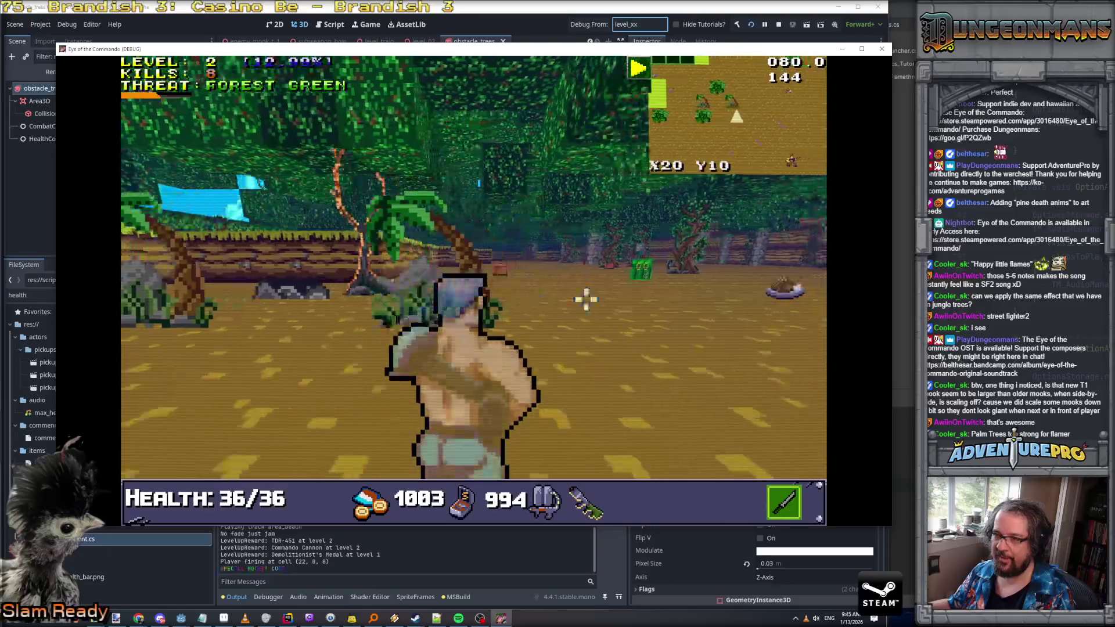
pyautogui.click(639, 261)
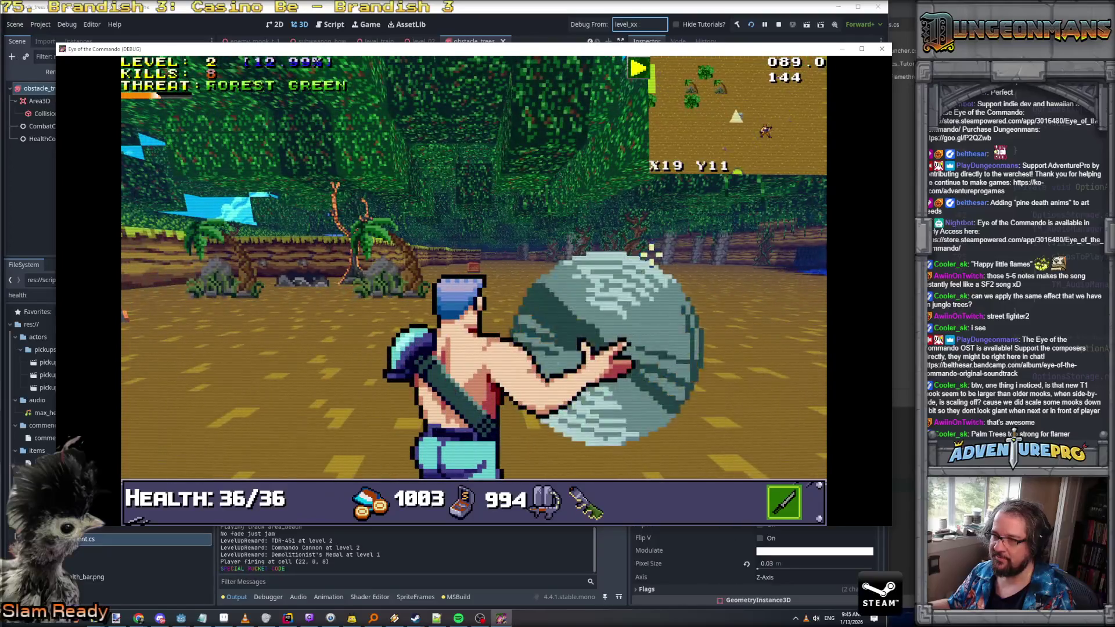
pyautogui.click(699, 243)
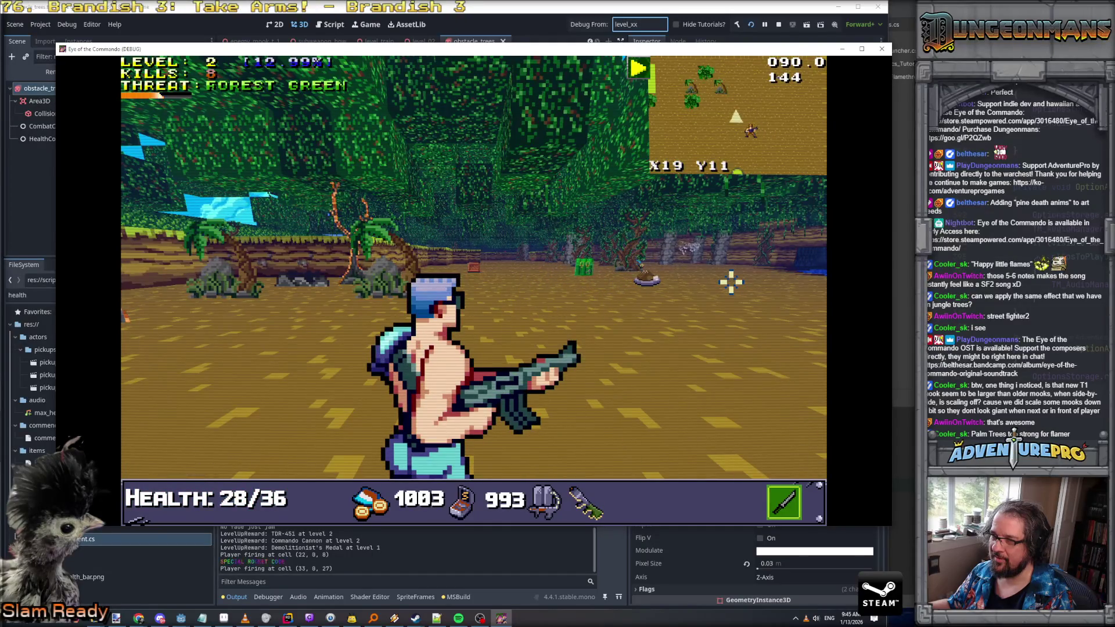
pyautogui.press('w')
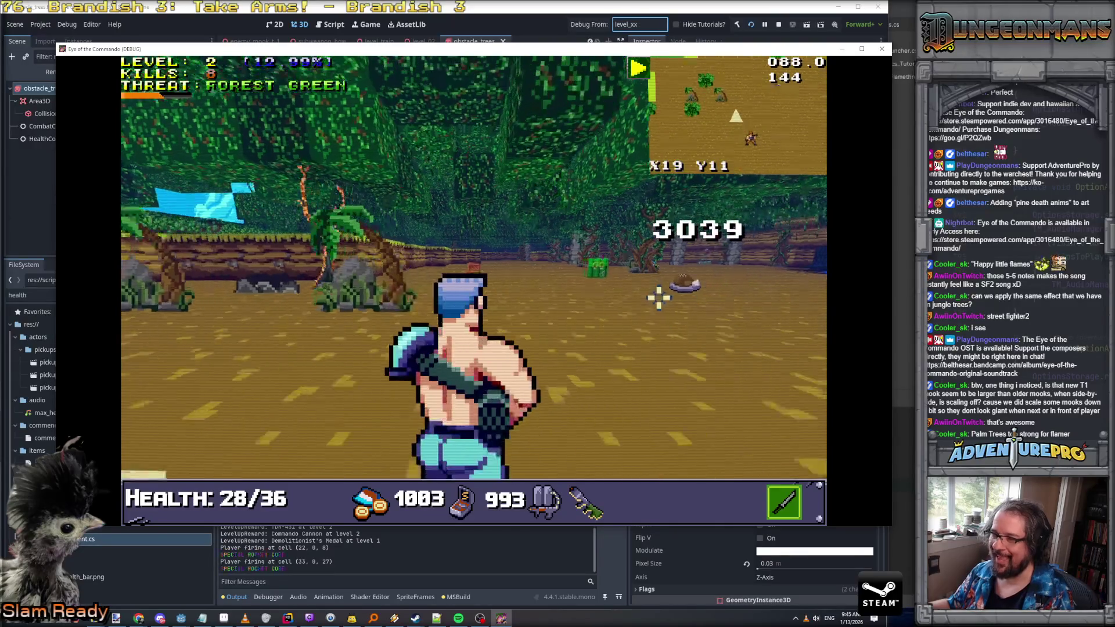
pyautogui.click(562, 290)
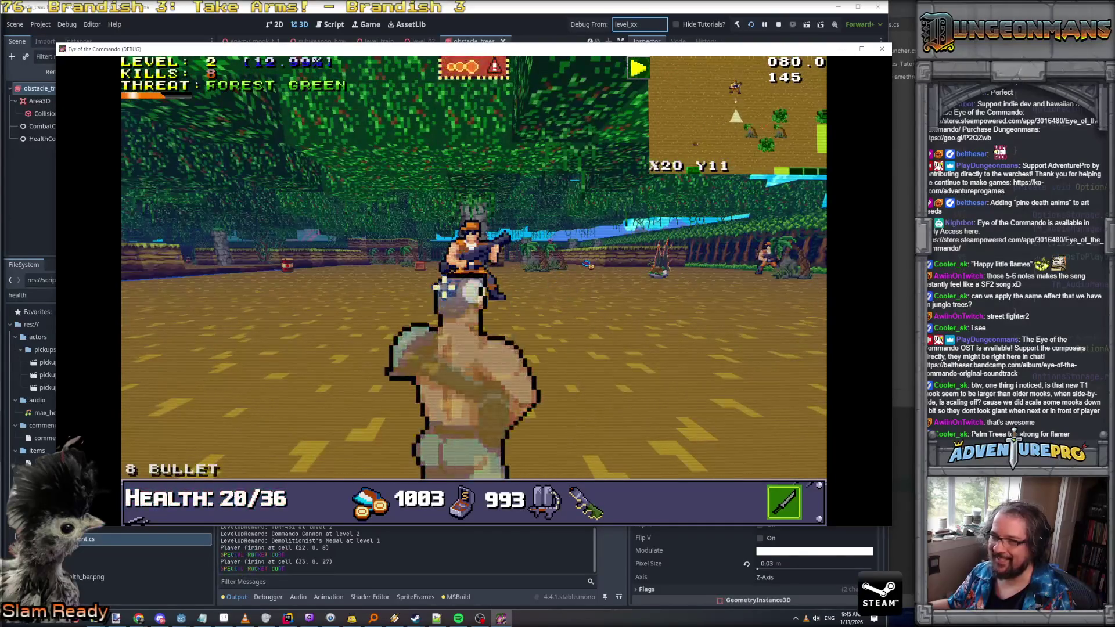
pyautogui.click(512, 262)
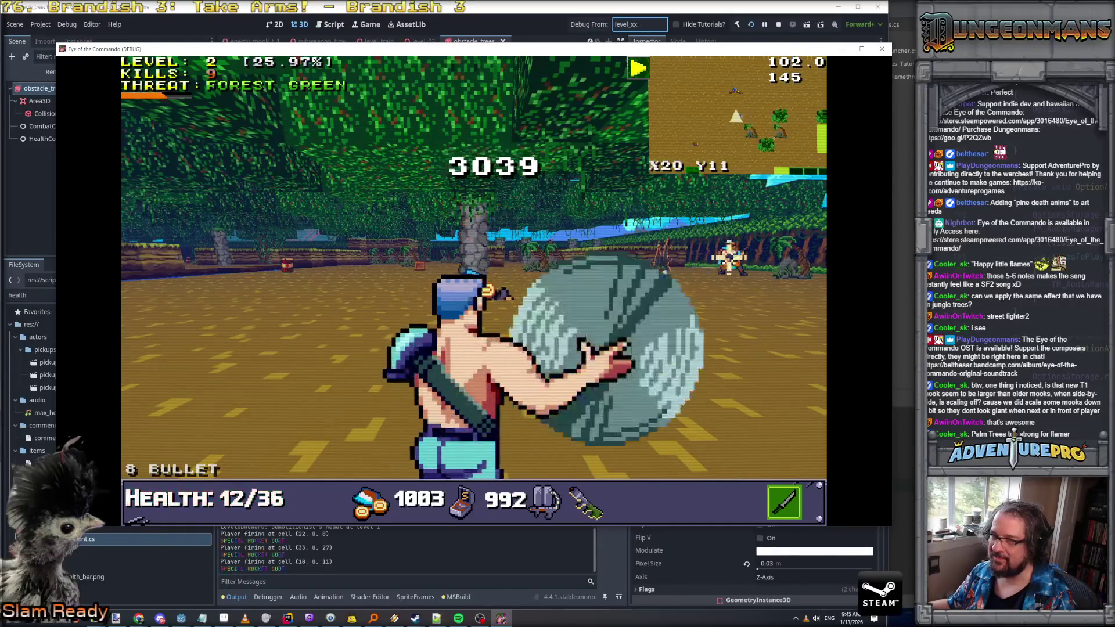
pyautogui.click(664, 321)
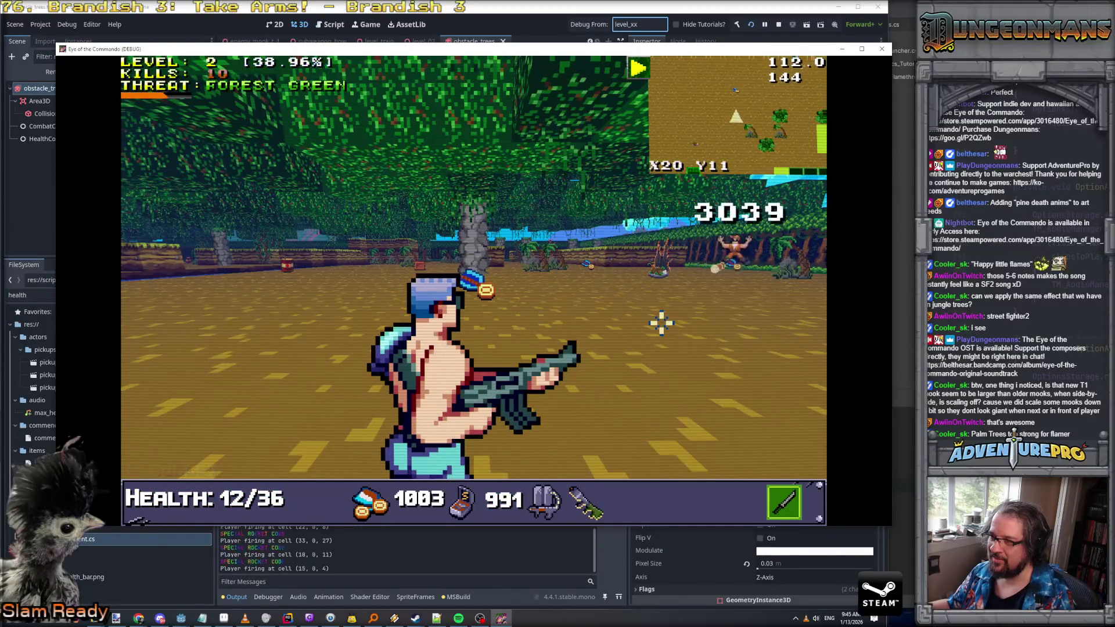
# Collect the coins and healing pickup, raising health to 20/36, then approach the next enemy
pyautogui.press('w')
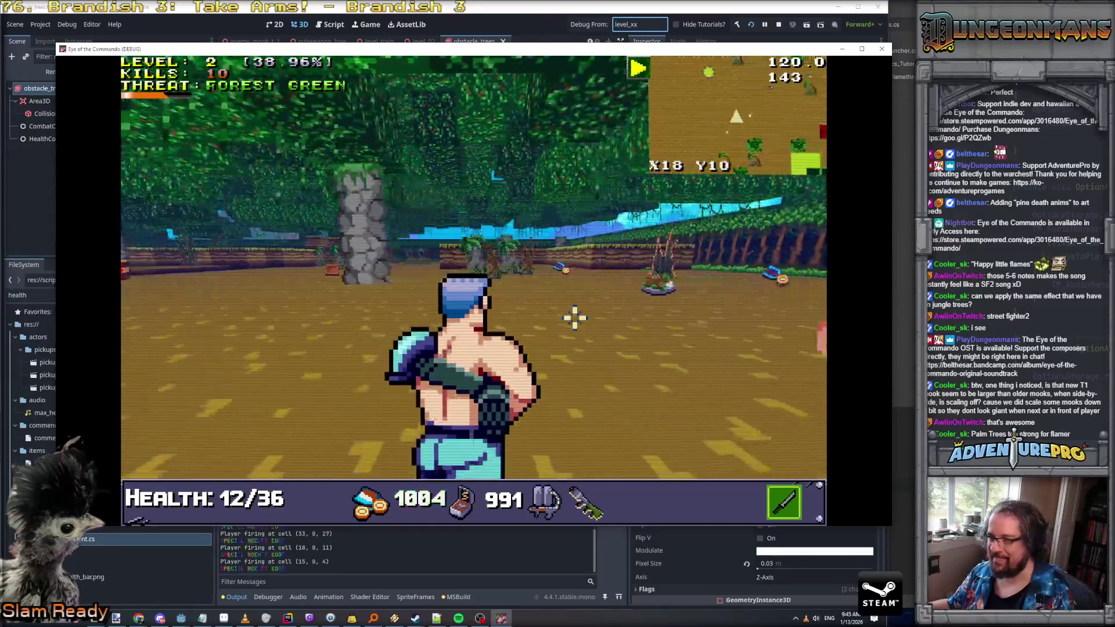
pyautogui.press('w')
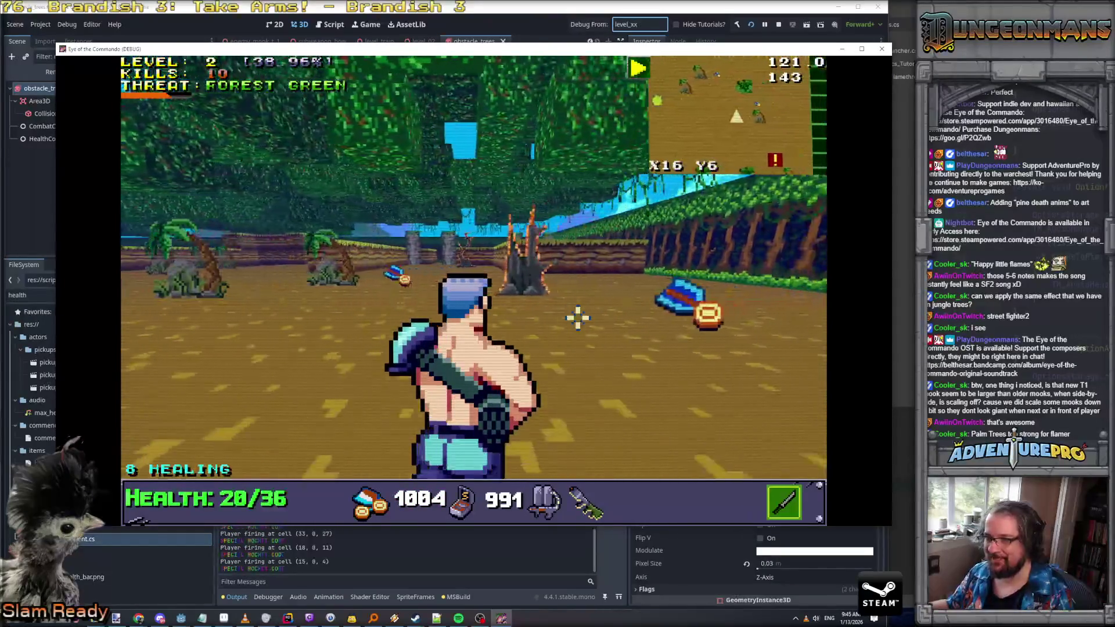
pyautogui.press('w')
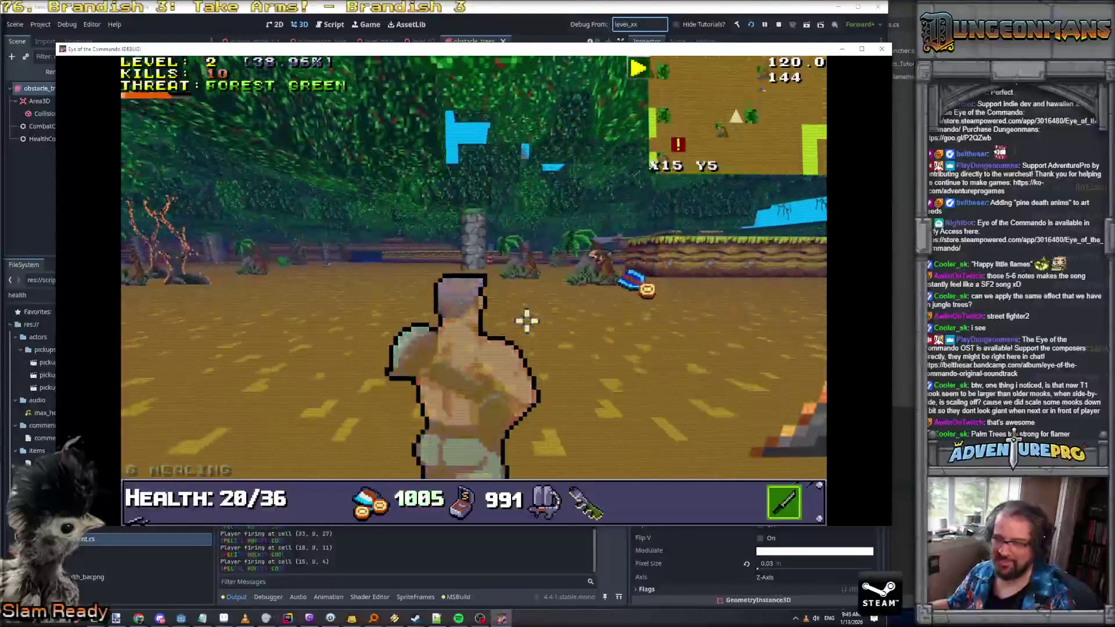
pyautogui.press('a')
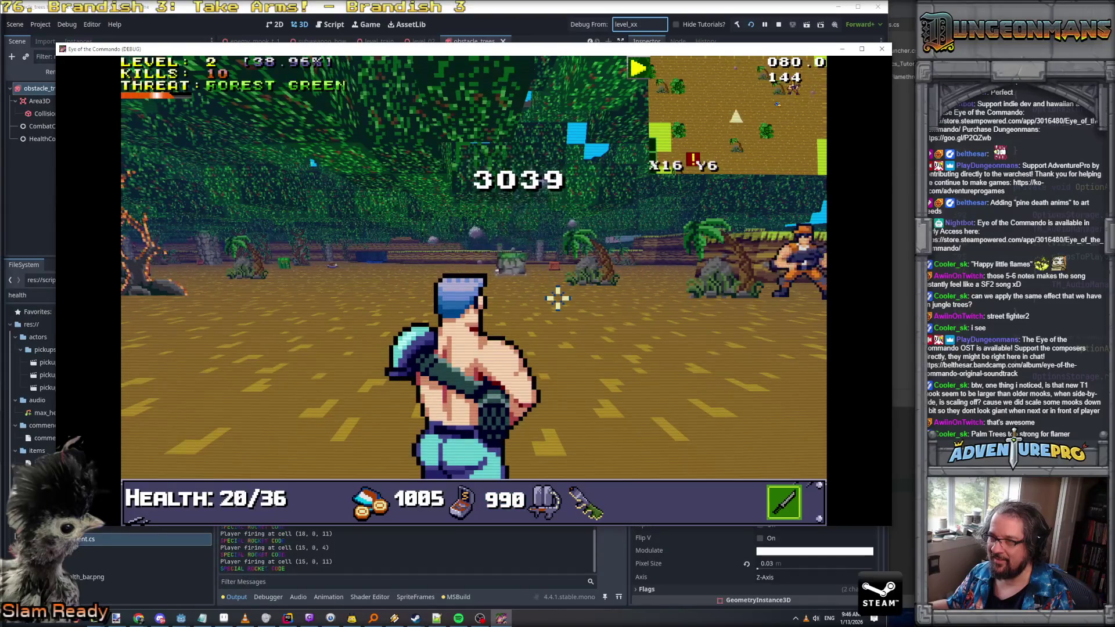
pyautogui.press('w')
pyautogui.press('d')
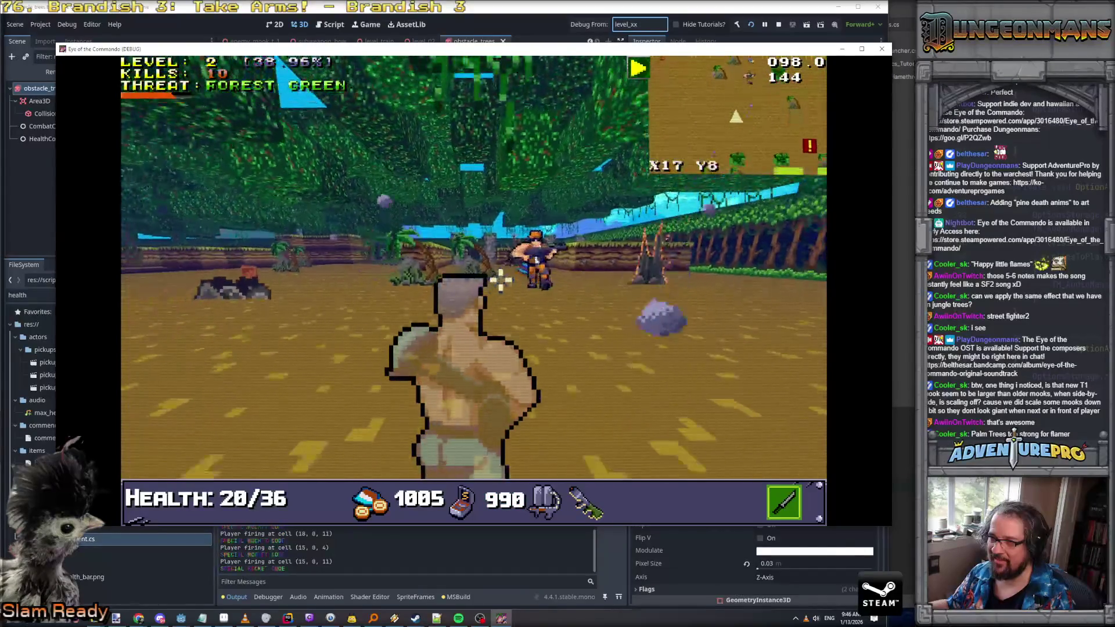